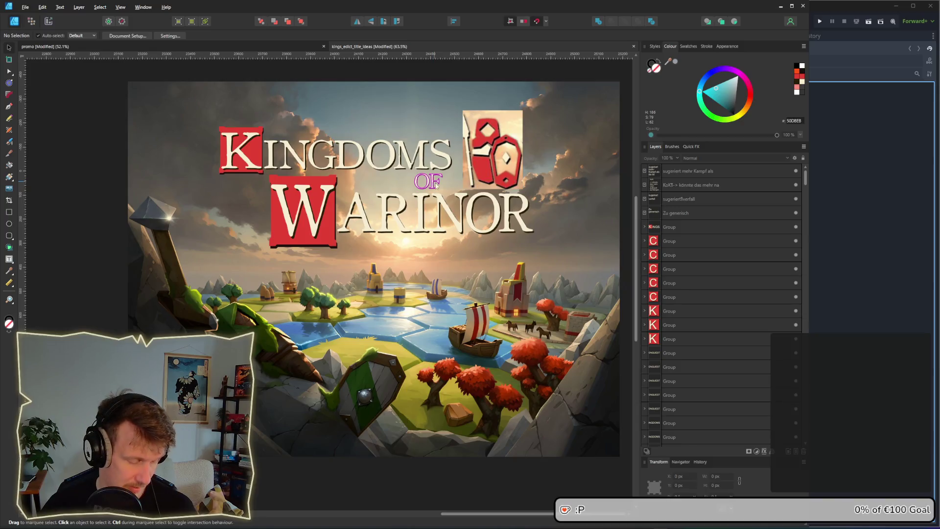
Step: Copy the Kingdoms of Warinor title artwork into the promo document and shrink it
{"action": "mouse_move", "coordinate": [112, 74]}
{"action": "left_mouse_down"}
{"action": "mouse_move", "coordinate": [212, 125]}
{"action": "mouse_move", "coordinate": [627, 472]}
{"action": "left_mouse_up"}
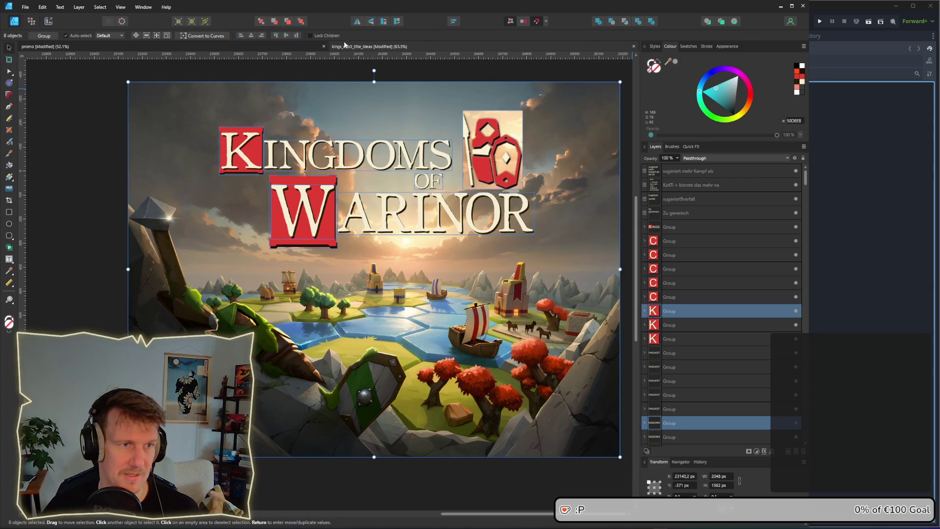
{"action": "left_click", "coordinate": [284, 46]}
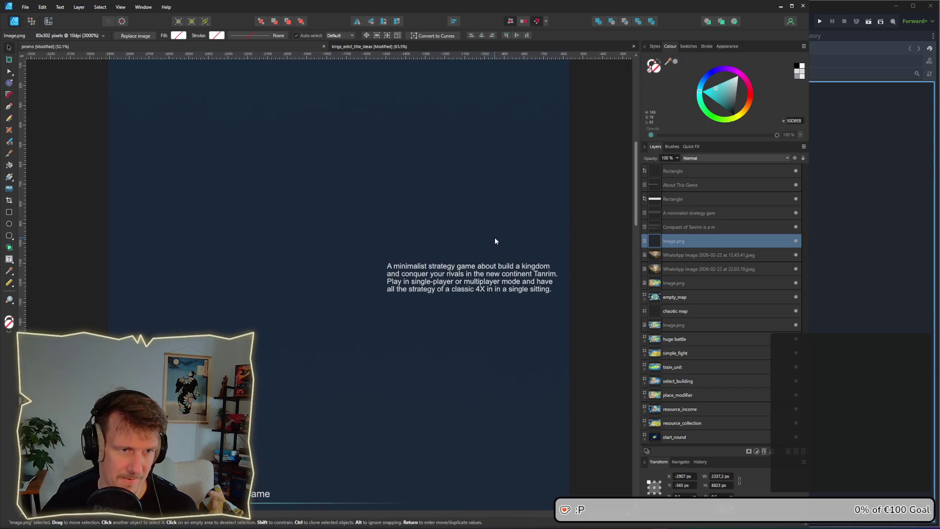
{"action": "key", "text": "ctrl+v"}
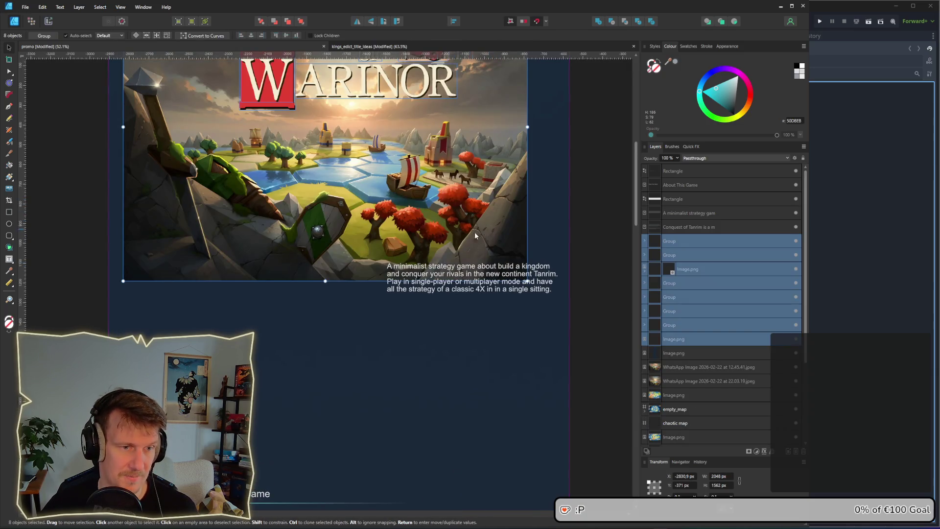
{"action": "scroll", "coordinate": [474, 231], "scroll_direction": "up", "scroll_amount": 3}
{"action": "mouse_move", "coordinate": [565, 361]}
{"action": "left_mouse_down"}
{"action": "mouse_move", "coordinate": [359, 200]}
{"action": "mouse_move", "coordinate": [383, 224]}
{"action": "left_mouse_up"}
Step: Enlarge the title's Image.png background to 1437 × 1082.6 px behind the logo
{"action": "left_click", "coordinate": [490, 308]}
{"action": "mouse_move", "coordinate": [336, 200]}
{"action": "left_mouse_down"}
{"action": "mouse_move", "coordinate": [383, 205]}
{"action": "mouse_move", "coordinate": [382, 214]}
{"action": "left_mouse_up"}
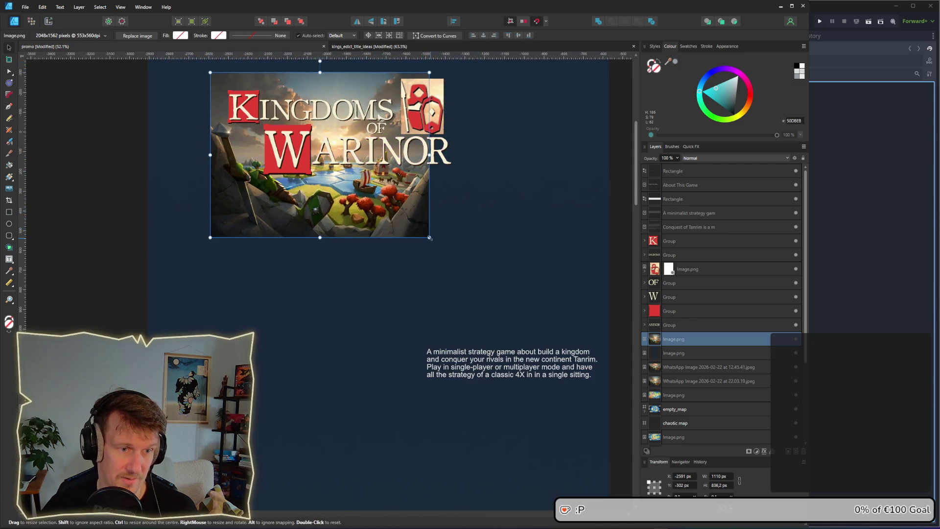
{"action": "mouse_move", "coordinate": [430, 238]}
{"action": "left_mouse_down"}
{"action": "mouse_move", "coordinate": [489, 269]}
{"action": "mouse_move", "coordinate": [460, 216]}
{"action": "mouse_move", "coordinate": [462, 227]}
{"action": "left_mouse_up"}
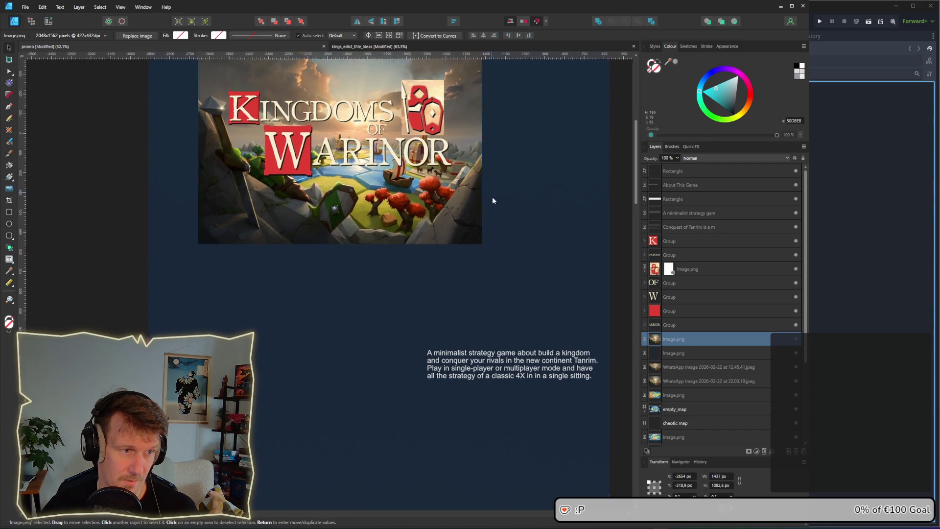
{"action": "scroll", "coordinate": [406, 273], "scroll_direction": "up", "scroll_amount": 3}
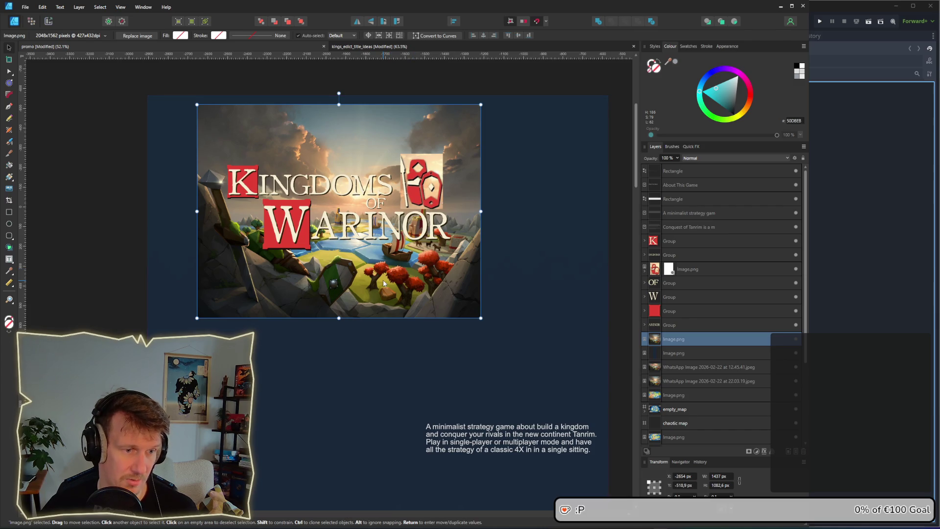
Step: Crop the background image's top, bottom and right edges into a short banner
{"action": "left_click", "coordinate": [8, 199]}
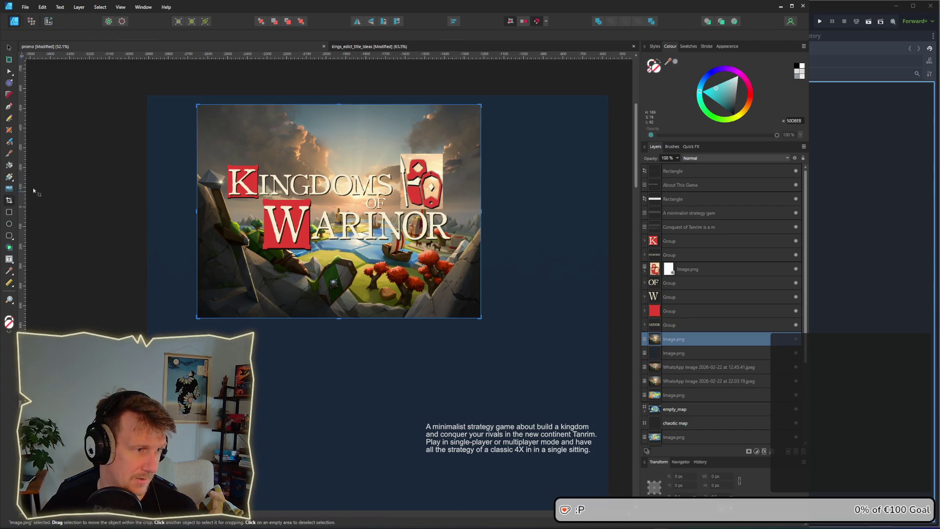
{"action": "left_click_drag", "start_coordinate": [339, 105], "coordinate": [339, 149]}
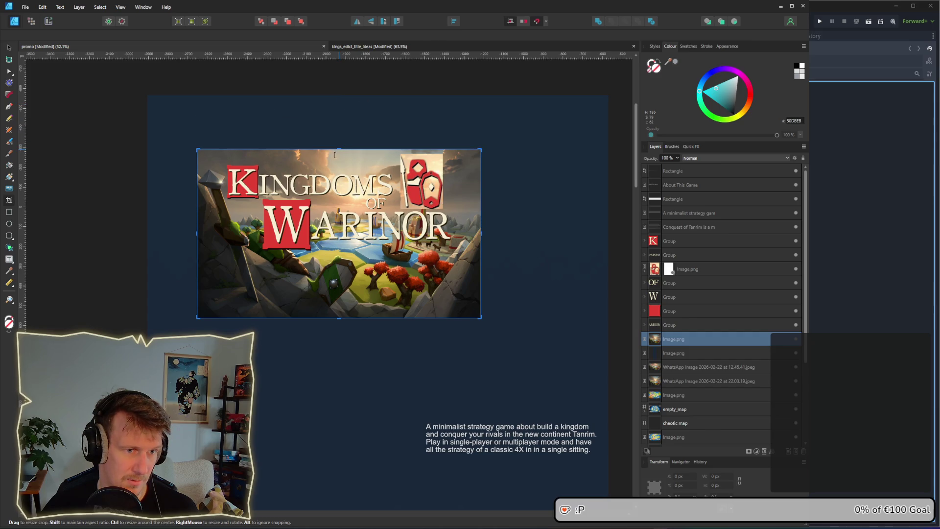
{"action": "left_click_drag", "start_coordinate": [337, 319], "coordinate": [338, 264]}
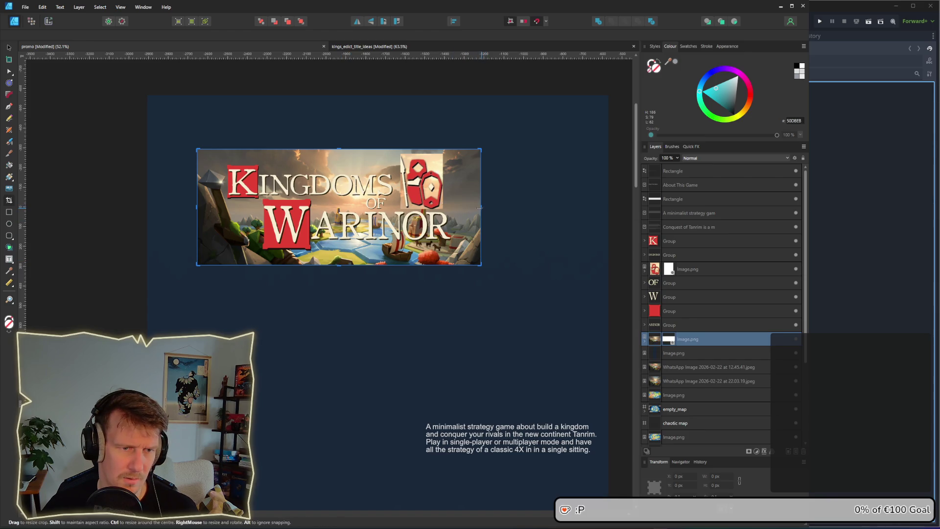
{"action": "left_click_drag", "start_coordinate": [486, 211], "coordinate": [465, 210]}
{"action": "left_click", "coordinate": [9, 48]}
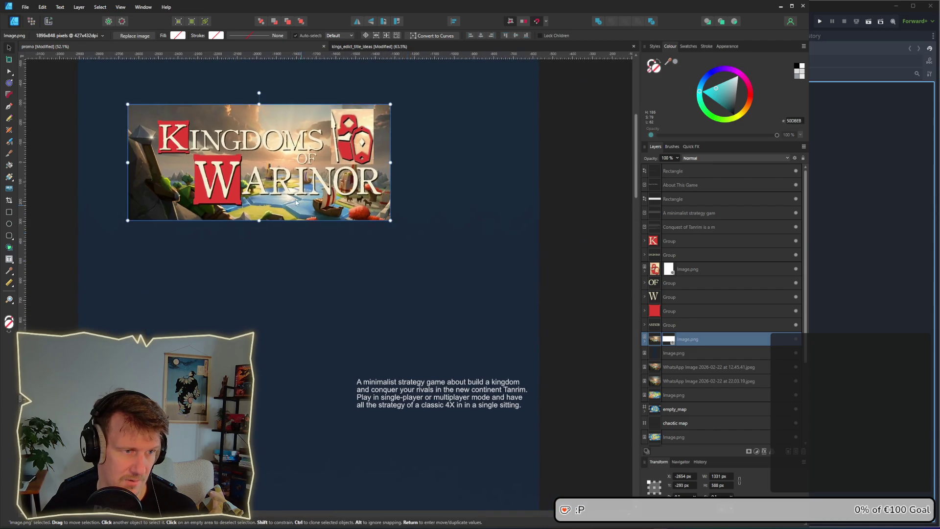
{"action": "mouse_move", "coordinate": [277, 182]}
{"action": "left_mouse_down"}
{"action": "mouse_move", "coordinate": [403, 243]}
{"action": "mouse_move", "coordinate": [287, 179]}
{"action": "mouse_move", "coordinate": [278, 185]}
{"action": "left_mouse_up"}
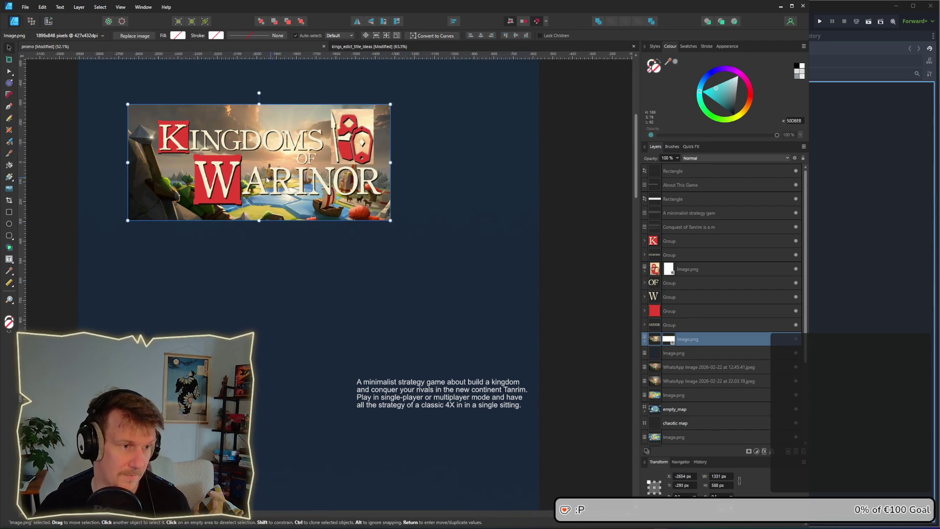
Step: Group the title banner parts, move the group down, and shrink it to about 898 px wide
{"action": "left_click", "coordinate": [60, 106]}
{"action": "left_click_drag", "start_coordinate": [55, 89], "coordinate": [468, 229]}
{"action": "key", "text": "ctrl+g"}
{"action": "left_click_drag", "start_coordinate": [308, 198], "coordinate": [467, 330]}
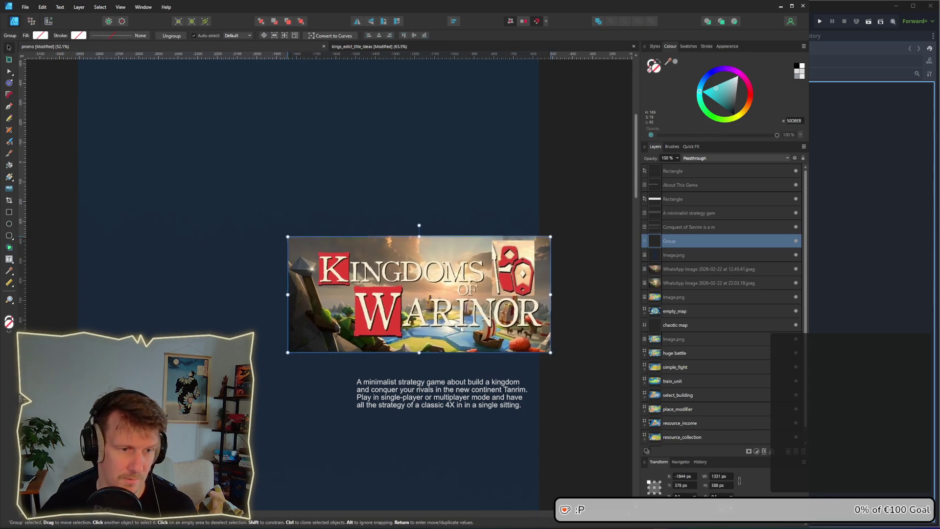
{"action": "mouse_move", "coordinate": [552, 352]}
{"action": "left_mouse_down"}
{"action": "mouse_move", "coordinate": [503, 335]}
{"action": "mouse_move", "coordinate": [483, 347]}
{"action": "mouse_move", "coordinate": [505, 358]}
{"action": "left_mouse_up"}
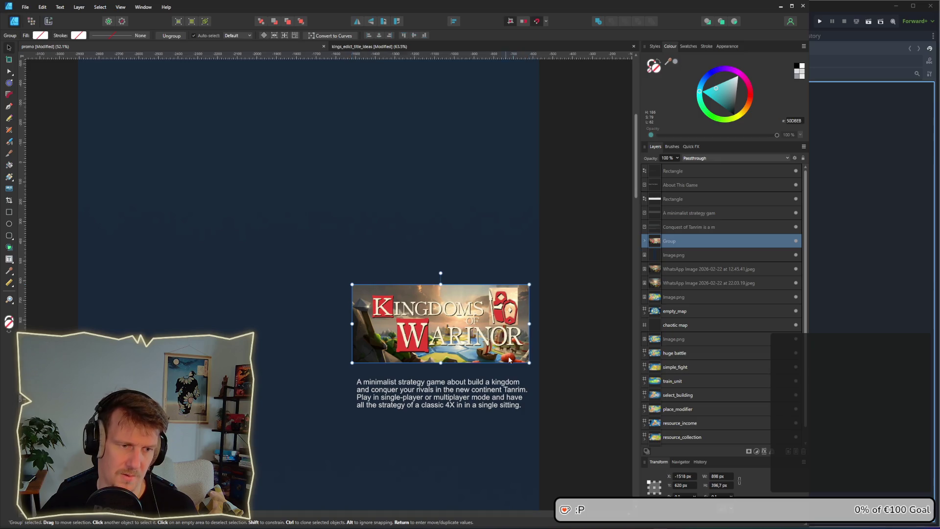
{"action": "left_click", "coordinate": [585, 380]}
Step: Move the description text up under the banner and widen its text box
{"action": "scroll", "coordinate": [585, 380], "scroll_direction": "down", "scroll_amount": 3}
{"action": "left_click", "coordinate": [441, 314]}
{"action": "left_click_drag", "start_coordinate": [441, 314], "coordinate": [435, 301]}
{"action": "left_click_drag", "start_coordinate": [524, 327], "coordinate": [532, 338]}
{"action": "left_click", "coordinate": [567, 304]}
Step: Drag the start_round screenshot onto the promo page
{"action": "scroll", "coordinate": [563, 272], "scroll_direction": "down", "scroll_amount": 2}
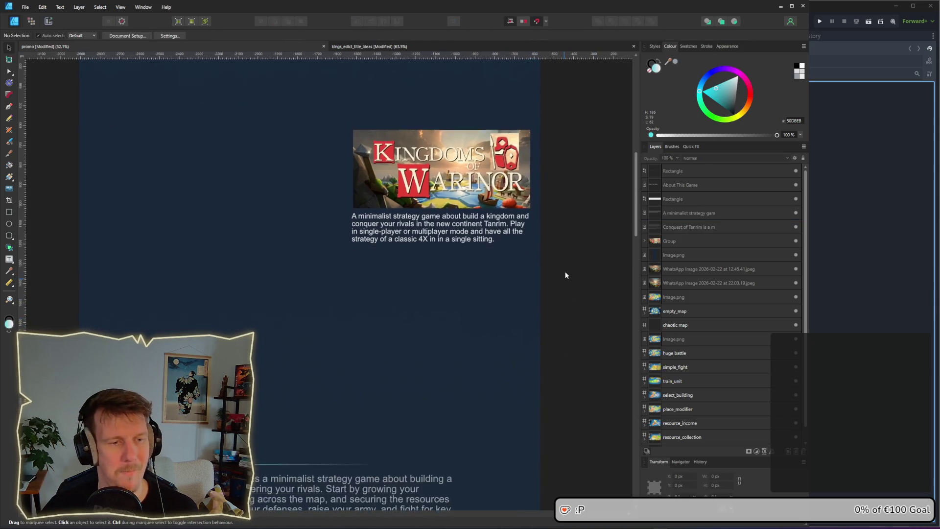
{"action": "scroll", "coordinate": [563, 264], "scroll_direction": "down", "scroll_amount": 1}
{"action": "scroll", "coordinate": [571, 261], "scroll_direction": "up", "scroll_amount": 2}
{"action": "left_click_drag", "start_coordinate": [583, 310], "coordinate": [394, 155]}
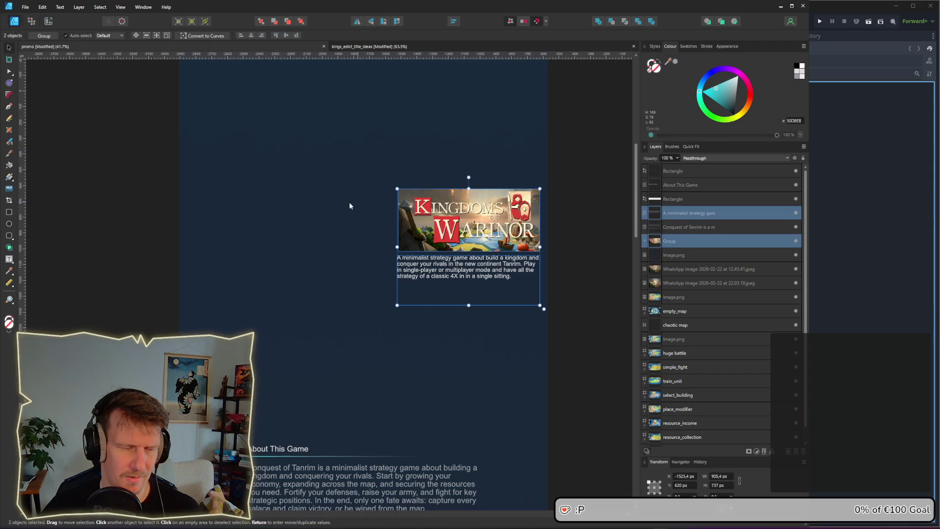
{"action": "left_click", "coordinate": [104, 195]}
{"action": "key", "text": "alt+Tab"}
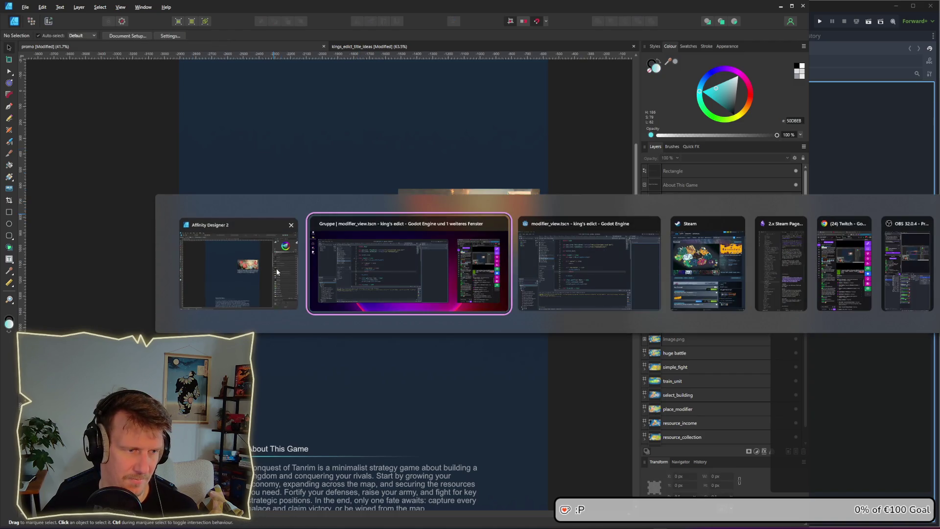
{"action": "scroll", "coordinate": [577, 262], "scroll_direction": "down", "scroll_amount": 5}
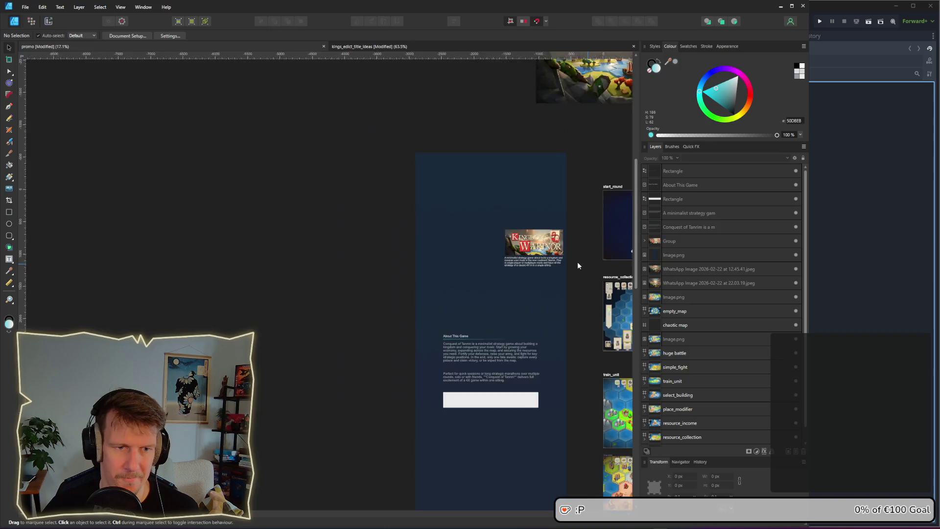
{"action": "scroll", "coordinate": [504, 209], "scroll_direction": "right", "scroll_amount": 3}
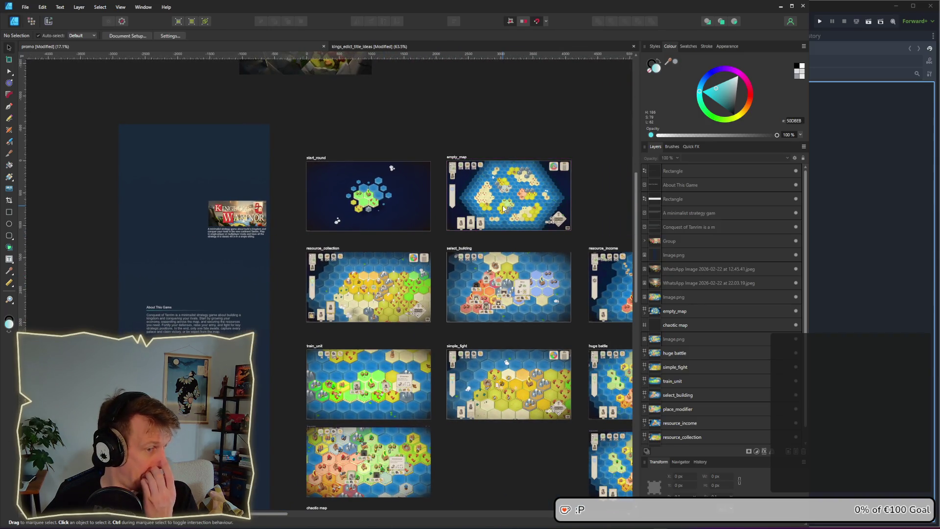
{"action": "mouse_move", "coordinate": [387, 203]}
{"action": "left_mouse_down"}
{"action": "mouse_move", "coordinate": [275, 214]}
{"action": "mouse_move", "coordinate": [190, 254]}
{"action": "left_mouse_up"}
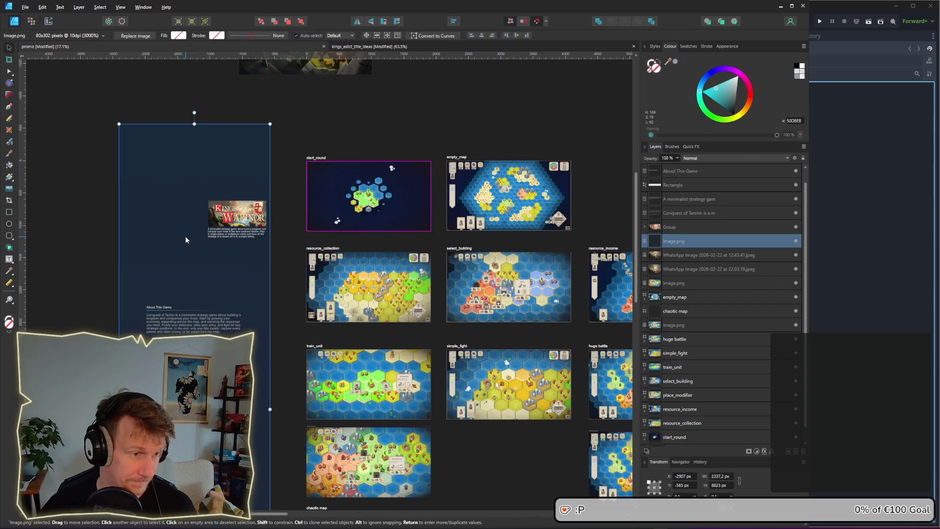
Step: Place the screenshot beside the title banner, scaled to about 861×498 px
{"action": "scroll", "coordinate": [459, 243], "scroll_direction": "up", "scroll_amount": 2}
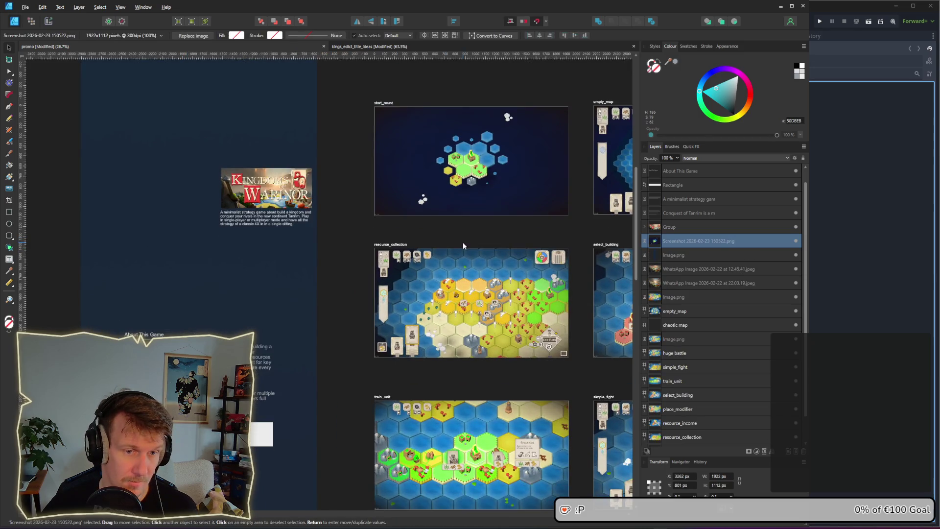
{"action": "scroll", "coordinate": [463, 242], "scroll_direction": "down", "scroll_amount": 1}
{"action": "scroll", "coordinate": [538, 238], "scroll_direction": "right", "scroll_amount": 2}
{"action": "mouse_move", "coordinate": [602, 238]}
{"action": "left_mouse_down"}
{"action": "mouse_move", "coordinate": [126, 228]}
{"action": "mouse_move", "coordinate": [110, 214]}
{"action": "left_mouse_up"}
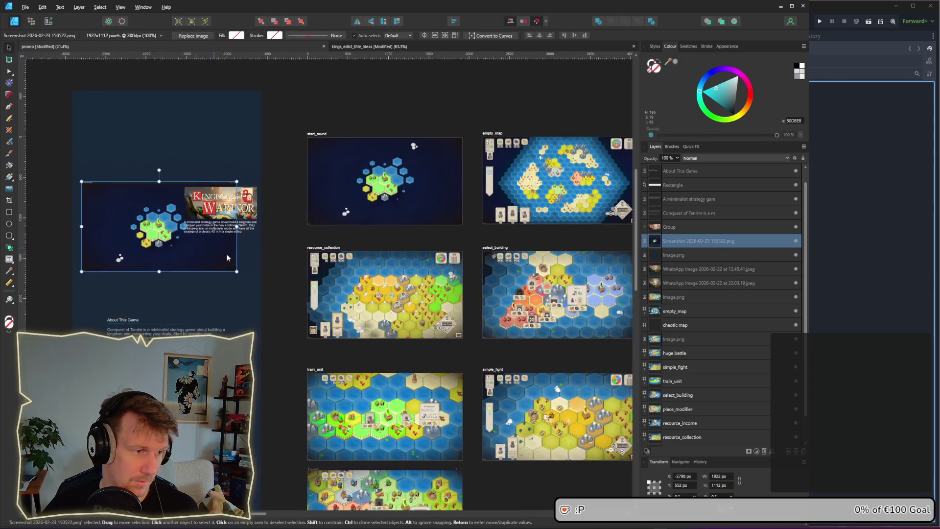
{"action": "mouse_move", "coordinate": [234, 268]}
{"action": "left_mouse_down"}
{"action": "mouse_move", "coordinate": [193, 251]}
{"action": "mouse_move", "coordinate": [257, 282]}
{"action": "mouse_move", "coordinate": [136, 253]}
{"action": "left_mouse_up"}
Step: Enlarge the page background panel
{"action": "scroll", "coordinate": [294, 264], "scroll_direction": "left", "scroll_amount": 2}
{"action": "scroll", "coordinate": [284, 249], "scroll_direction": "up", "scroll_amount": 1}
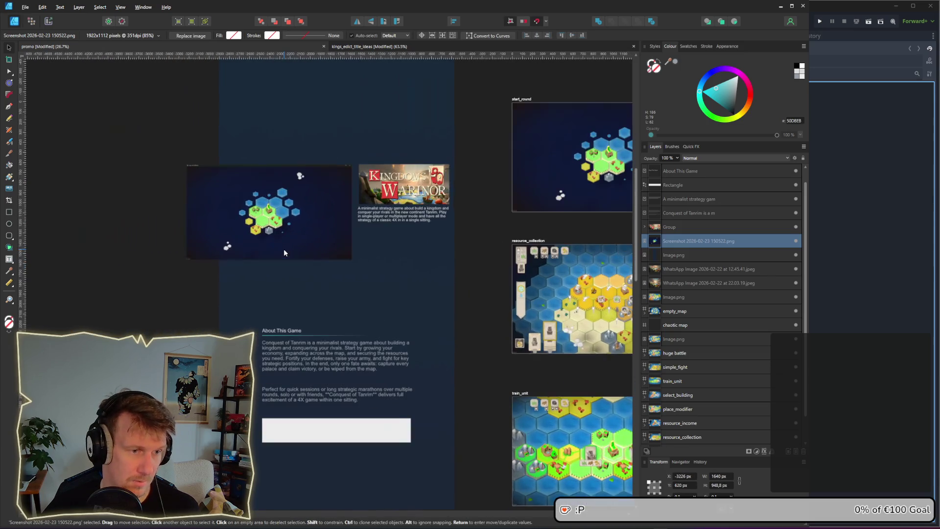
{"action": "scroll", "coordinate": [292, 236], "scroll_direction": "up", "scroll_amount": 1}
{"action": "left_click", "coordinate": [225, 146]}
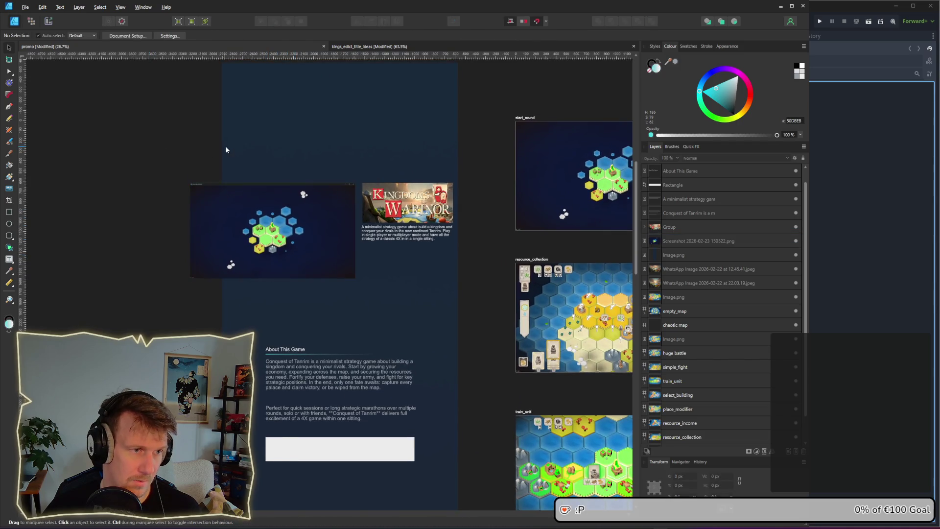
{"action": "mouse_move", "coordinate": [216, 61]}
{"action": "left_mouse_down"}
{"action": "mouse_move", "coordinate": [189, 47]}
{"action": "mouse_move", "coordinate": [101, 123]}
{"action": "mouse_move", "coordinate": [32, 73]}
{"action": "left_mouse_up"}
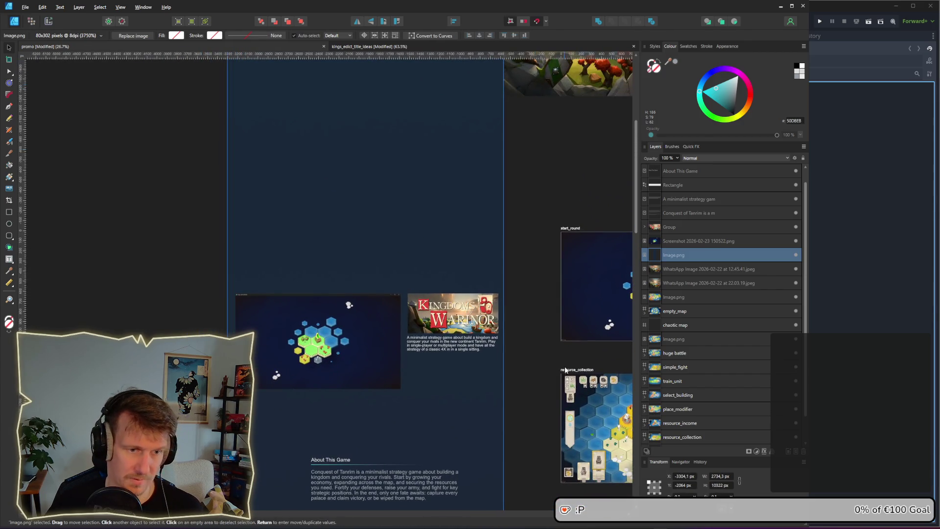
{"action": "left_click", "coordinate": [522, 405]}
Step: Move the About This Game section up and to the left
{"action": "scroll", "coordinate": [521, 405], "scroll_direction": "down", "scroll_amount": 4}
{"action": "left_click_drag", "start_coordinate": [130, 255], "coordinate": [504, 451]}
{"action": "left_click_drag", "start_coordinate": [316, 346], "coordinate": [289, 330]}
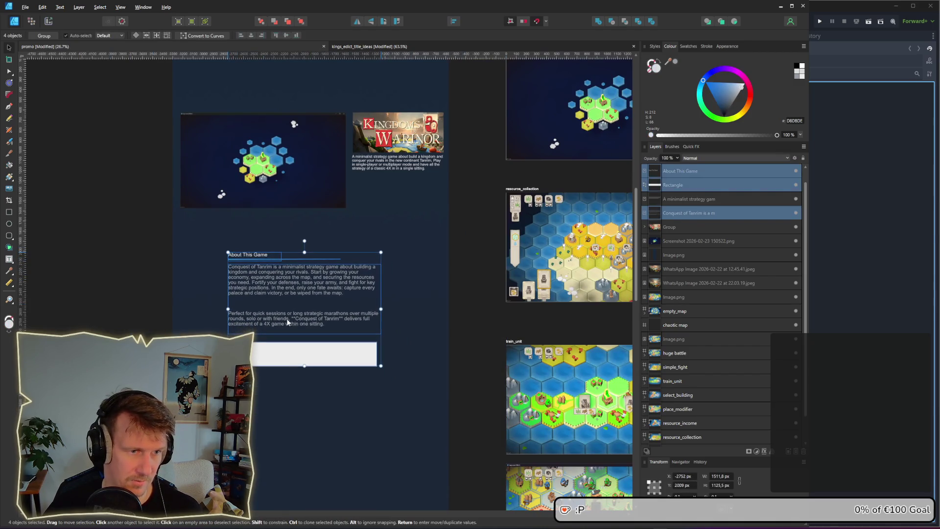
{"action": "left_click", "coordinate": [472, 253]}
{"action": "scroll", "coordinate": [472, 274], "scroll_direction": "up", "scroll_amount": 3}
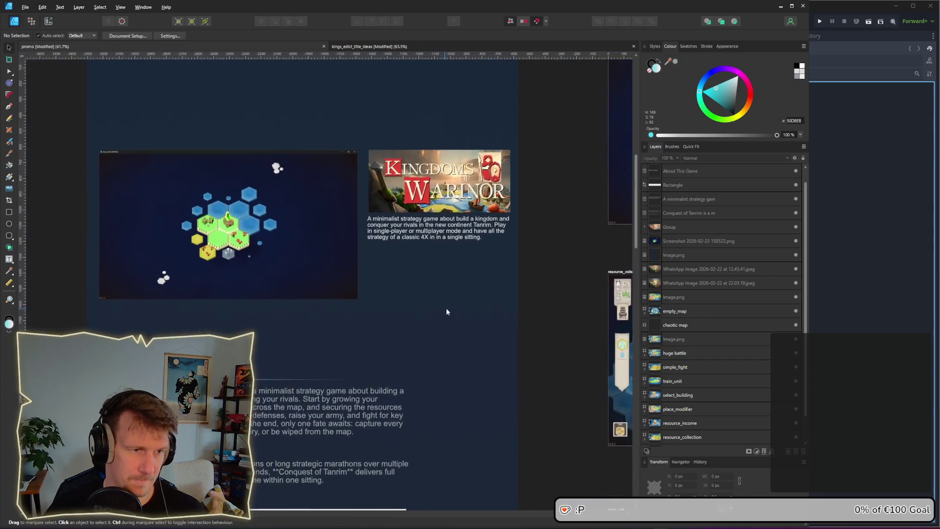
{"action": "key", "text": "alt+Tab"}
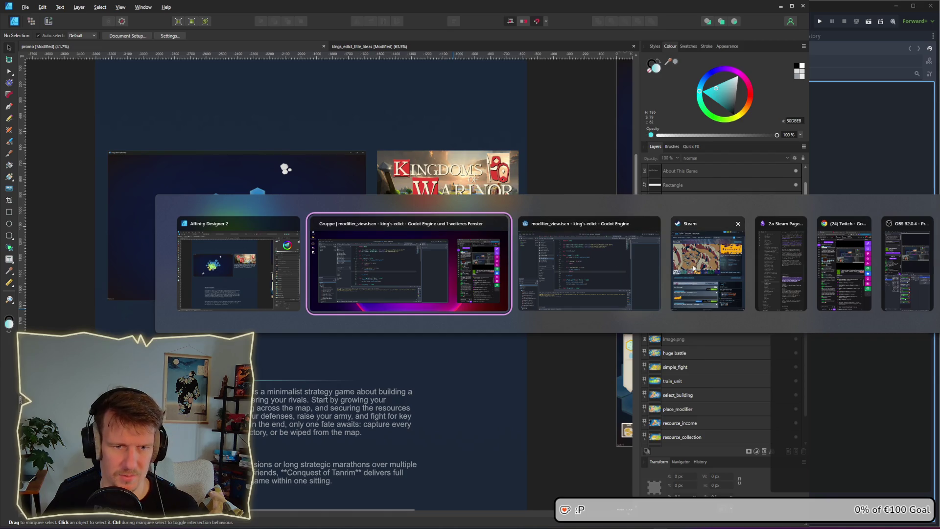
{"action": "key", "text": "Tab"}
{"action": "key", "text": "Tab"}
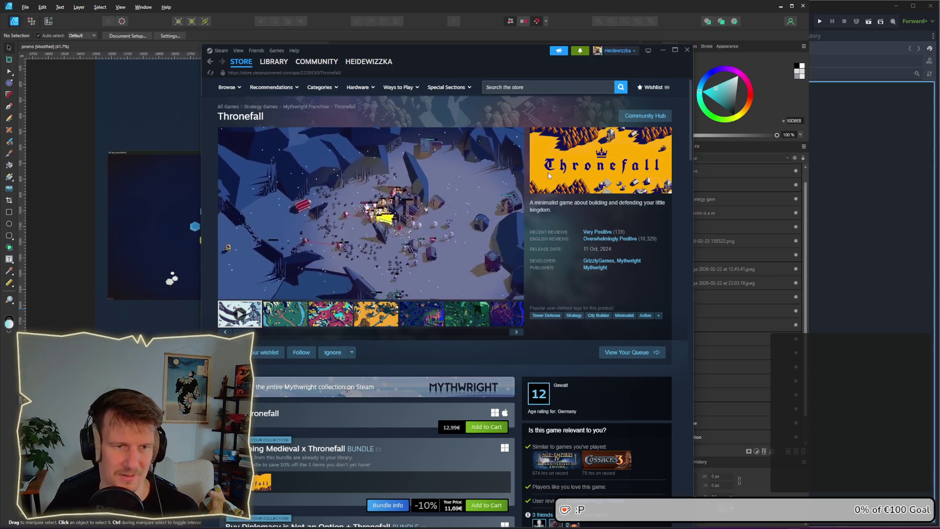
Step: Return to the promo document and zoom in on the game blurb under the Kingdoms of Warinor banner
{"action": "left_click", "coordinate": [70, 247]}
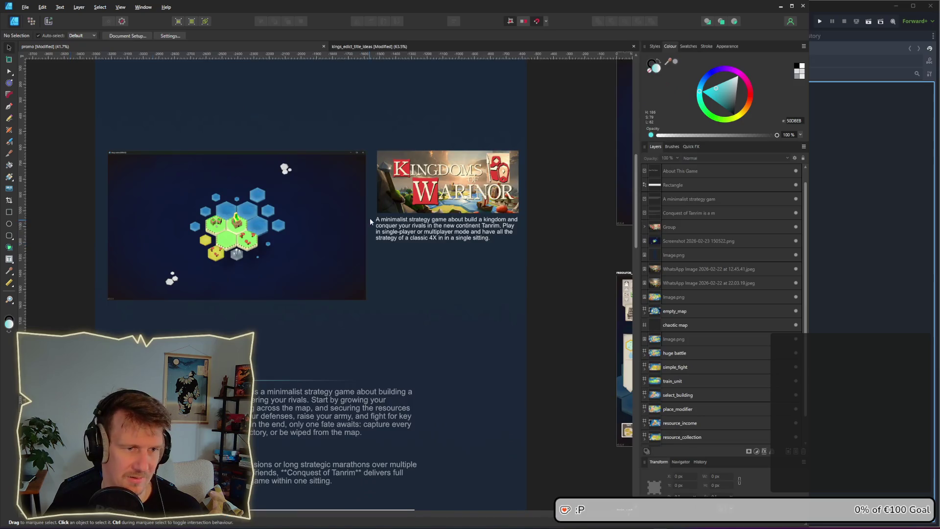
{"action": "scroll", "coordinate": [369, 219], "scroll_direction": "up", "scroll_amount": 4}
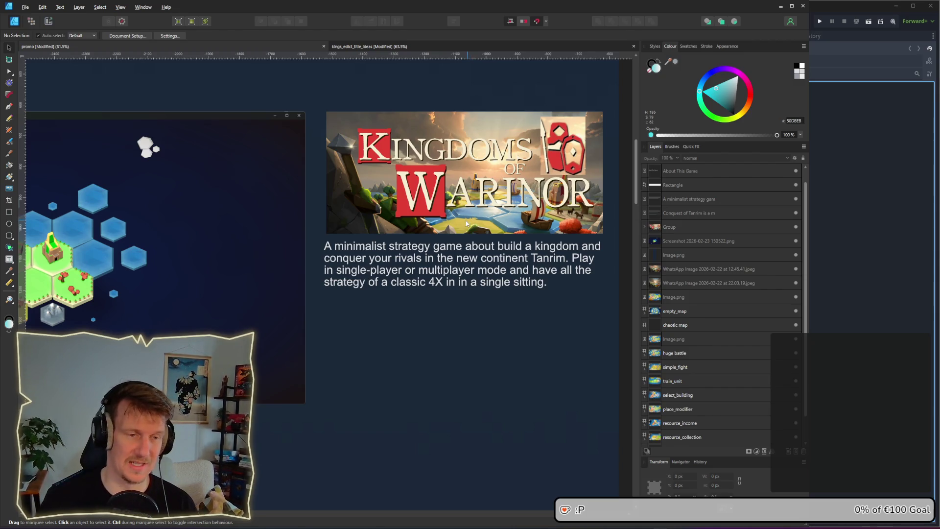
{"action": "left_click", "coordinate": [407, 284]}
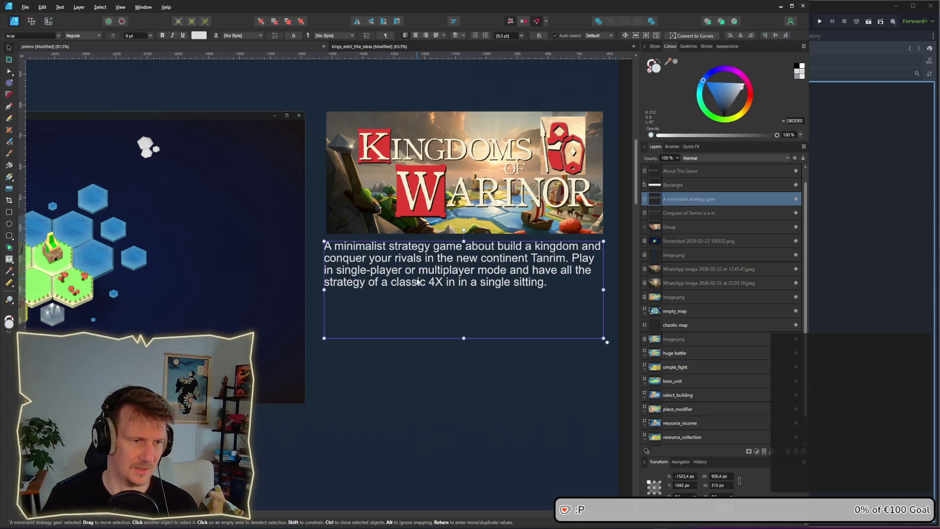
{"action": "scroll", "coordinate": [379, 292], "scroll_direction": "down", "scroll_amount": 1}
{"action": "scroll", "coordinate": [378, 288], "scroll_direction": "down", "scroll_amount": 2}
{"action": "scroll", "coordinate": [375, 231], "scroll_direction": "down", "scroll_amount": 3}
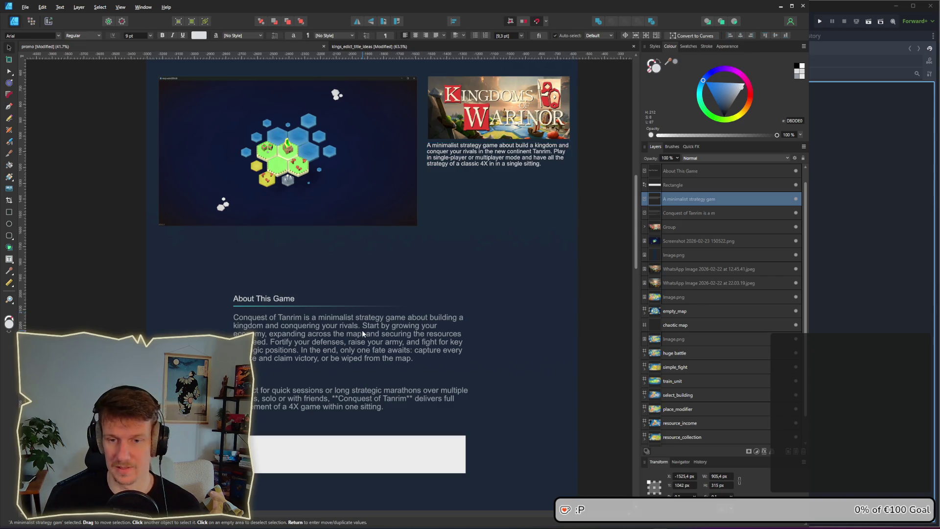
{"action": "left_click_drag", "start_coordinate": [362, 330], "coordinate": [362, 272]}
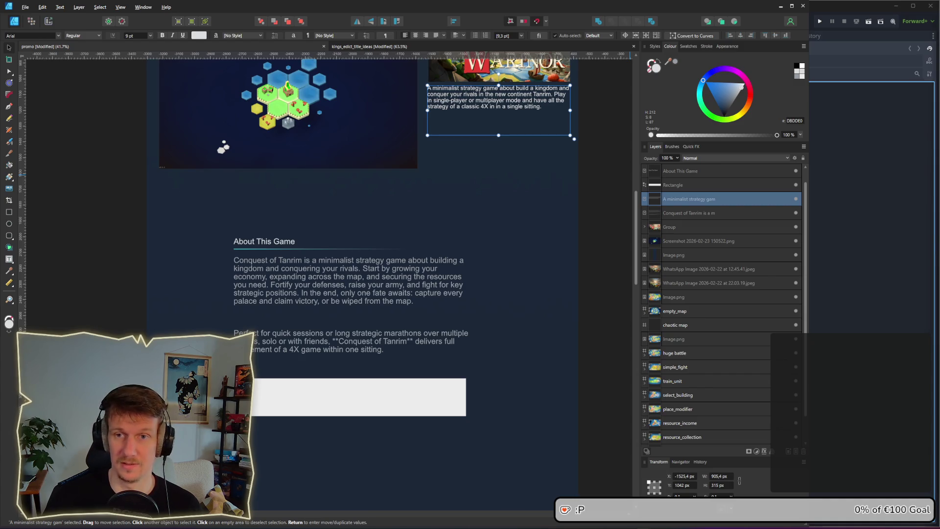
{"action": "scroll", "coordinate": [323, 267], "scroll_direction": "up", "scroll_amount": 2}
{"action": "scroll", "coordinate": [386, 243], "scroll_direction": "up", "scroll_amount": 5}
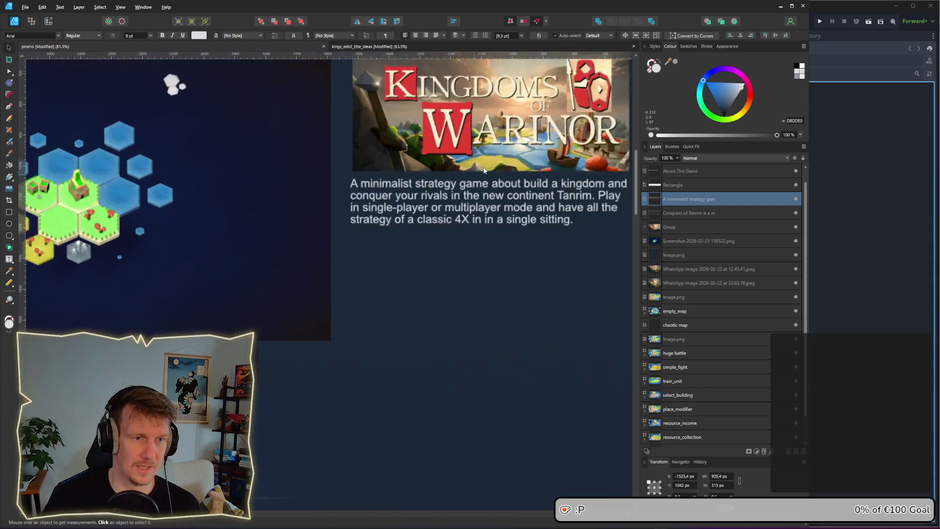
{"action": "left_click_drag", "start_coordinate": [387, 243], "coordinate": [379, 252]}
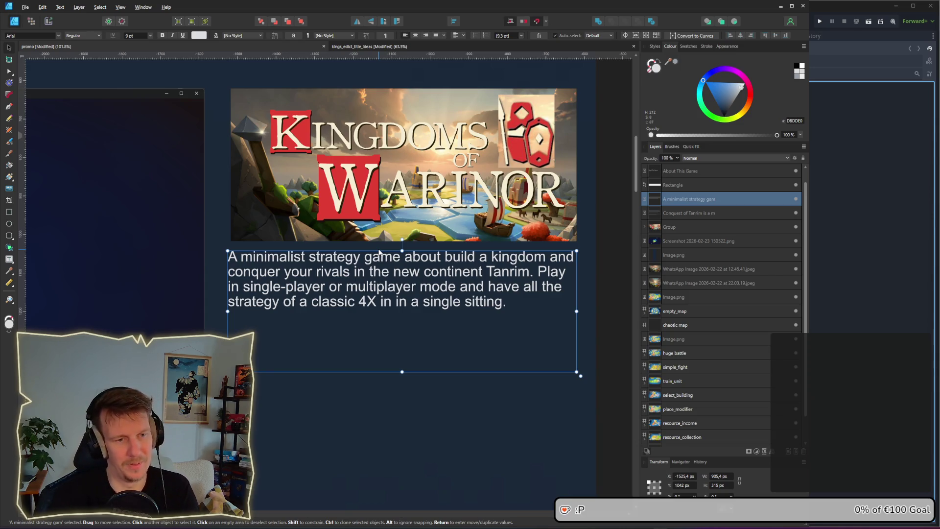
Step: Change 'build' to 'building' and 'conquer' to 'conquering', replacing Tanrim with Warinor
{"action": "double_click", "coordinate": [473, 257]}
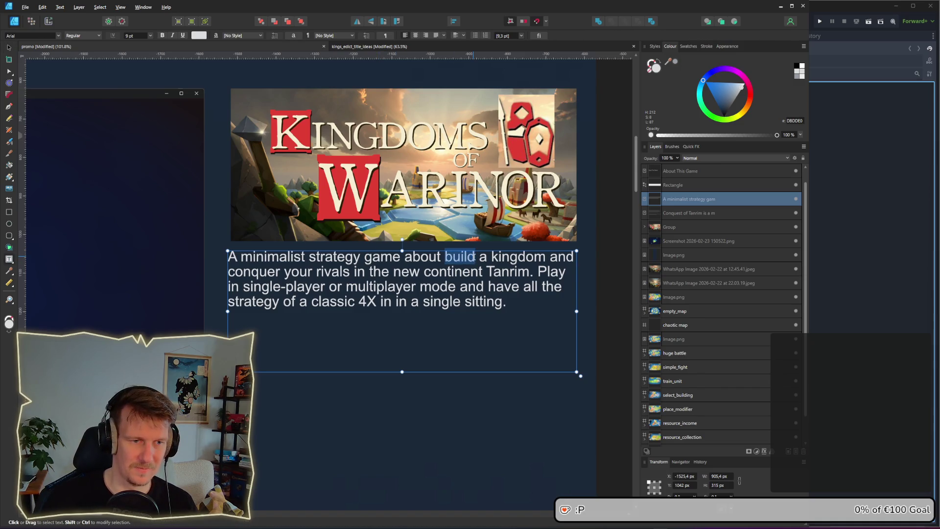
{"action": "left_click", "coordinate": [474, 257]}
{"action": "type", "text": "ing"}
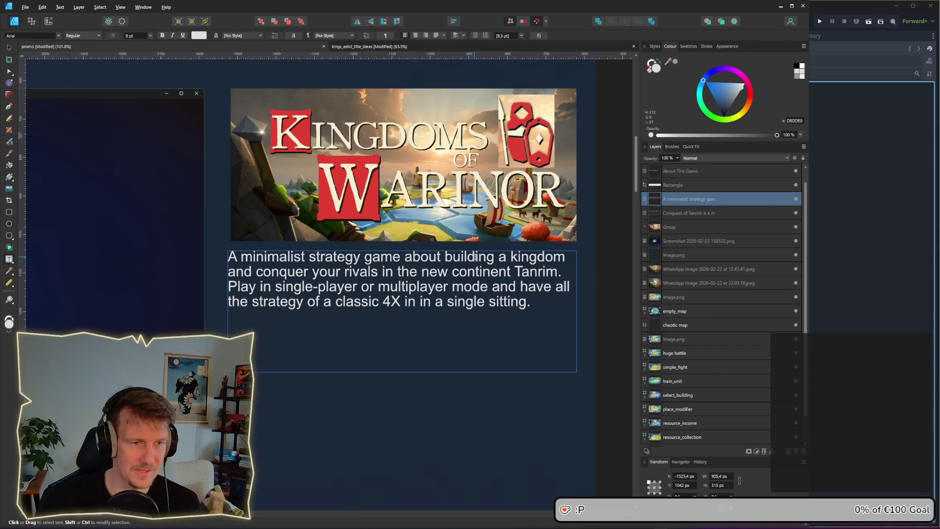
{"action": "double_click", "coordinate": [535, 272]}
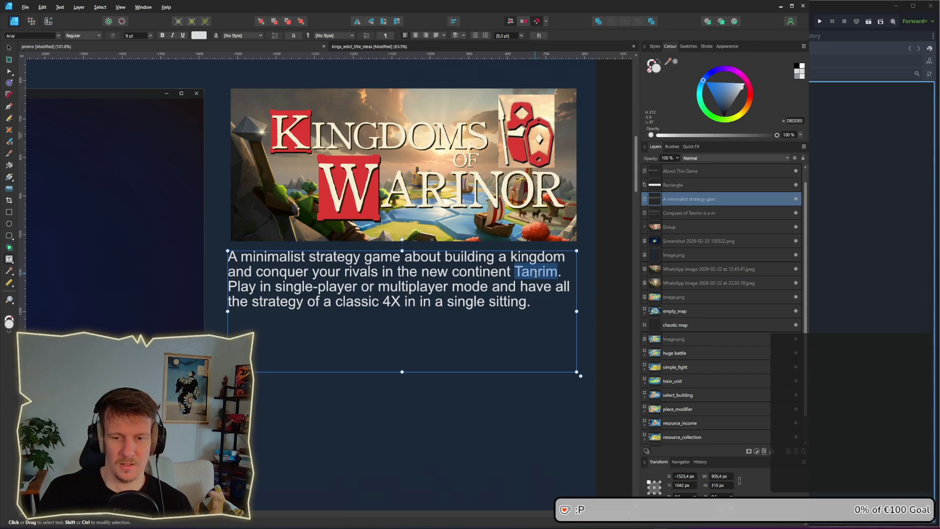
{"action": "left_click", "coordinate": [535, 273]}
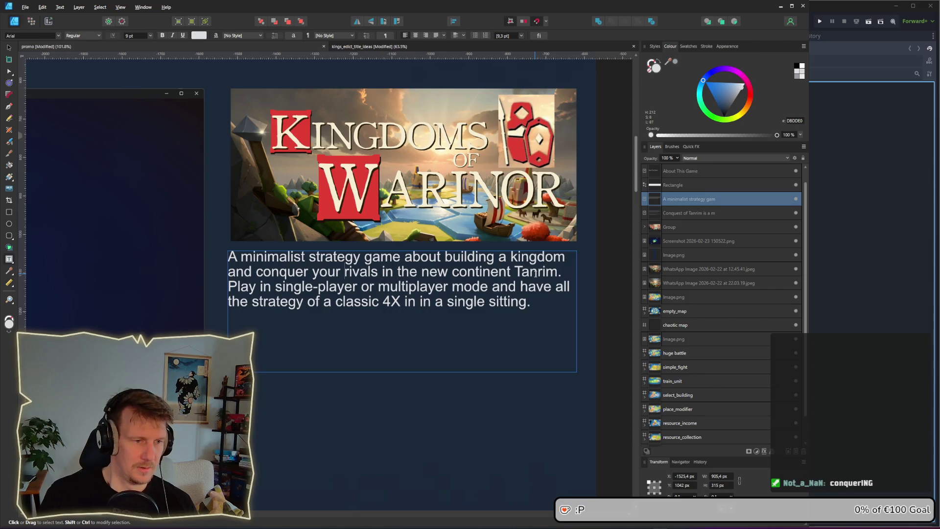
{"action": "type", "text": "ing"}
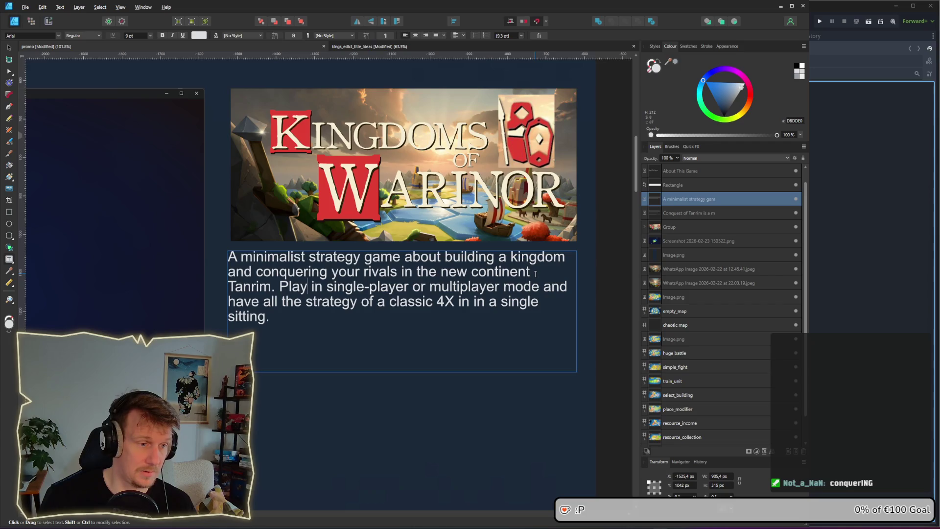
{"action": "key", "text": "Delete"}
{"action": "key", "text": "Delete"}
{"action": "key", "text": "Delete"}
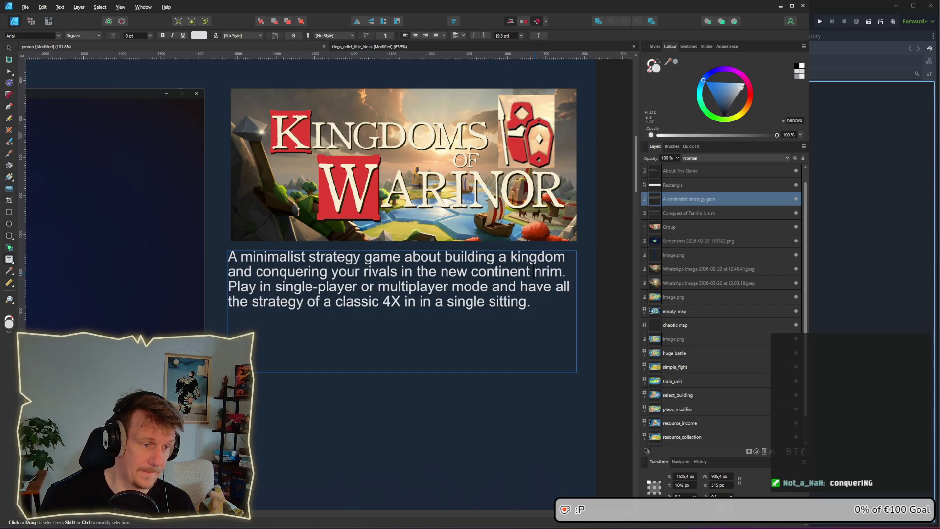
{"action": "type", "text": "Warinor. Play in single-player or multiplayer mode and"}
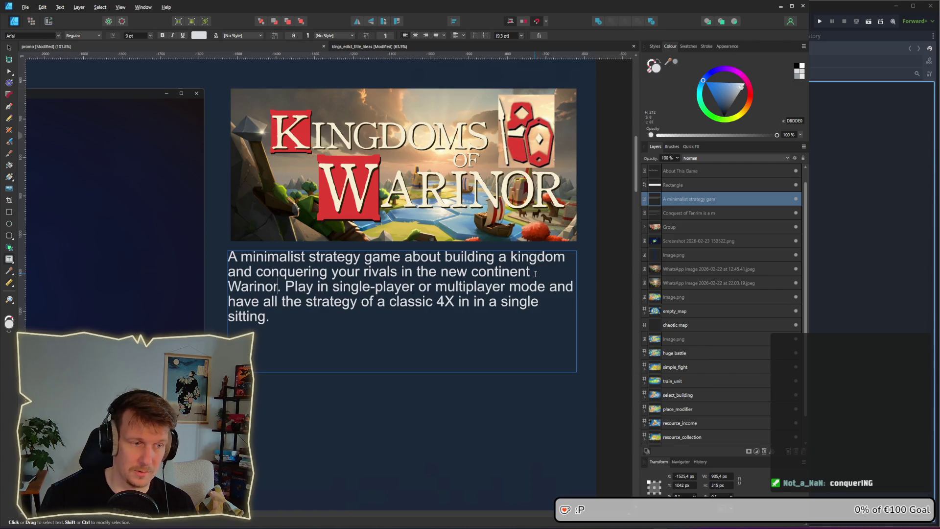
{"action": "key", "text": "Escape"}
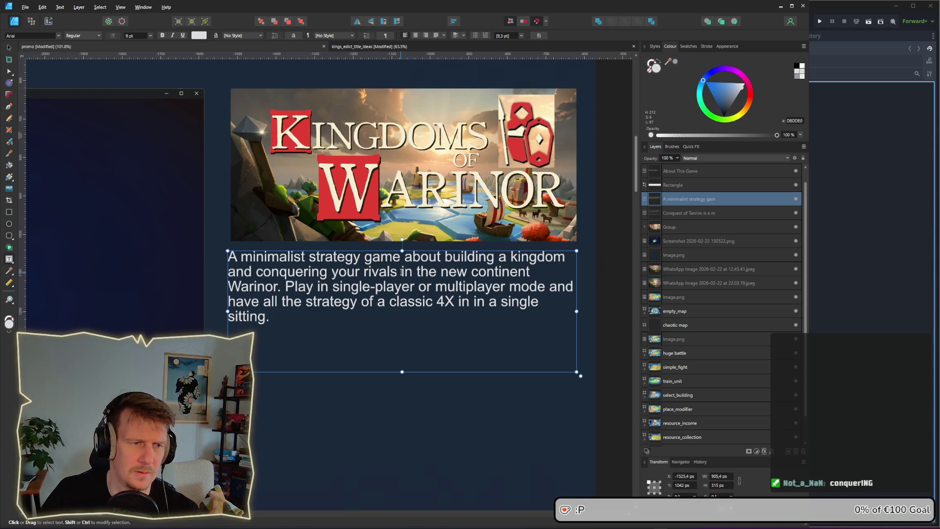
Step: Delete the 'in the new continent Warinor' clause and the doubled 'in'
{"action": "left_click", "coordinate": [277, 289], "text": "shift"}
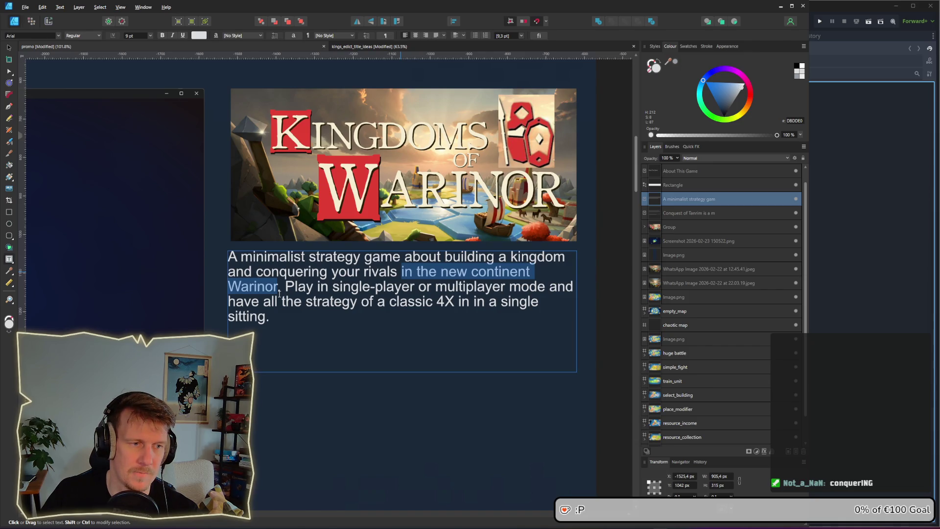
{"action": "key", "text": "BackSpace"}
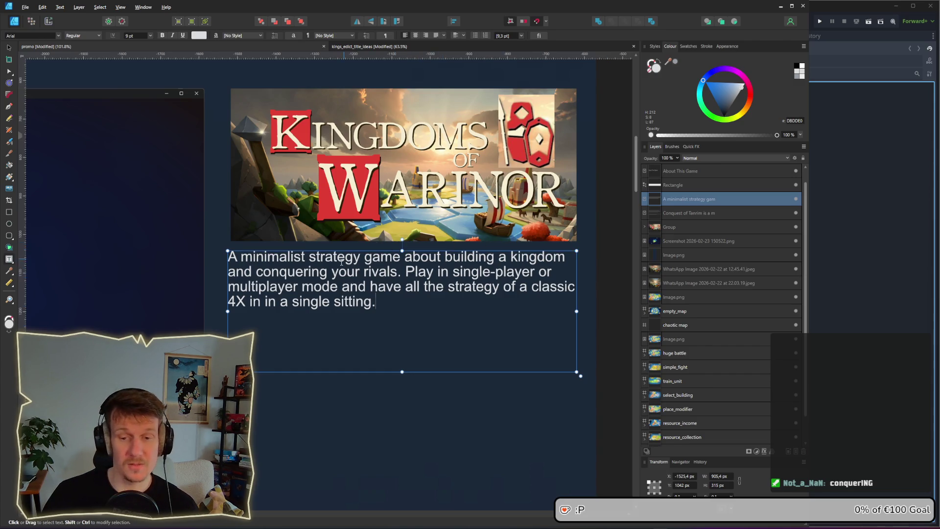
{"action": "left_click", "coordinate": [398, 273]}
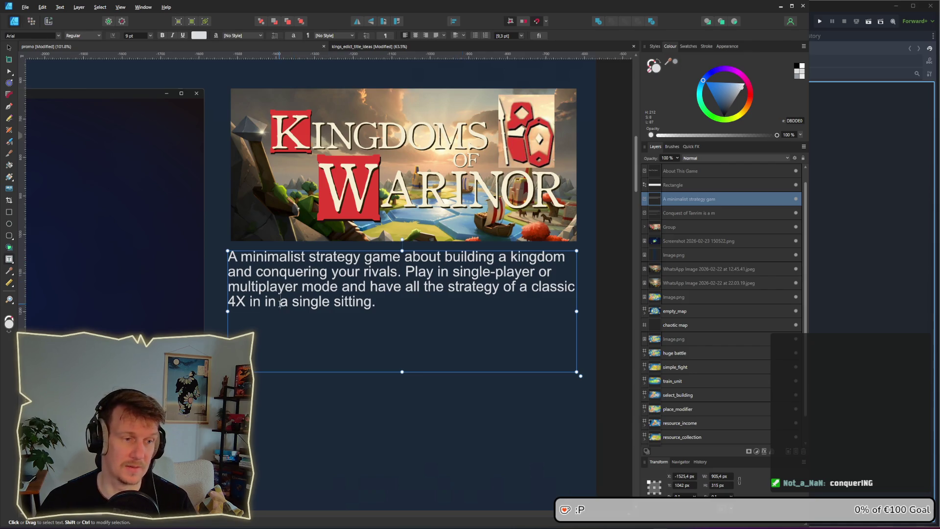
{"action": "left_click", "coordinate": [277, 303]}
{"action": "key", "text": "BackSpace"}
{"action": "key", "text": "BackSpace"}
{"action": "key", "text": "BackSpace"}
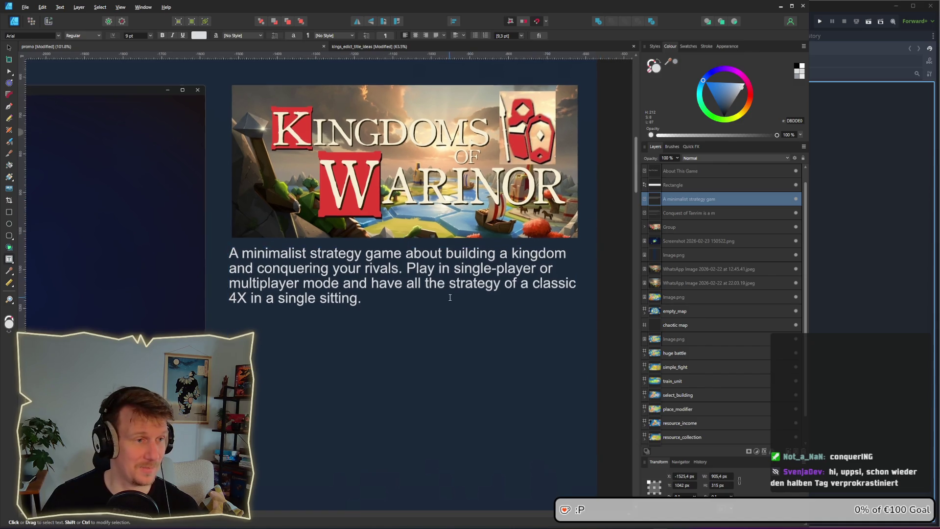
Step: Select the whole blurb paragraph to review it, then exit text editing
{"action": "left_click", "coordinate": [9, 49]}
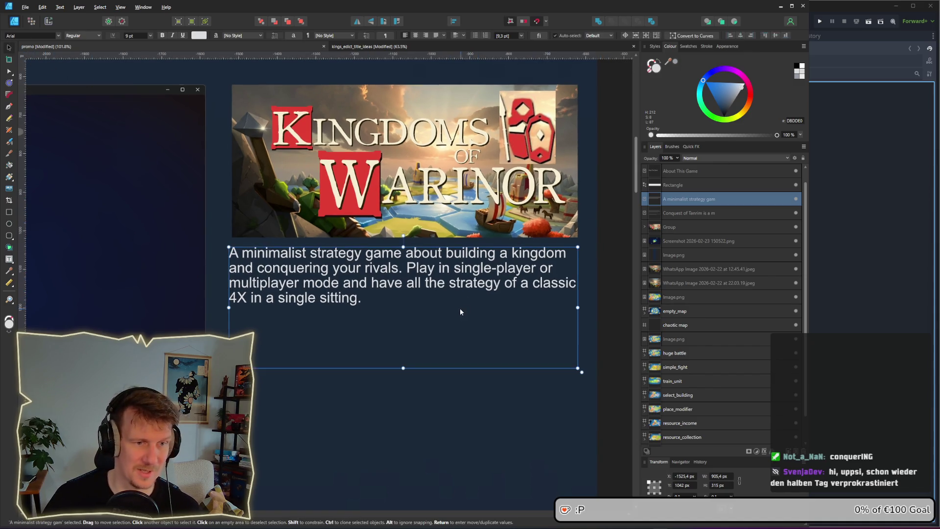
{"action": "double_click", "coordinate": [381, 300]}
{"action": "double_click", "coordinate": [343, 298]}
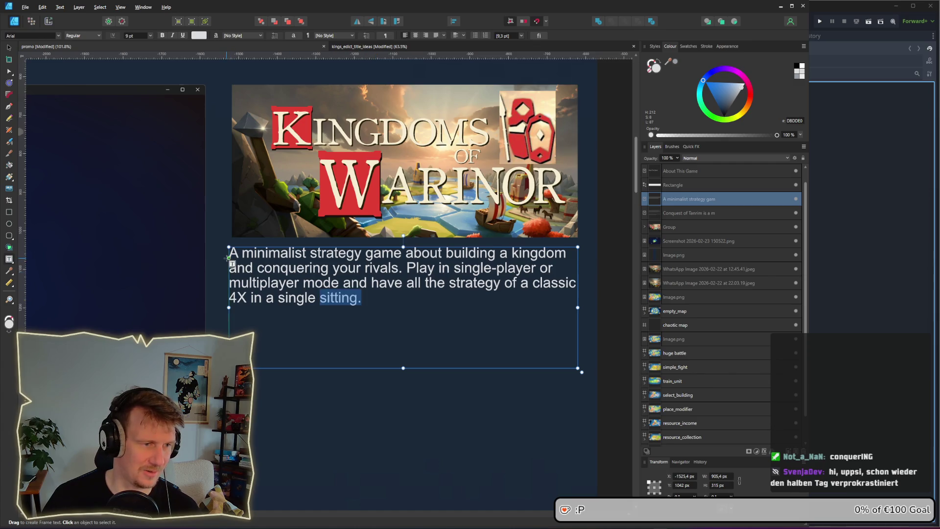
{"action": "mouse_move", "coordinate": [230, 253]}
{"action": "left_mouse_down"}
{"action": "mouse_move", "coordinate": [572, 287]}
{"action": "mouse_move", "coordinate": [580, 369]}
{"action": "left_mouse_up"}
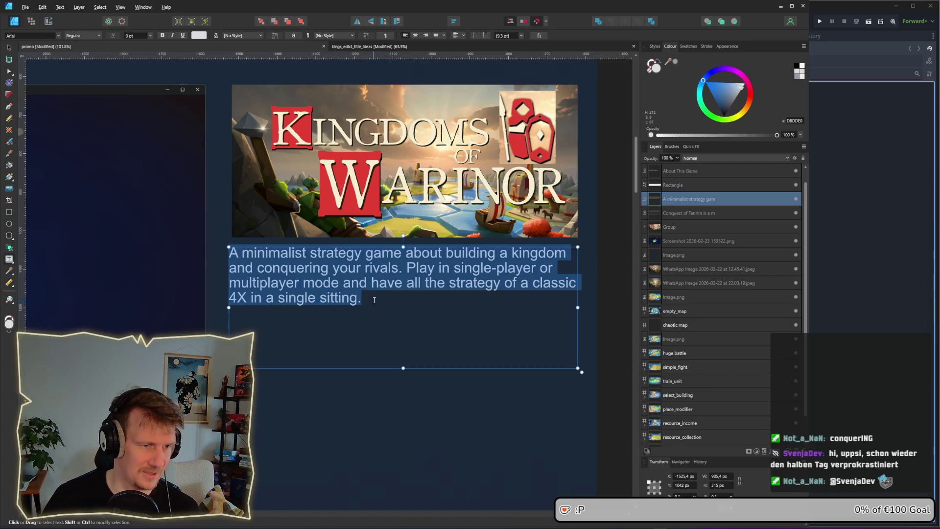
{"action": "key", "text": "Escape"}
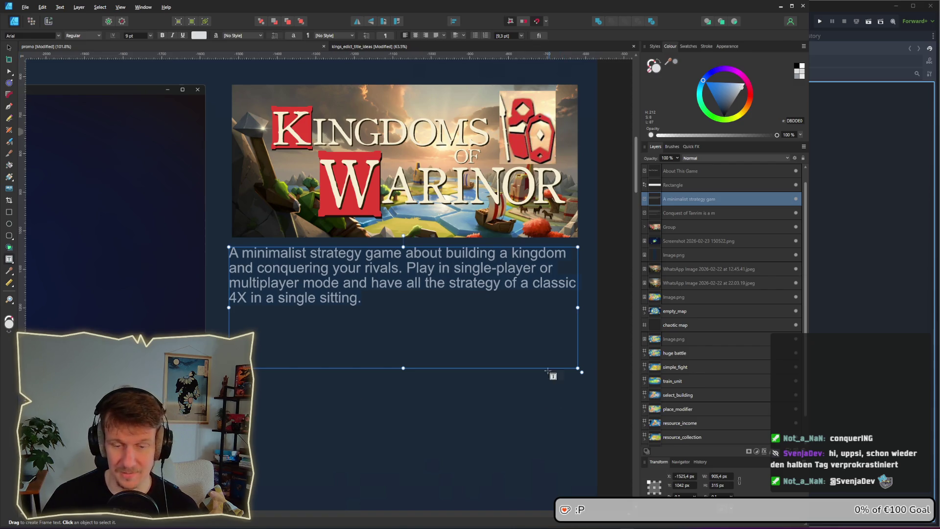
{"action": "left_click", "coordinate": [9, 47]}
Step: Resize the white rectangle under the About This Game text to H 201.5 px
{"action": "left_click", "coordinate": [372, 384]}
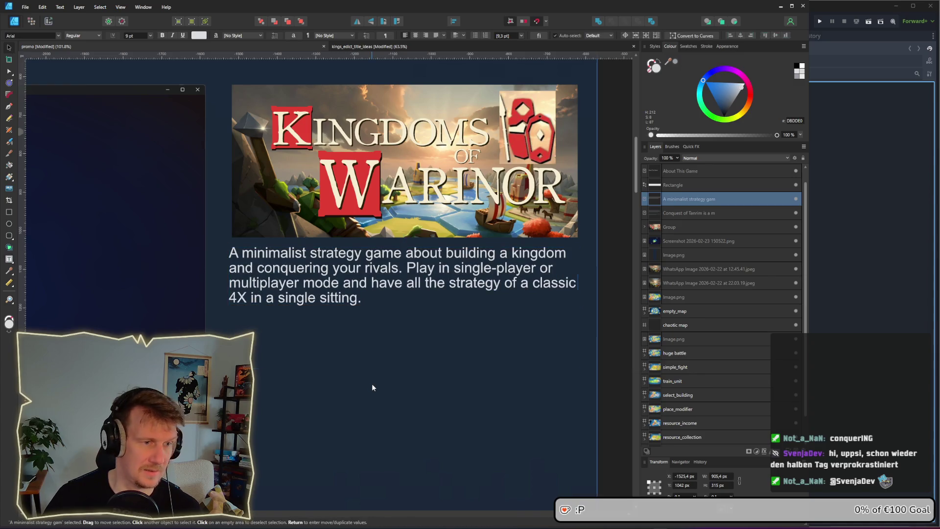
{"action": "scroll", "coordinate": [371, 384], "scroll_direction": "down", "scroll_amount": 3}
{"action": "scroll", "coordinate": [344, 397], "scroll_direction": "down", "scroll_amount": 5}
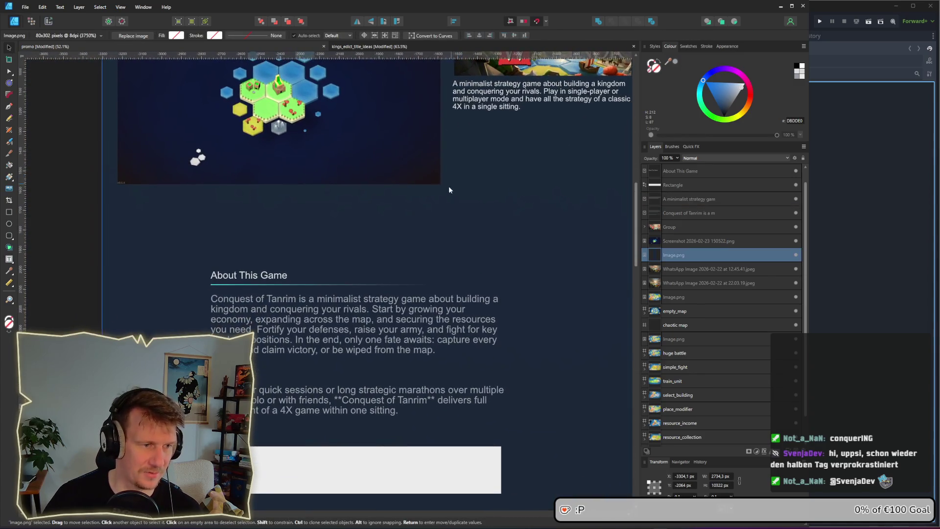
{"action": "scroll", "coordinate": [402, 304], "scroll_direction": "up", "scroll_amount": 3}
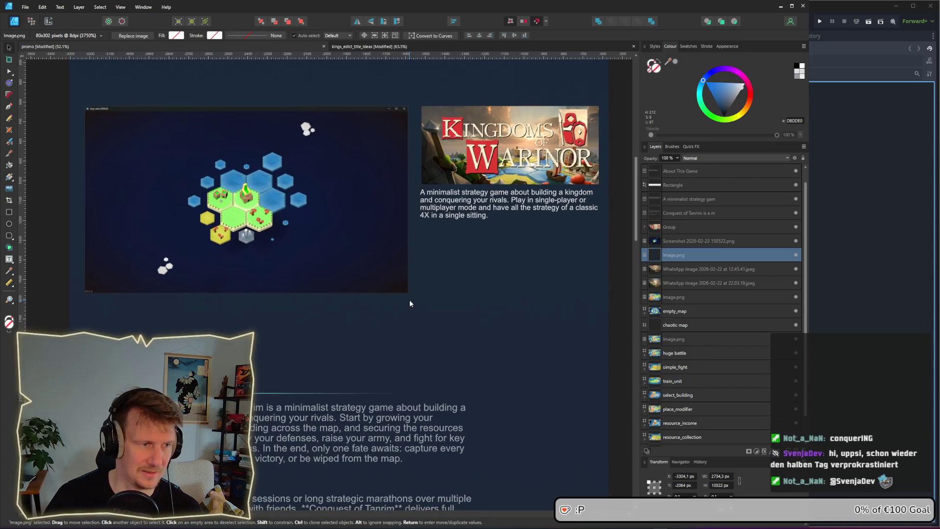
{"action": "scroll", "coordinate": [410, 305], "scroll_direction": "down", "scroll_amount": 5}
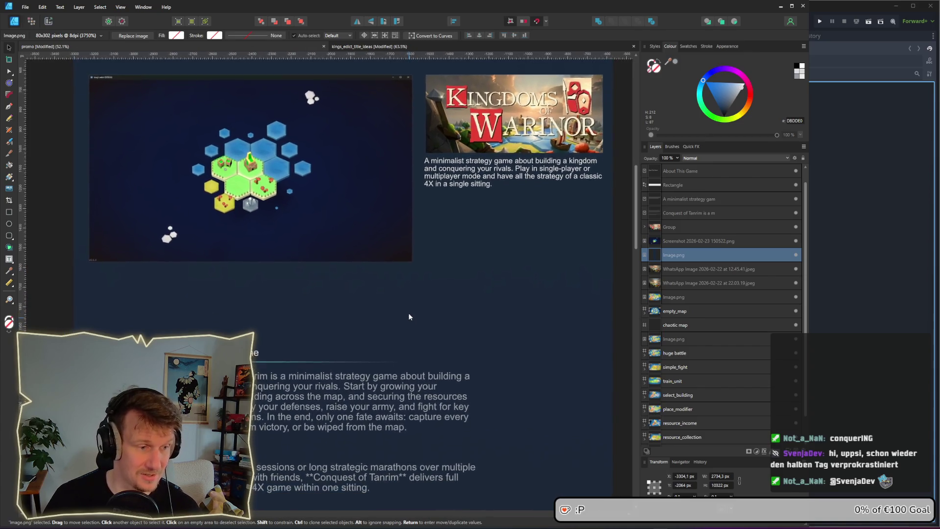
{"action": "scroll", "coordinate": [419, 294], "scroll_direction": "down", "scroll_amount": 1}
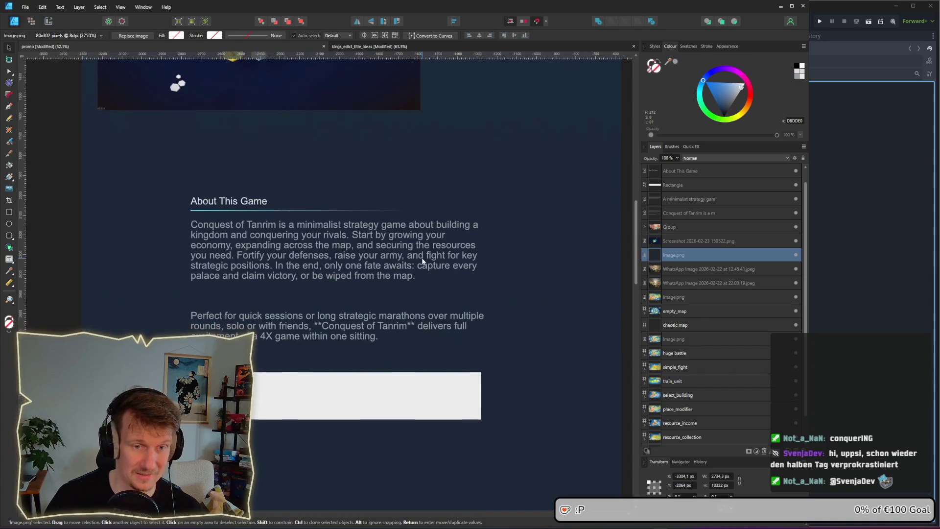
{"action": "scroll", "coordinate": [419, 317], "scroll_direction": "up", "scroll_amount": 2}
{"action": "scroll", "coordinate": [355, 246], "scroll_direction": "down", "scroll_amount": 1}
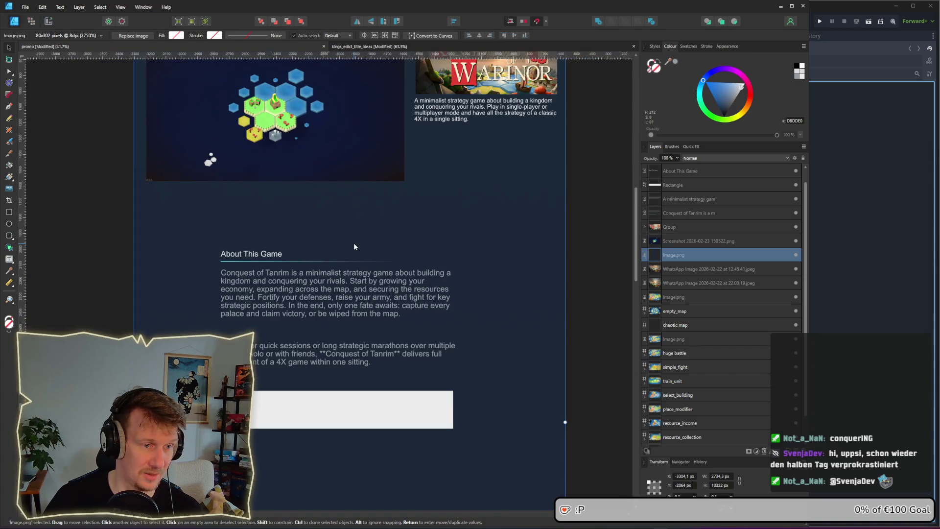
{"action": "scroll", "coordinate": [343, 265], "scroll_direction": "down", "scroll_amount": 4}
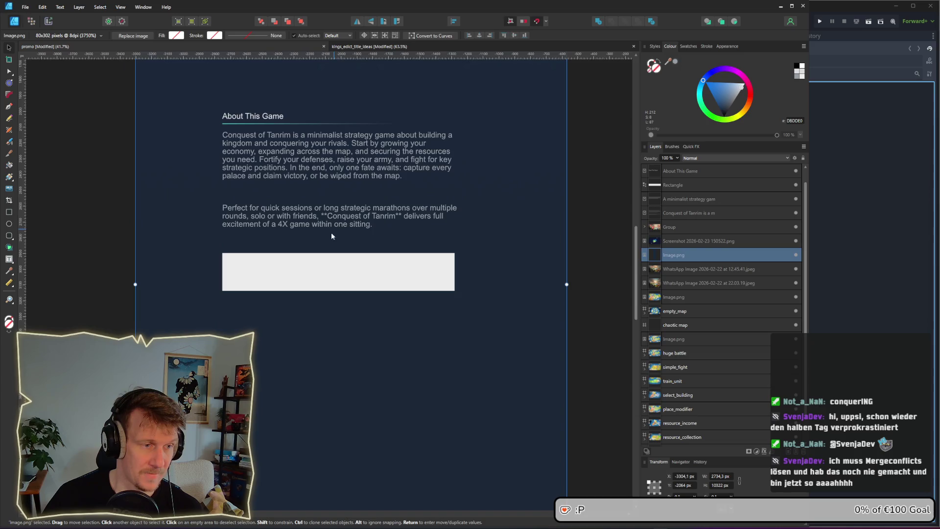
{"action": "scroll", "coordinate": [329, 238], "scroll_direction": "up", "scroll_amount": 1}
{"action": "left_click", "coordinate": [324, 286]}
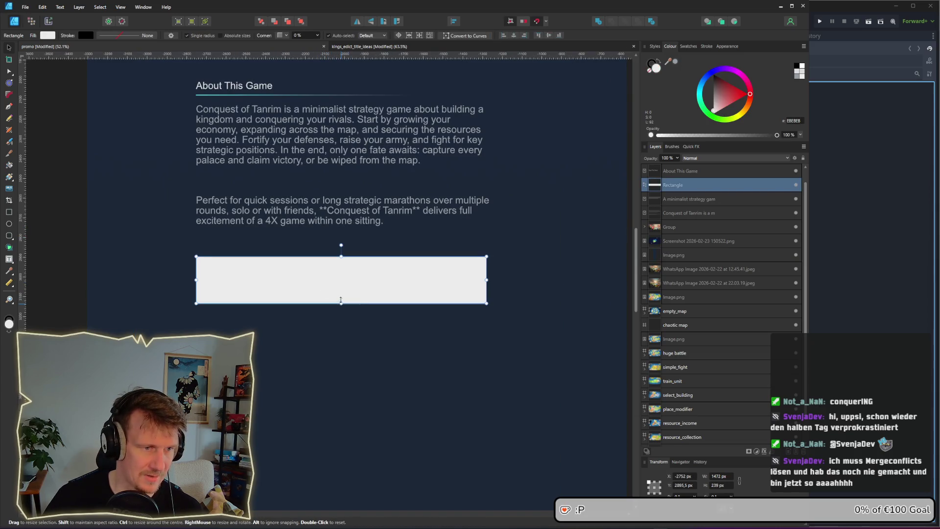
{"action": "left_click_drag", "start_coordinate": [341, 299], "coordinate": [342, 284]}
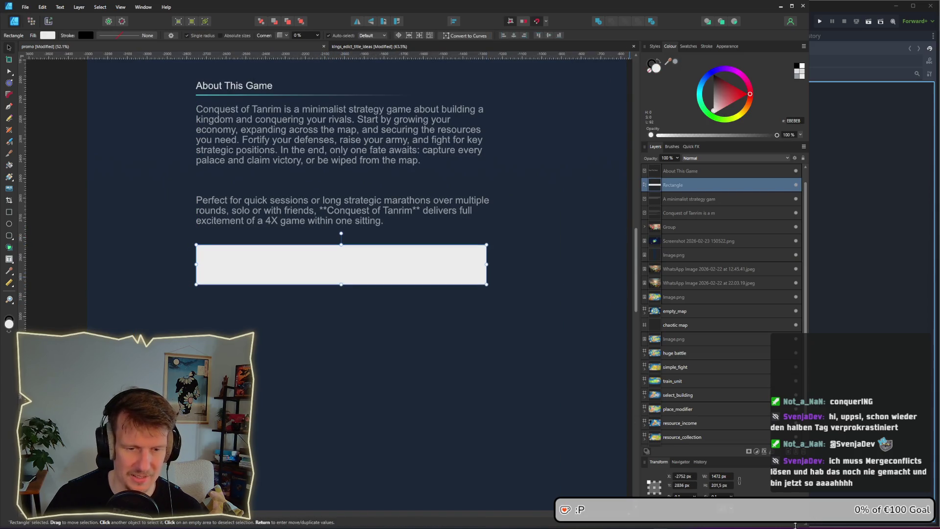
{"action": "key", "text": "alt+Tab"}
Step: Scroll down the Thronefall store page and expand the full About This Game description
{"action": "scroll", "coordinate": [368, 310], "scroll_direction": "down", "scroll_amount": 6}
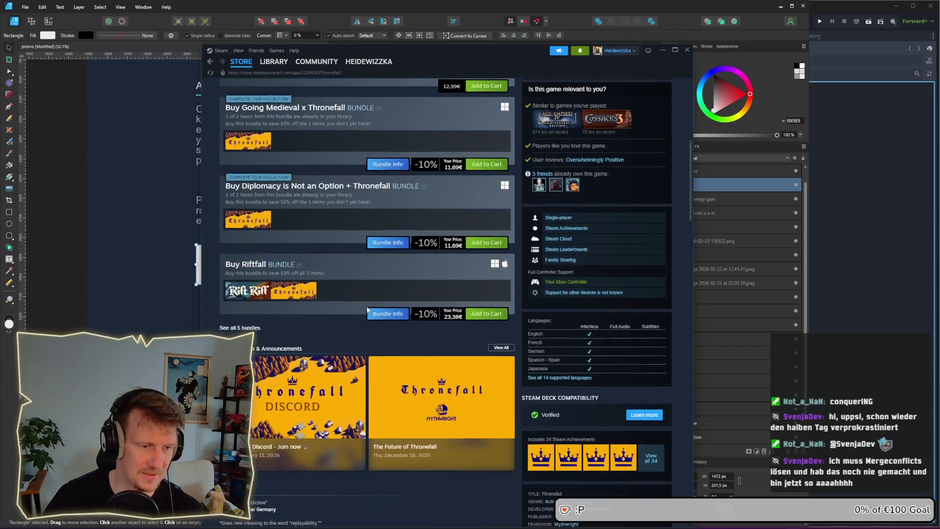
{"action": "scroll", "coordinate": [367, 310], "scroll_direction": "down", "scroll_amount": 5}
{"action": "scroll", "coordinate": [367, 310], "scroll_direction": "down", "scroll_amount": 1}
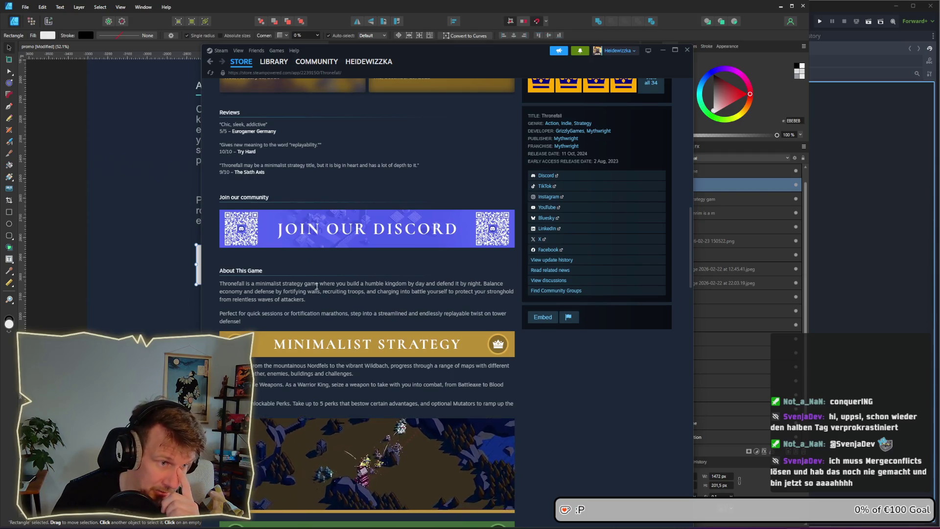
{"action": "scroll", "coordinate": [354, 118], "scroll_direction": "down", "scroll_amount": 3}
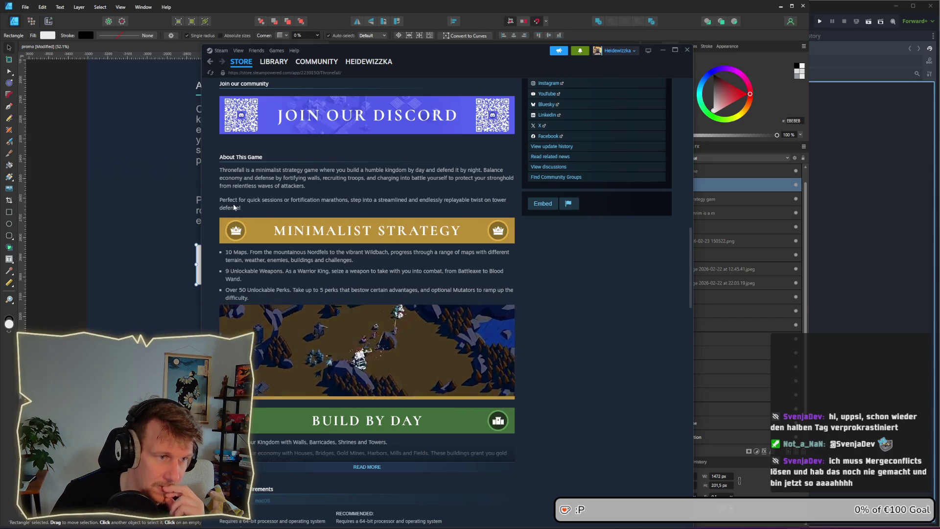
{"action": "scroll", "coordinate": [218, 196], "scroll_direction": "down", "scroll_amount": 1}
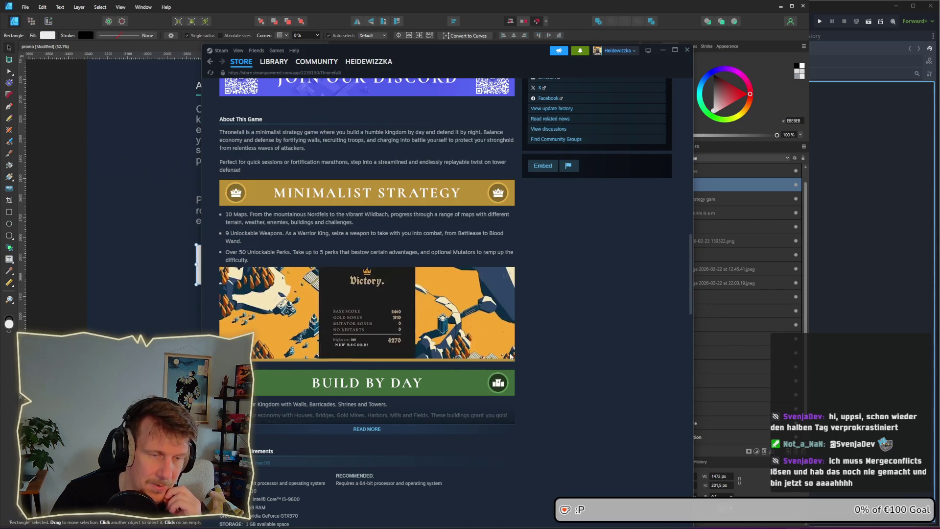
{"action": "scroll", "coordinate": [360, 314], "scroll_direction": "down", "scroll_amount": 3}
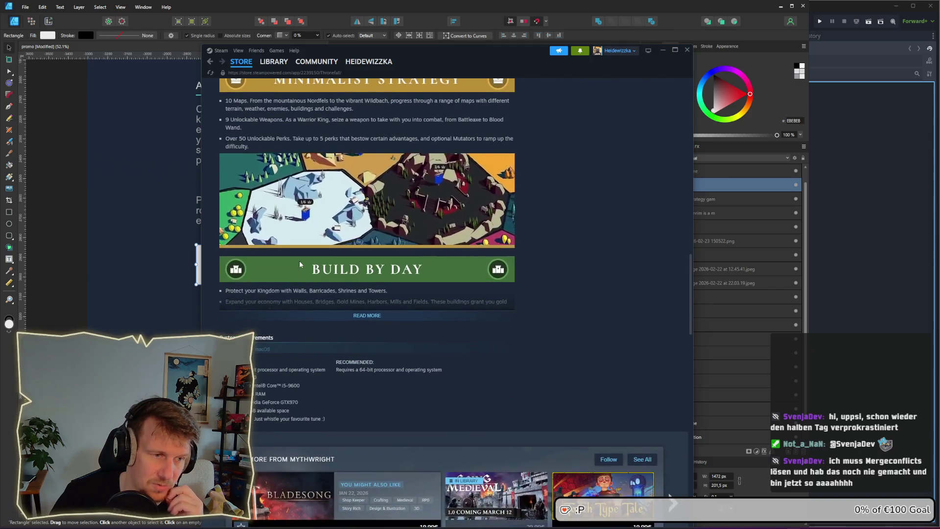
{"action": "left_click", "coordinate": [361, 315]}
Step: Review the Minimalist Strategy, Build by Day and Defend by Night feature sections
{"action": "scroll", "coordinate": [294, 311], "scroll_direction": "up", "scroll_amount": 3}
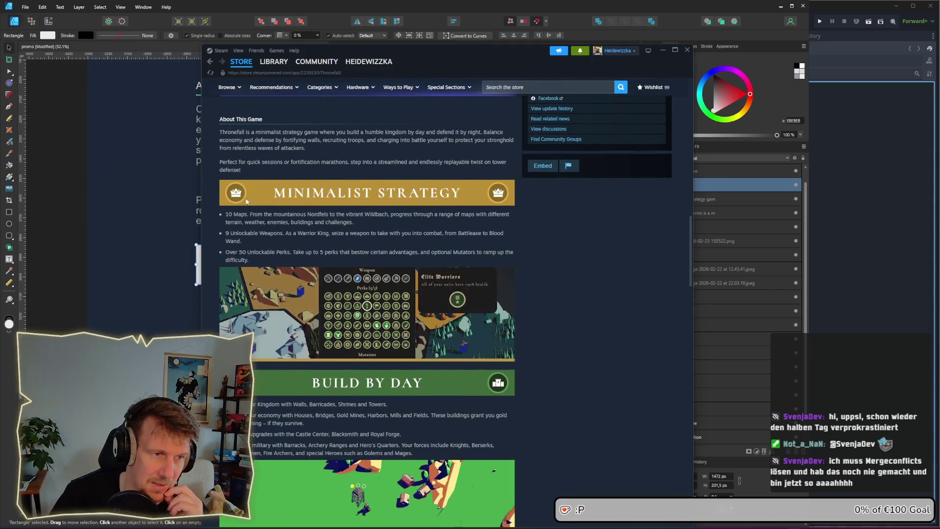
{"action": "scroll", "coordinate": [232, 310], "scroll_direction": "down", "scroll_amount": 4}
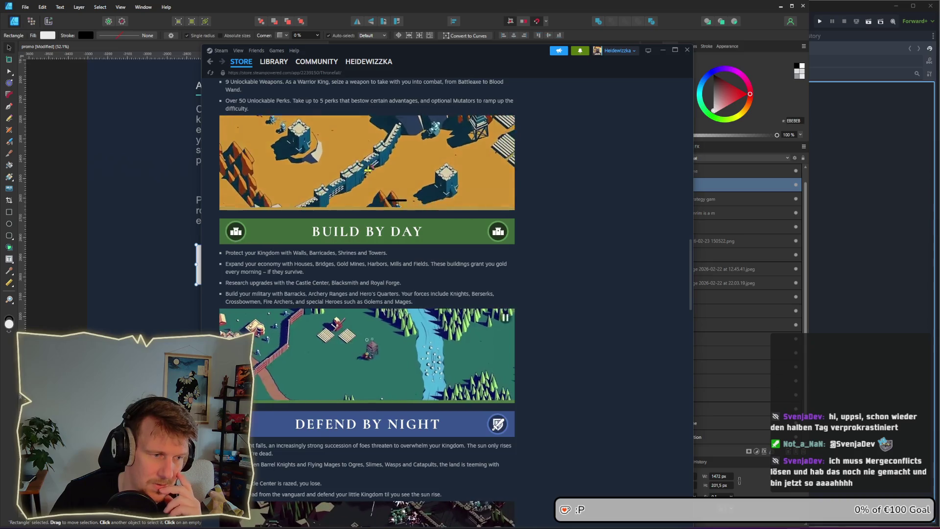
{"action": "scroll", "coordinate": [357, 397], "scroll_direction": "down", "scroll_amount": 5}
{"action": "scroll", "coordinate": [441, 387], "scroll_direction": "up", "scroll_amount": 2}
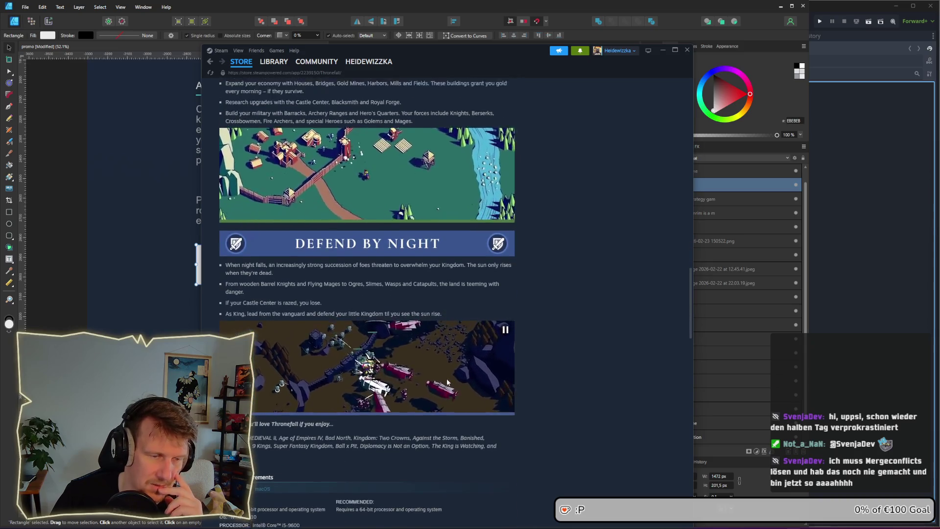
{"action": "scroll", "coordinate": [440, 377], "scroll_direction": "down", "scroll_amount": 1}
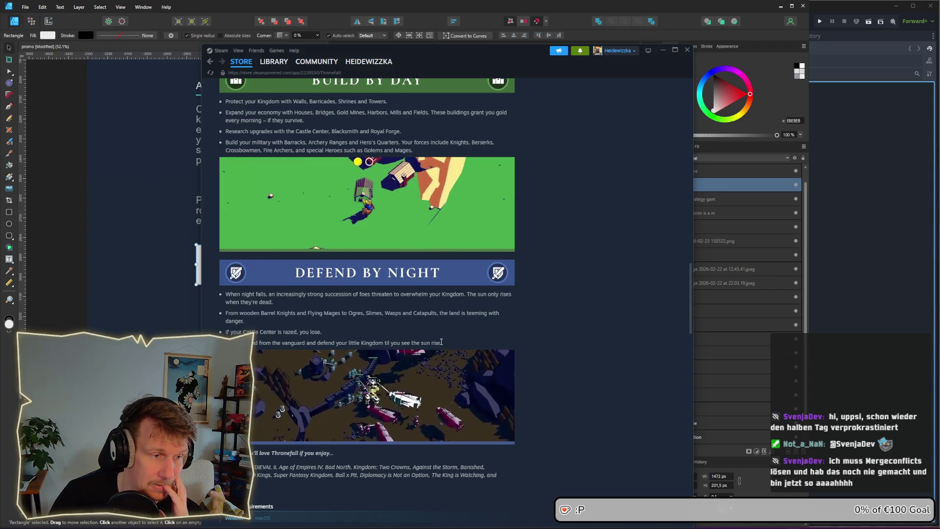
{"action": "scroll", "coordinate": [441, 343], "scroll_direction": "up", "scroll_amount": 3}
{"action": "scroll", "coordinate": [441, 344], "scroll_direction": "up", "scroll_amount": 5}
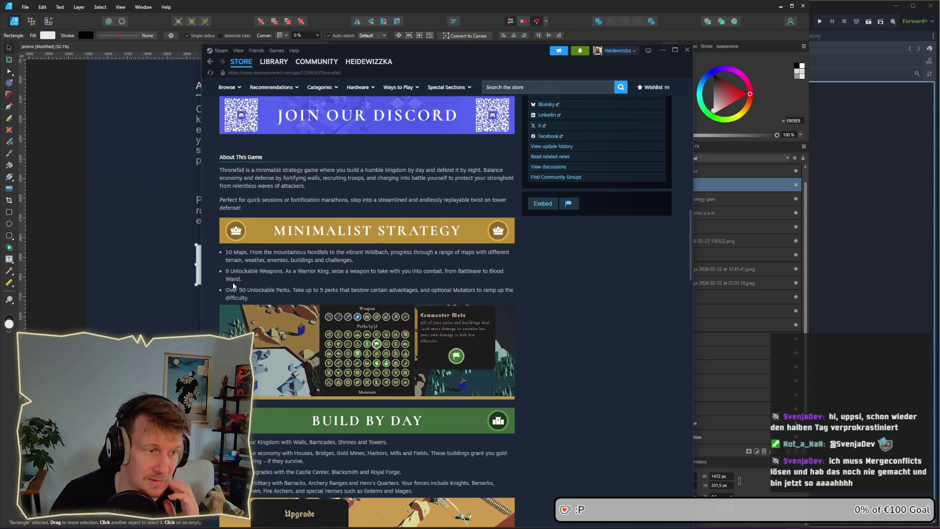
Step: Shrink the white box into a slim 169 px bar and duplicate it below
{"action": "left_click", "coordinate": [201, 237]}
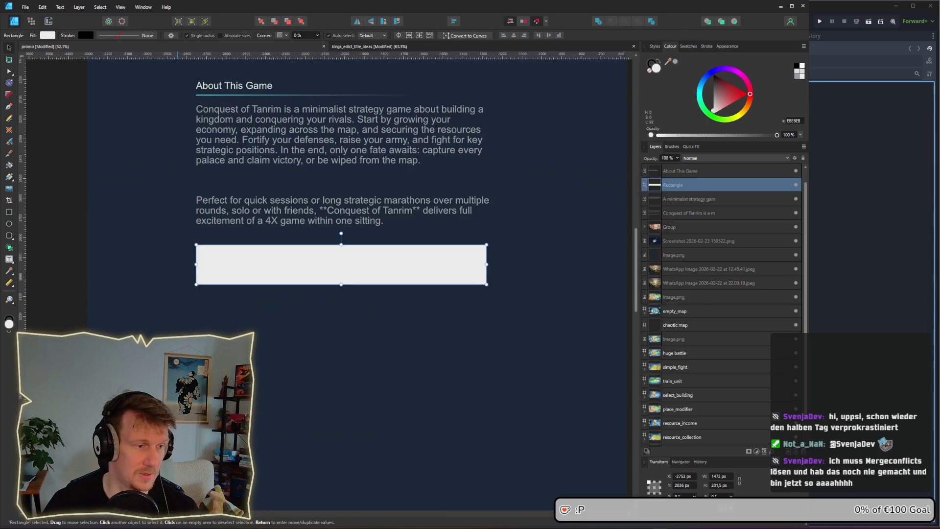
{"action": "left_click", "coordinate": [201, 237]}
{"action": "left_click", "coordinate": [244, 269]}
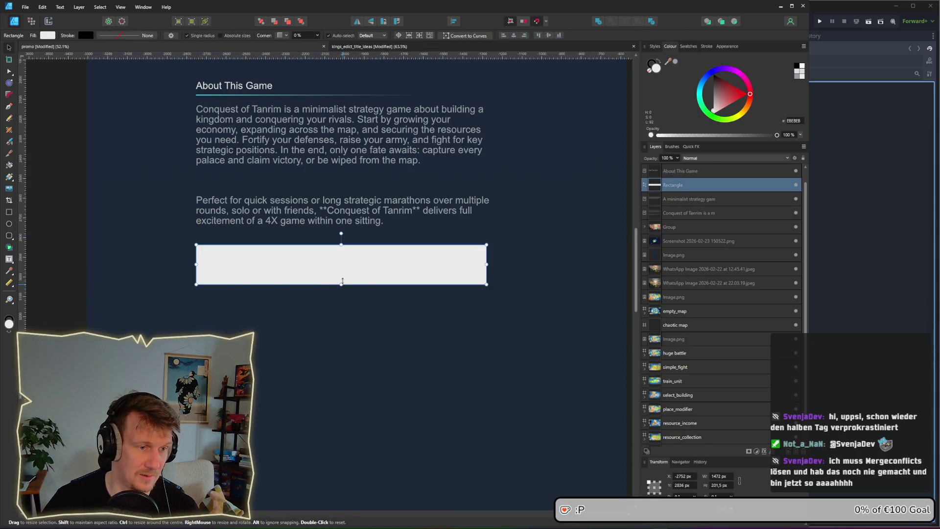
{"action": "left_click_drag", "start_coordinate": [341, 284], "coordinate": [341, 278]}
{"action": "scroll", "coordinate": [340, 304], "scroll_direction": "down", "scroll_amount": 2}
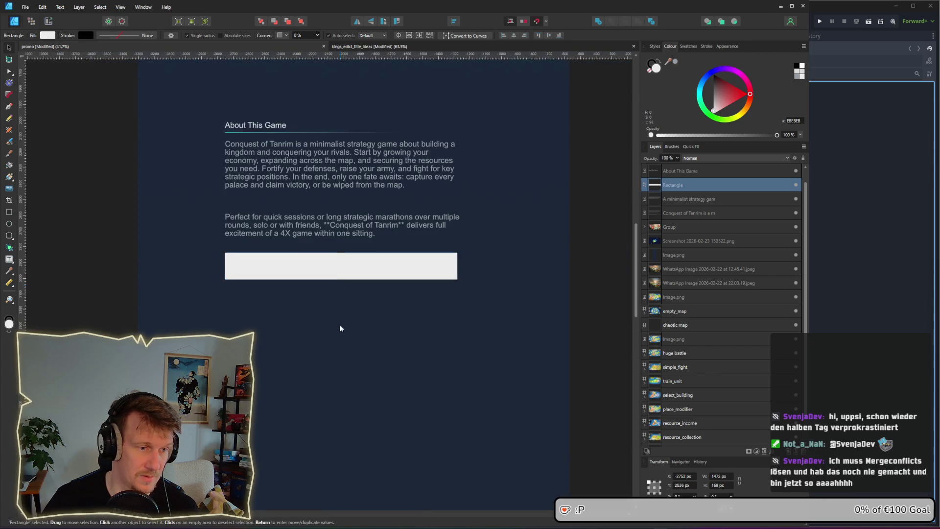
{"action": "scroll", "coordinate": [348, 265], "scroll_direction": "down", "scroll_amount": 3}
{"action": "mouse_move", "coordinate": [345, 182]}
{"action": "left_mouse_down"}
{"action": "mouse_move", "coordinate": [348, 377]}
{"action": "mouse_move", "coordinate": [349, 352]}
{"action": "left_mouse_up"}
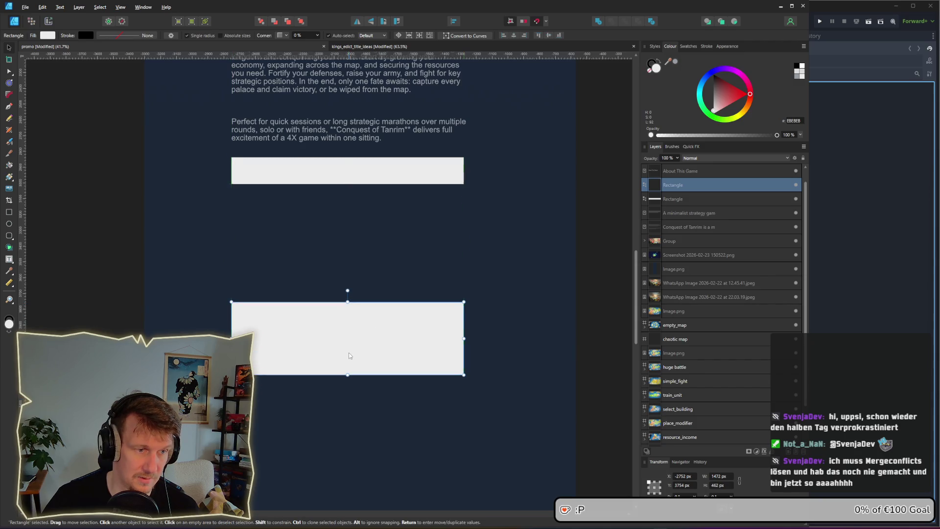
Step: Fill the upper bar orange FF9700 and eyedrop that orange onto the lower box
{"action": "left_click", "coordinate": [349, 171]}
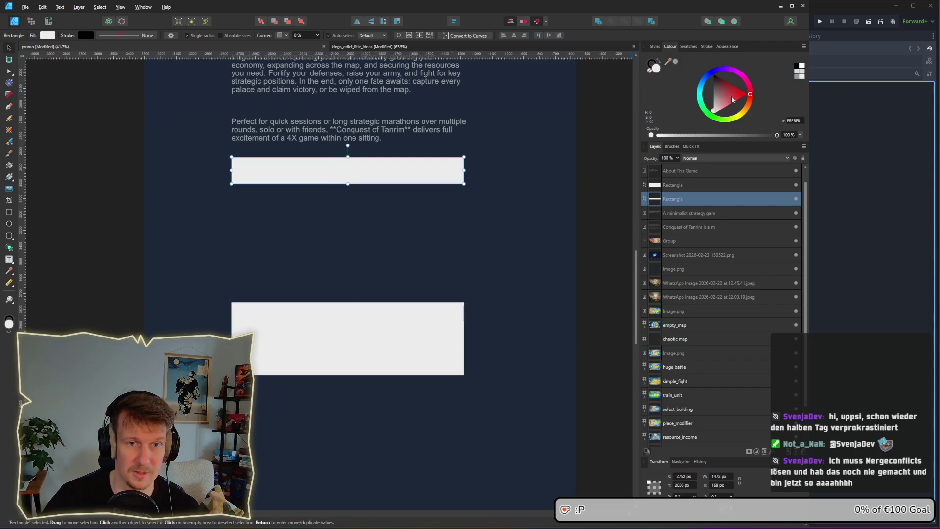
{"action": "left_click_drag", "start_coordinate": [749, 107], "coordinate": [745, 111]}
{"action": "left_click", "coordinate": [439, 319]}
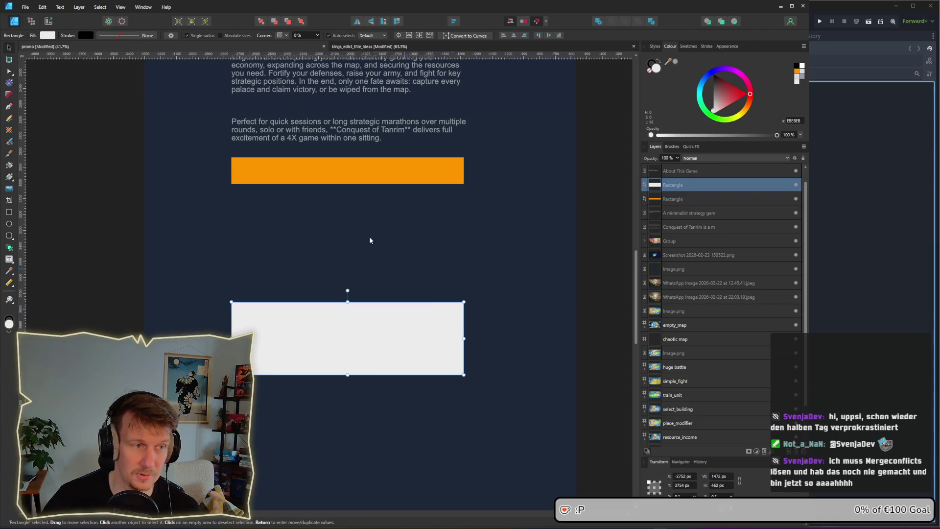
{"action": "left_click", "coordinate": [41, 36]}
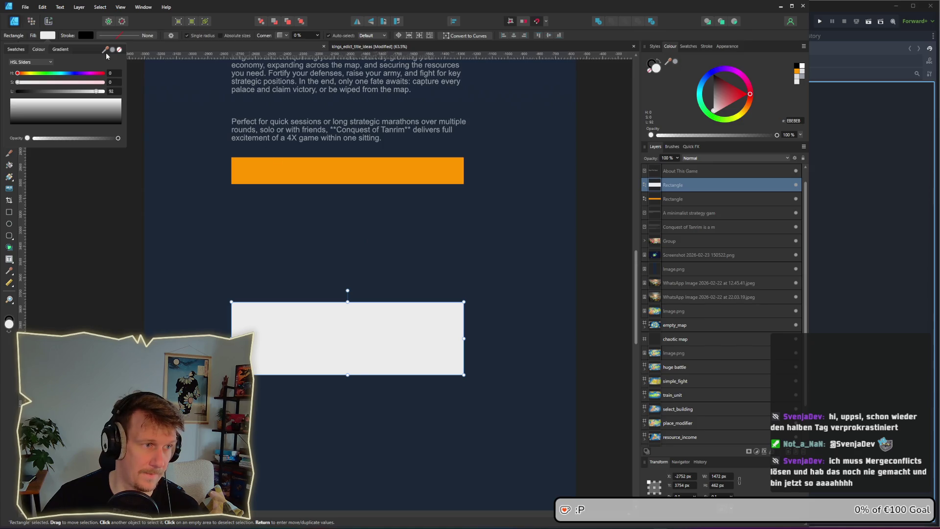
{"action": "mouse_move", "coordinate": [105, 50]}
{"action": "left_mouse_down"}
{"action": "mouse_move", "coordinate": [241, 126]}
{"action": "mouse_move", "coordinate": [278, 168]}
{"action": "left_mouse_up"}
{"action": "left_click", "coordinate": [351, 337]}
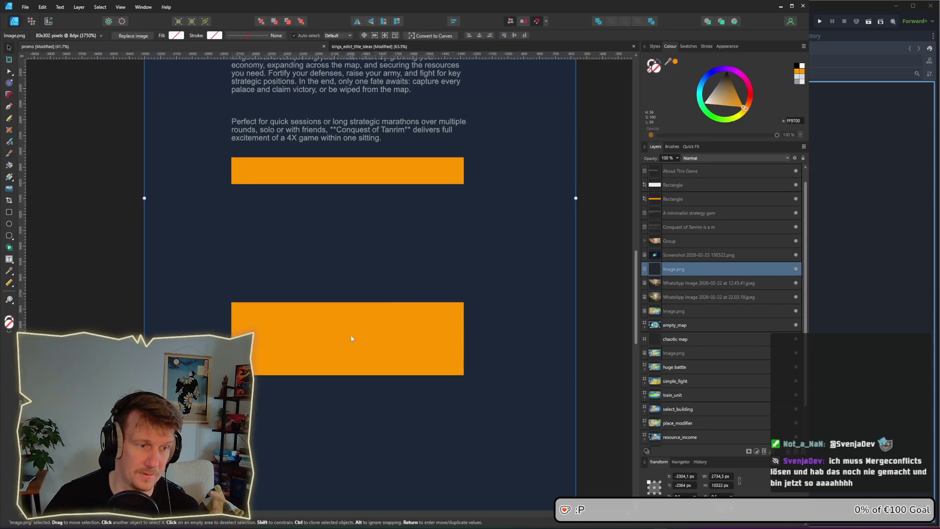
{"action": "mouse_move", "coordinate": [352, 337]}
{"action": "left_mouse_down"}
{"action": "mouse_move", "coordinate": [349, 325]}
{"action": "mouse_move", "coordinate": [348, 335]}
{"action": "left_mouse_up"}
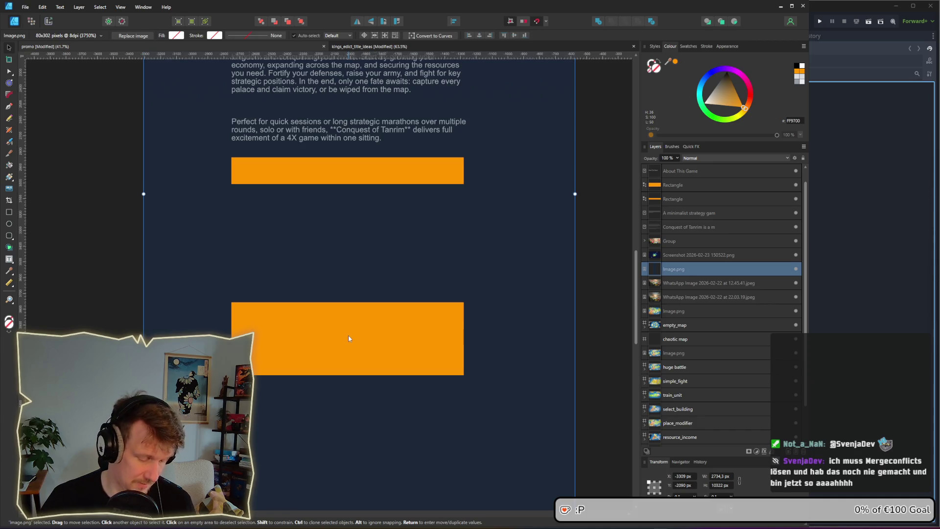
{"action": "right_click", "coordinate": [435, 273]}
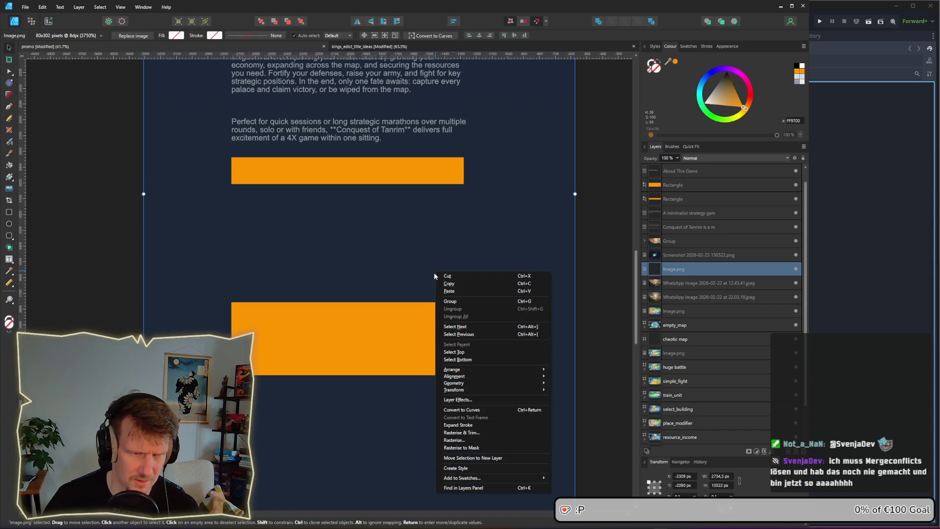
{"action": "left_click", "coordinate": [709, 276]}
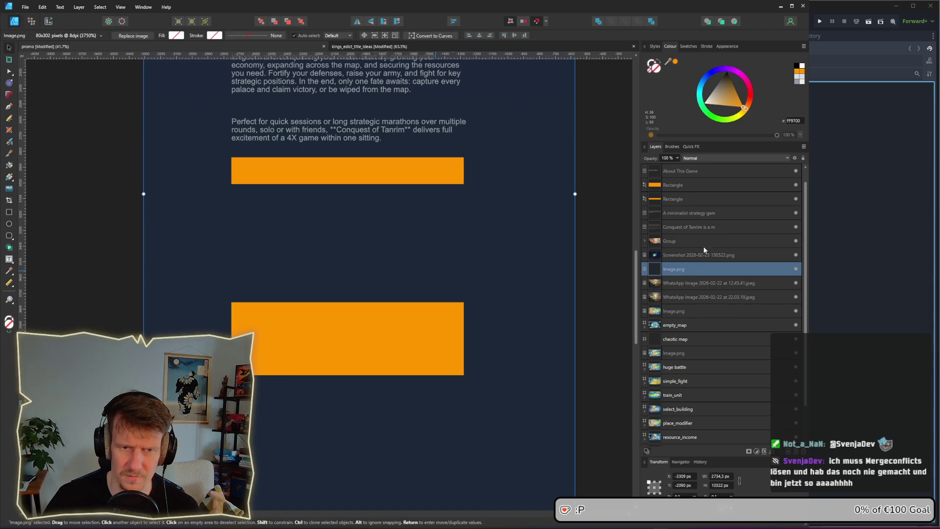
{"action": "right_click", "coordinate": [677, 271]}
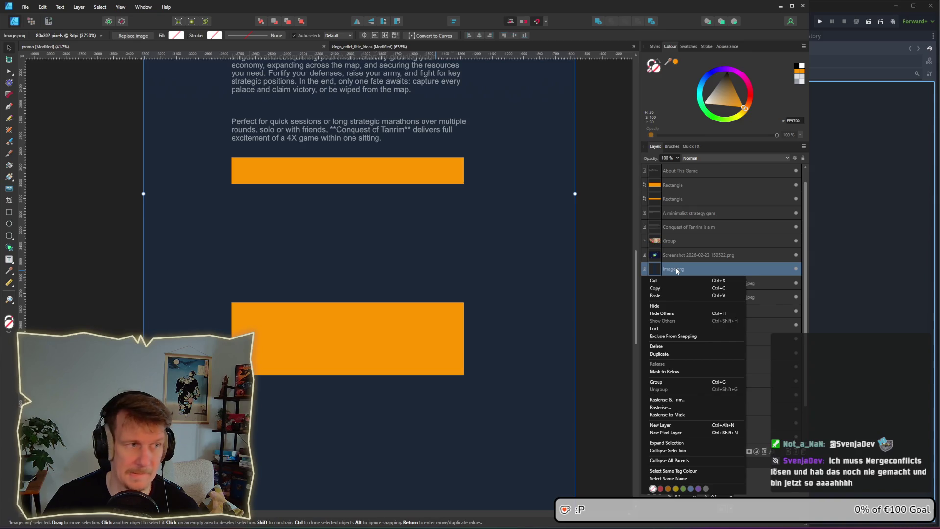
{"action": "left_click", "coordinate": [594, 234]}
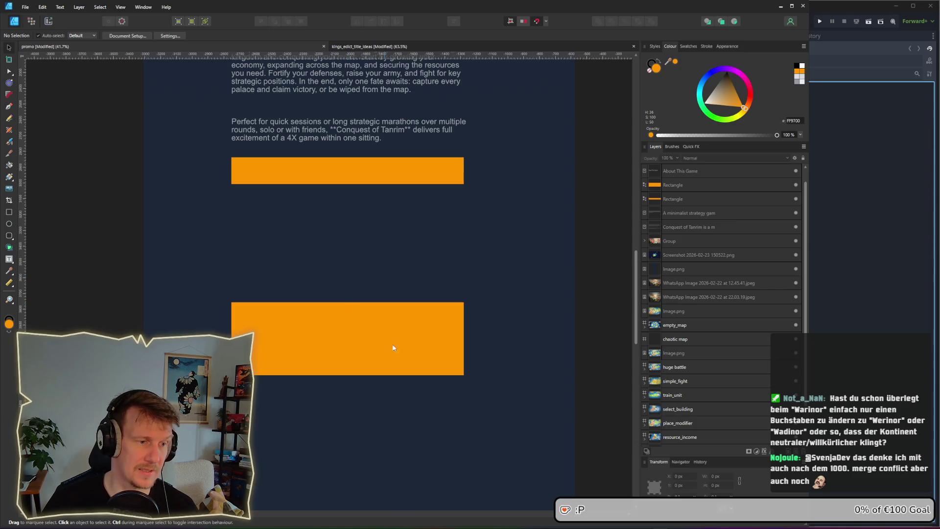
Step: Check spacing between the About text and Warinor banner, then bring up kings_edict_title_ideas
{"action": "scroll", "coordinate": [309, 159], "scroll_direction": "up", "scroll_amount": 1}
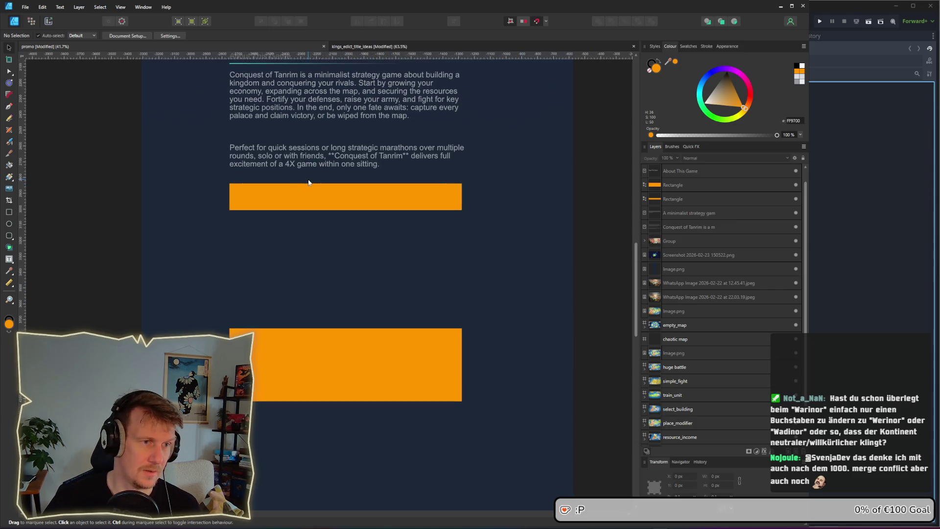
{"action": "left_click", "coordinate": [307, 104]}
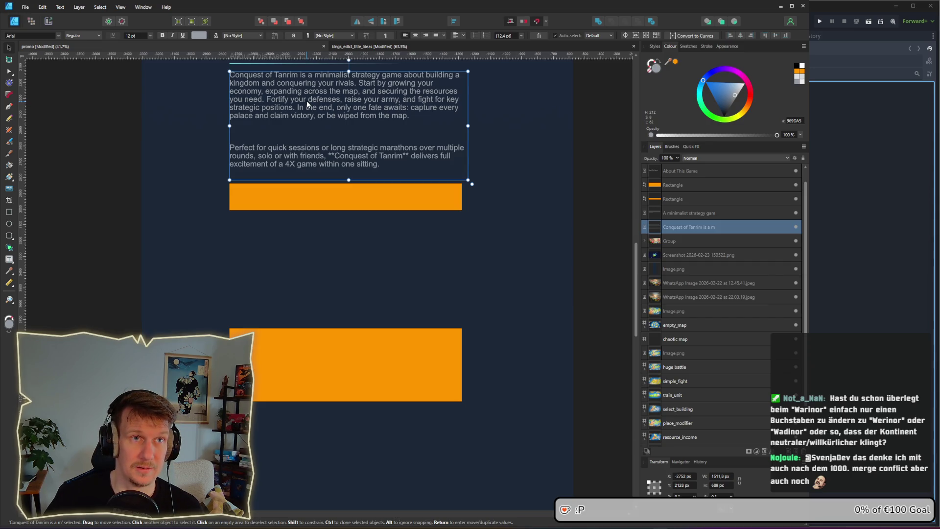
{"action": "scroll", "coordinate": [309, 104], "scroll_direction": "up", "scroll_amount": 10}
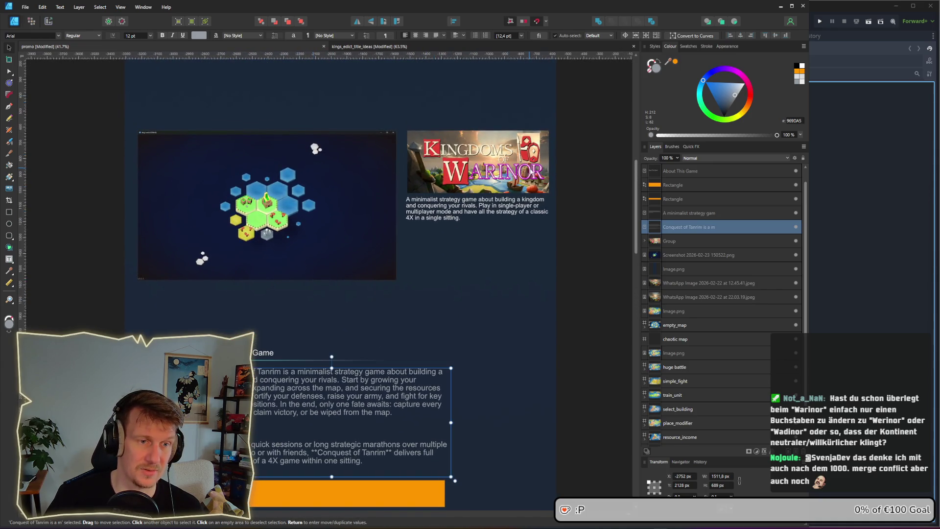
{"action": "scroll", "coordinate": [508, 165], "scroll_direction": "up", "scroll_amount": 1}
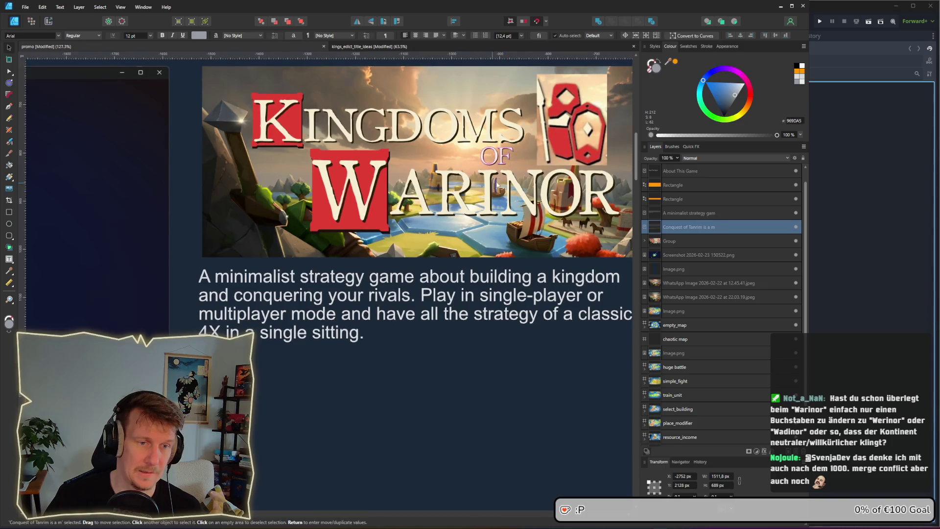
{"action": "left_click_drag", "start_coordinate": [490, 186], "coordinate": [444, 210]}
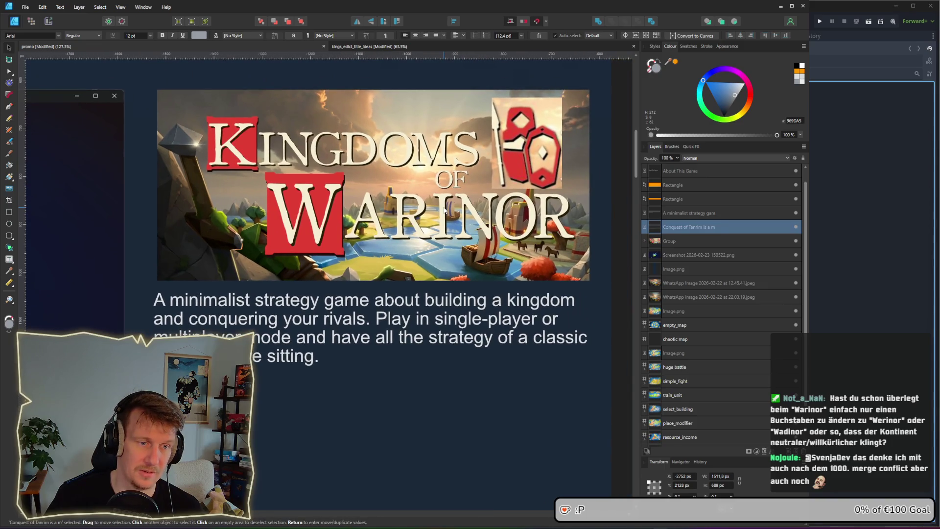
{"action": "scroll", "coordinate": [445, 210], "scroll_direction": "down", "scroll_amount": 6}
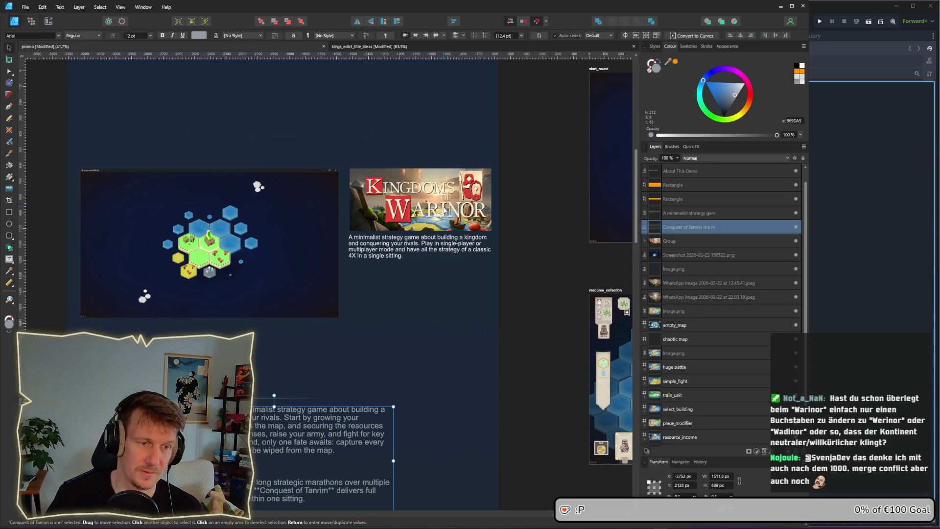
{"action": "key", "text": "alt"}
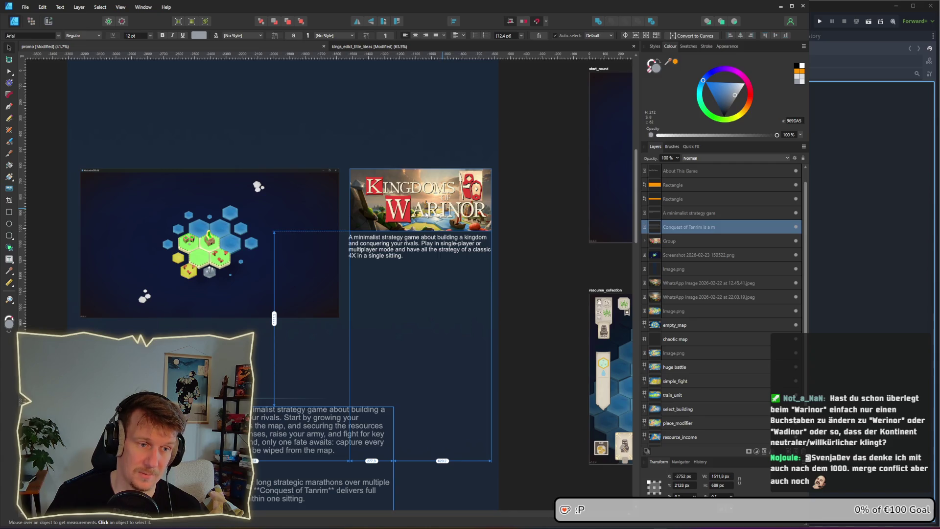
{"action": "scroll", "coordinate": [426, 214], "scroll_direction": "up", "scroll_amount": 1}
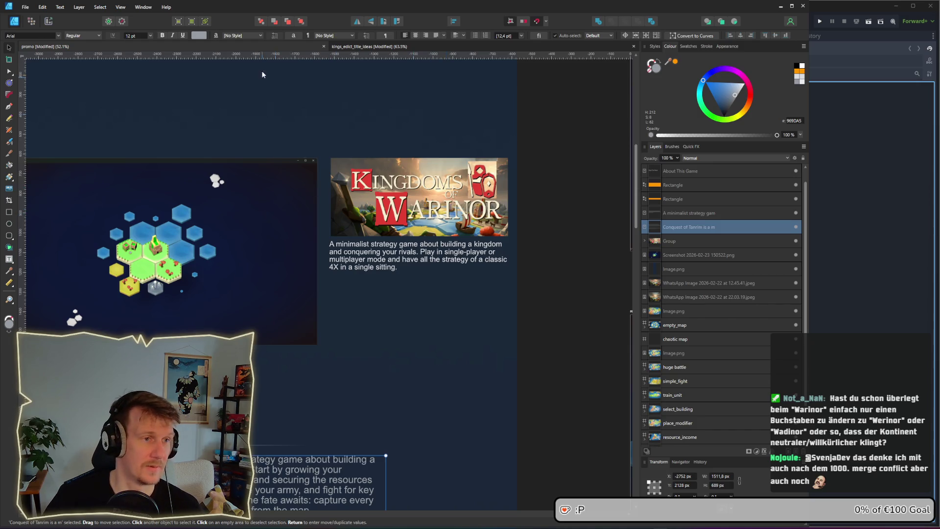
{"action": "left_click", "coordinate": [390, 44]}
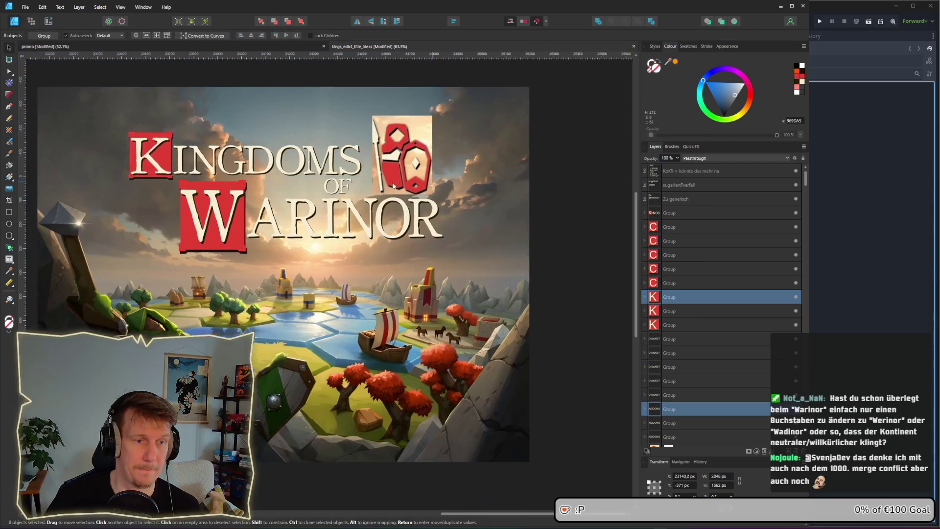
Step: Select the Kingdoms of Warinor title image and move it right and up on the canvas
{"action": "scroll", "coordinate": [333, 187], "scroll_direction": "down", "scroll_amount": 3}
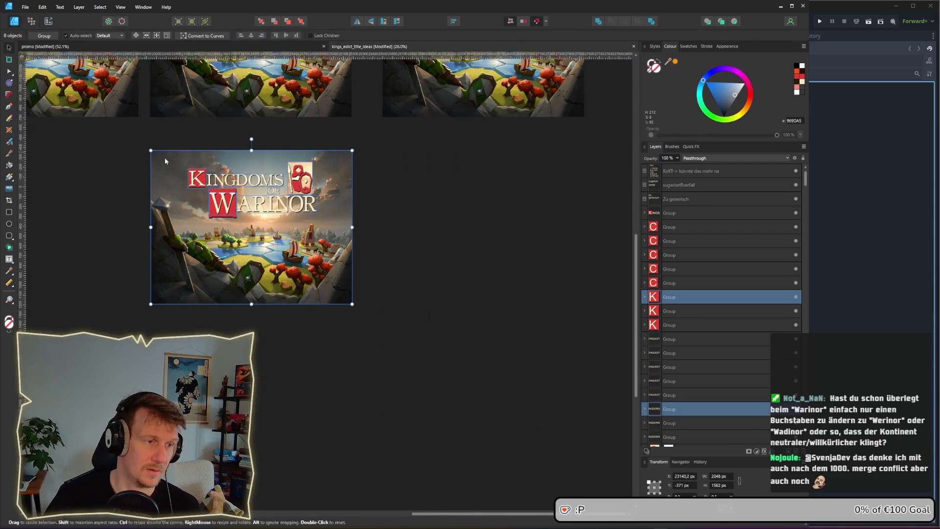
{"action": "scroll", "coordinate": [215, 167], "scroll_direction": "down", "scroll_amount": 4}
{"action": "left_click_drag", "start_coordinate": [324, 250], "coordinate": [171, 160]}
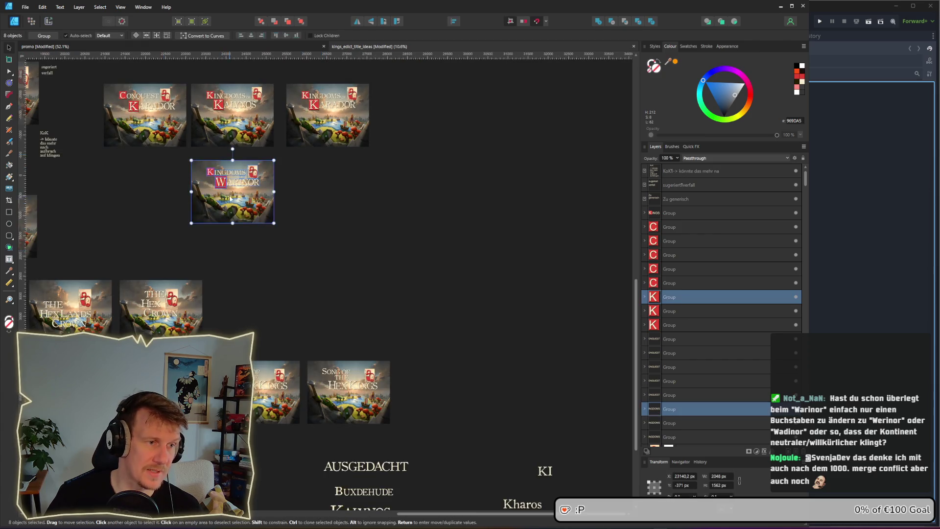
{"action": "left_click_drag", "start_coordinate": [249, 211], "coordinate": [516, 197]}
{"action": "scroll", "coordinate": [343, 267], "scroll_direction": "up", "scroll_amount": 5}
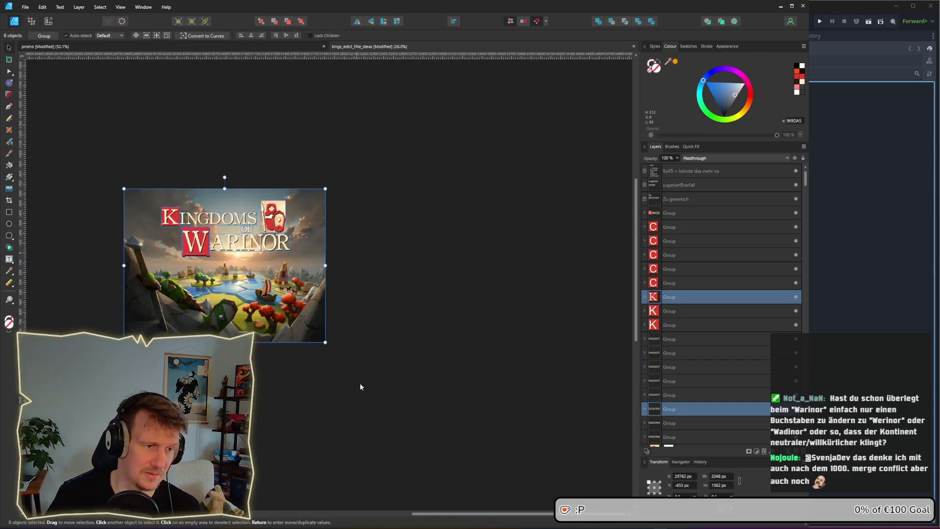
{"action": "mouse_move", "coordinate": [227, 263]}
{"action": "left_mouse_down"}
{"action": "mouse_move", "coordinate": [302, 253]}
{"action": "mouse_move", "coordinate": [303, 231]}
{"action": "left_mouse_up"}
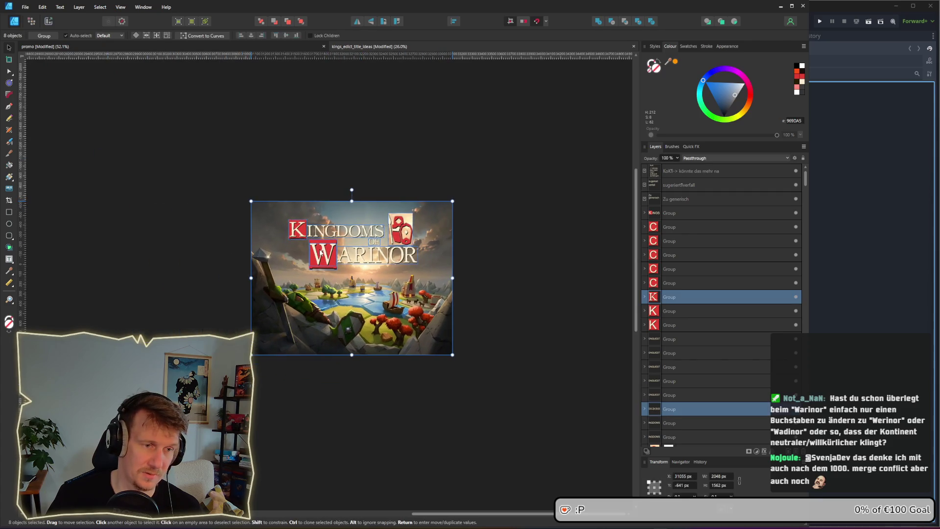
{"action": "left_click", "coordinate": [485, 270]}
Step: Place a duplicate of the Warinor title image to the right of the original
{"action": "left_click_drag", "start_coordinate": [485, 270], "coordinate": [396, 171]}
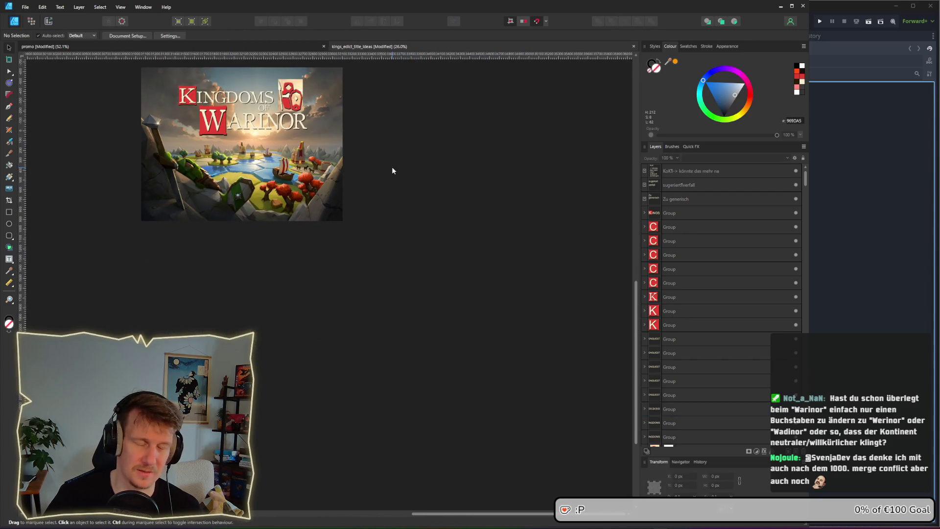
{"action": "scroll", "coordinate": [385, 156], "scroll_direction": "up", "scroll_amount": 1}
{"action": "mouse_move", "coordinate": [406, 313]}
{"action": "left_mouse_down"}
{"action": "mouse_move", "coordinate": [105, 85]}
{"action": "mouse_move", "coordinate": [420, 322]}
{"action": "left_mouse_up"}
{"action": "left_click_drag", "start_coordinate": [278, 247], "coordinate": [559, 245]}
{"action": "scroll", "coordinate": [402, 263], "scroll_direction": "up", "scroll_amount": 3}
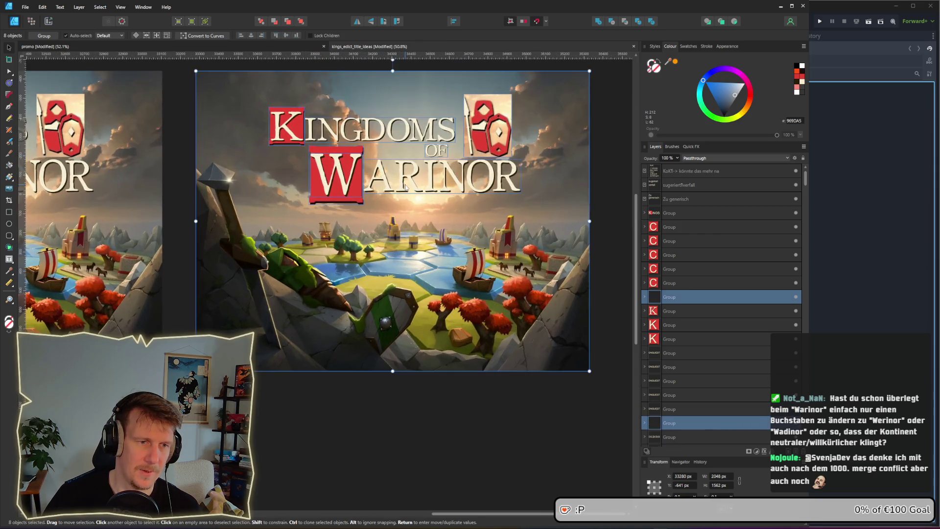
Step: Replace the R in the copy's ARINOR lettering with H
{"action": "left_click", "coordinate": [406, 187]}
{"action": "double_click", "coordinate": [405, 183]}
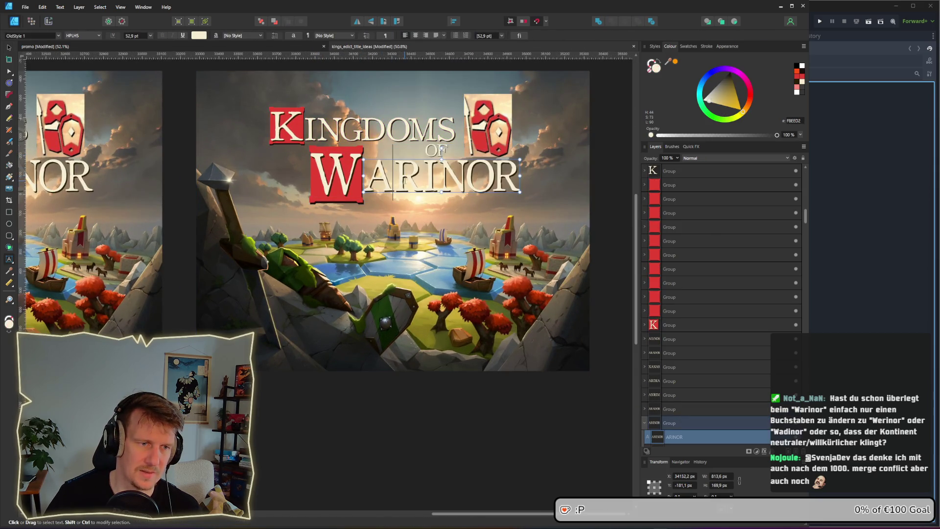
{"action": "left_click_drag", "start_coordinate": [404, 182], "coordinate": [414, 176]}
{"action": "type", "text": "H"}
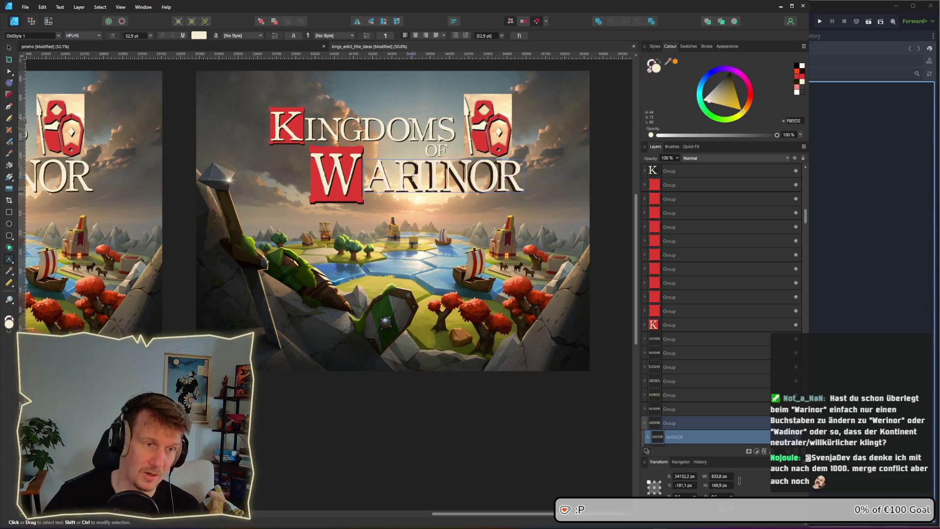
{"action": "key", "text": "Escape"}
Step: Make the same R-to-H change in the dark shadow text, then return to the Move tool
{"action": "left_click", "coordinate": [425, 177]}
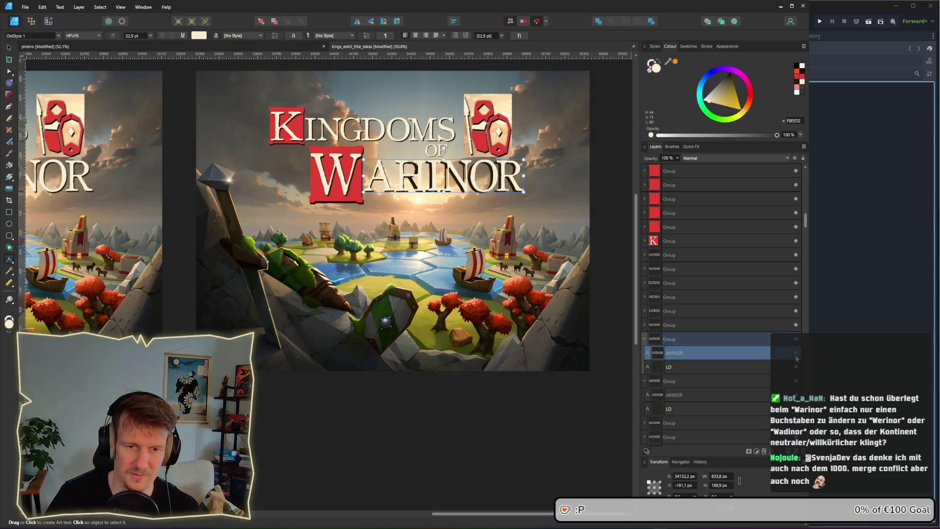
{"action": "left_click", "coordinate": [420, 185]}
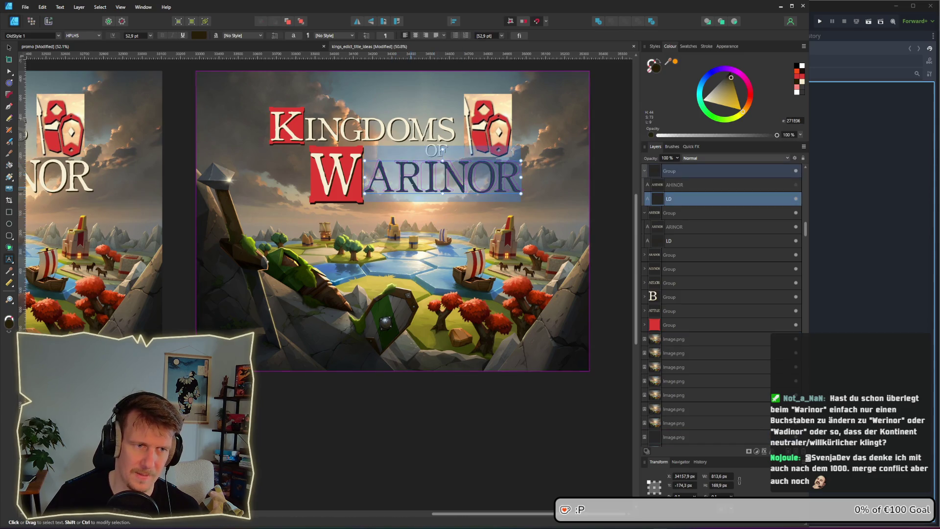
{"action": "key", "text": "BackSpace"}
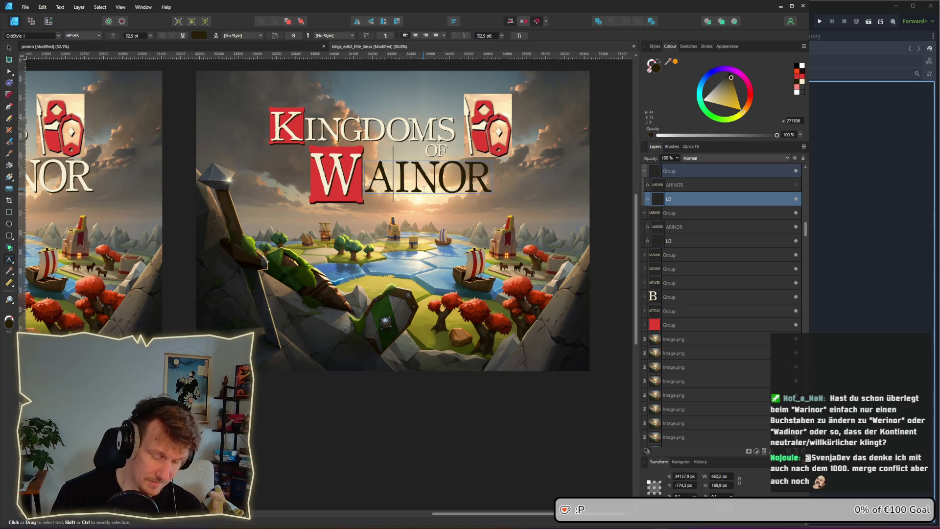
{"action": "type", "text": "H"}
{"action": "key", "text": "Escape"}
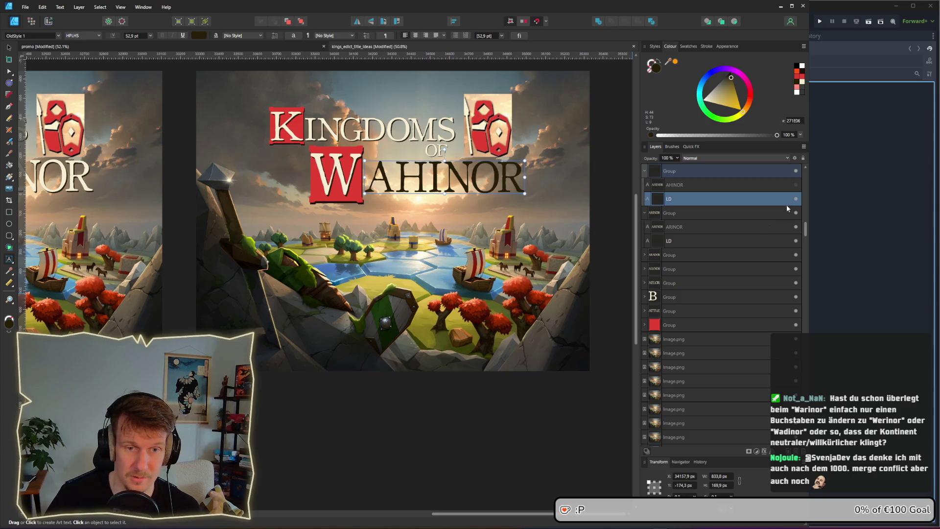
{"action": "scroll", "coordinate": [477, 217], "scroll_direction": "down", "scroll_amount": 2}
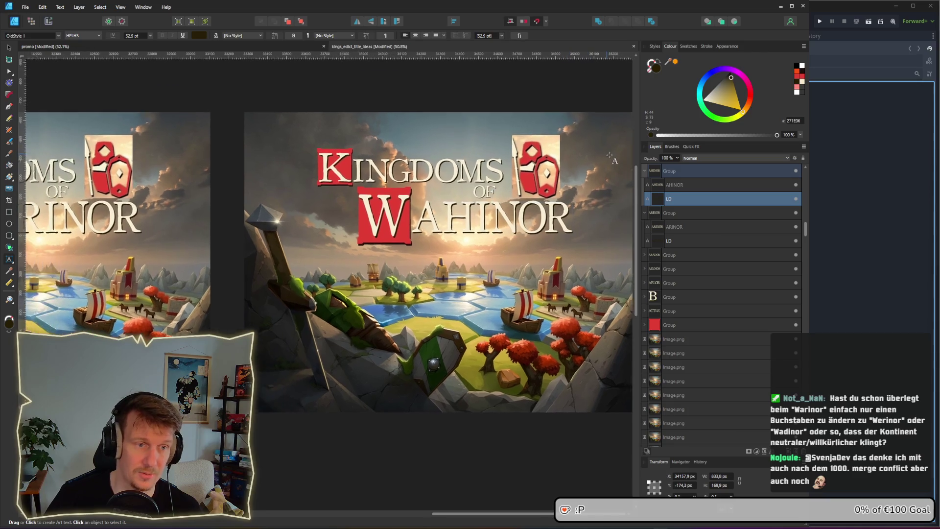
{"action": "scroll", "coordinate": [477, 217], "scroll_direction": "down", "scroll_amount": 2}
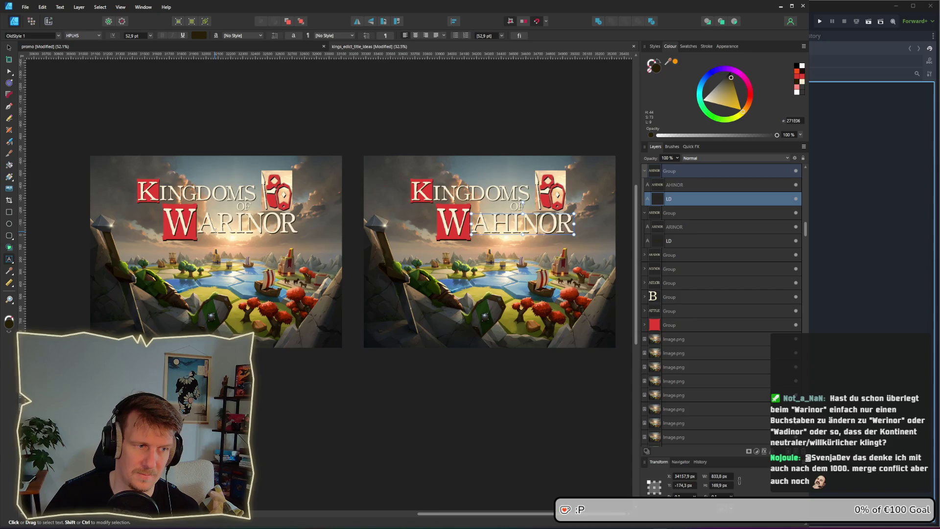
{"action": "scroll", "coordinate": [318, 245], "scroll_direction": "right", "scroll_amount": 5}
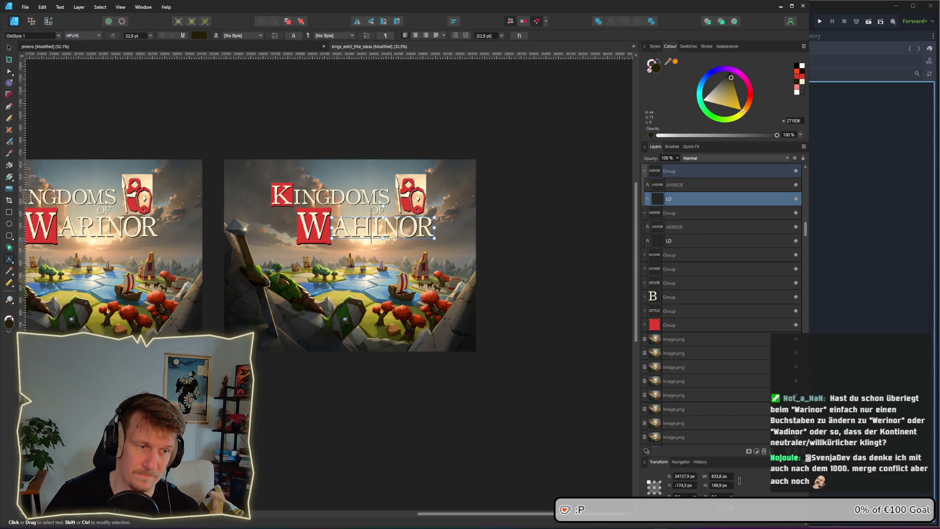
{"action": "left_click", "coordinate": [8, 48]}
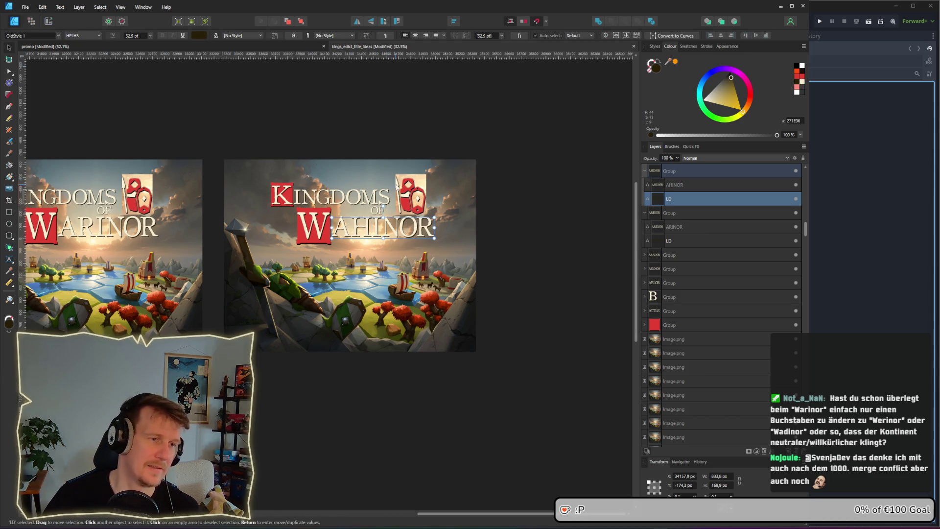
Step: Duplicate the Wahinor title image to its right
{"action": "left_click_drag", "start_coordinate": [218, 146], "coordinate": [514, 385]}
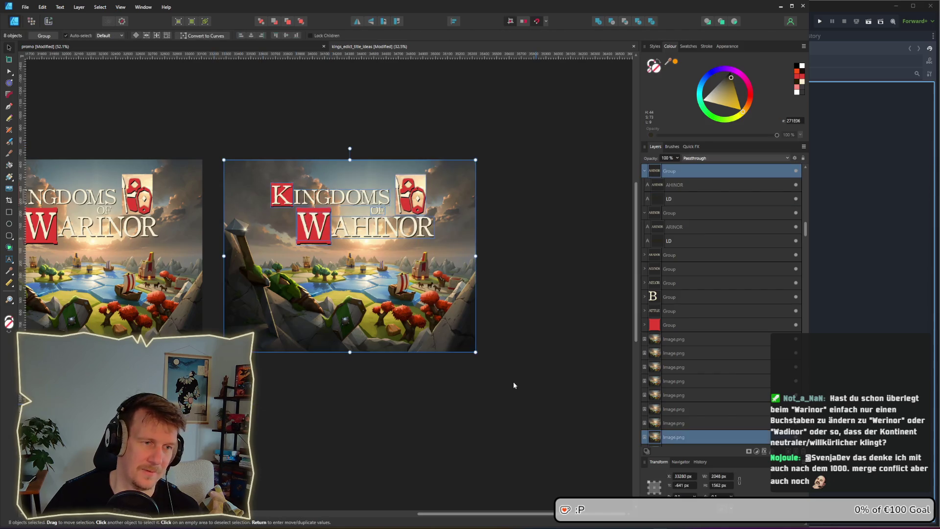
{"action": "scroll", "coordinate": [416, 361], "scroll_direction": "right", "scroll_amount": 3}
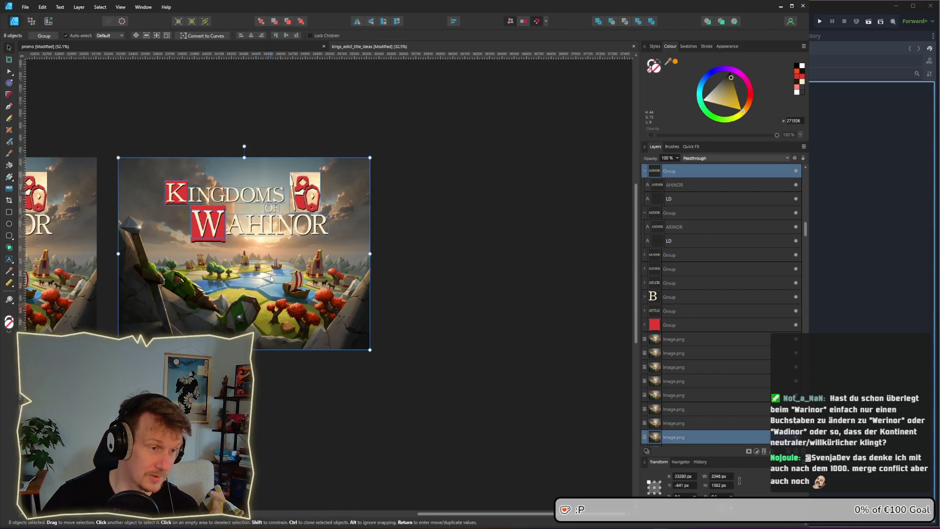
{"action": "left_click_drag", "start_coordinate": [271, 278], "coordinate": [541, 278]}
{"action": "scroll", "coordinate": [307, 275], "scroll_direction": "right", "scroll_amount": 6}
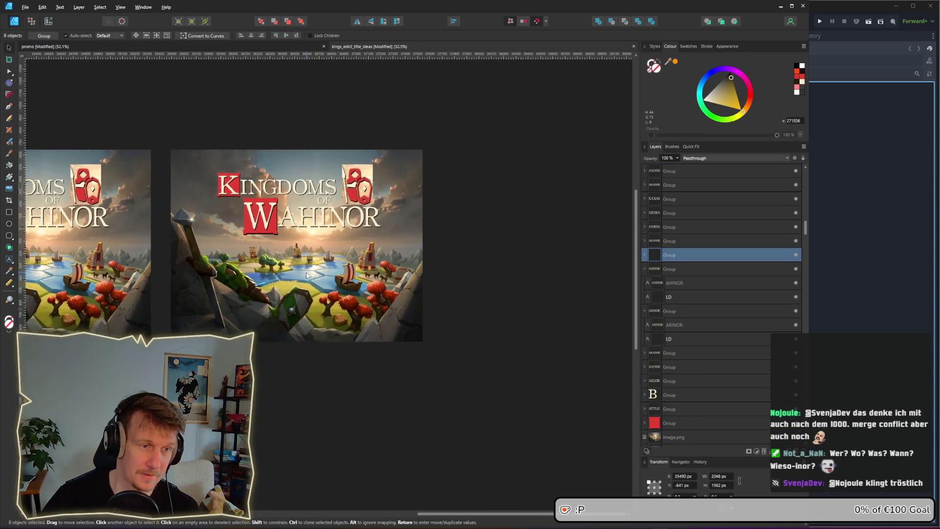
{"action": "scroll", "coordinate": [219, 218], "scroll_direction": "up", "scroll_amount": 3}
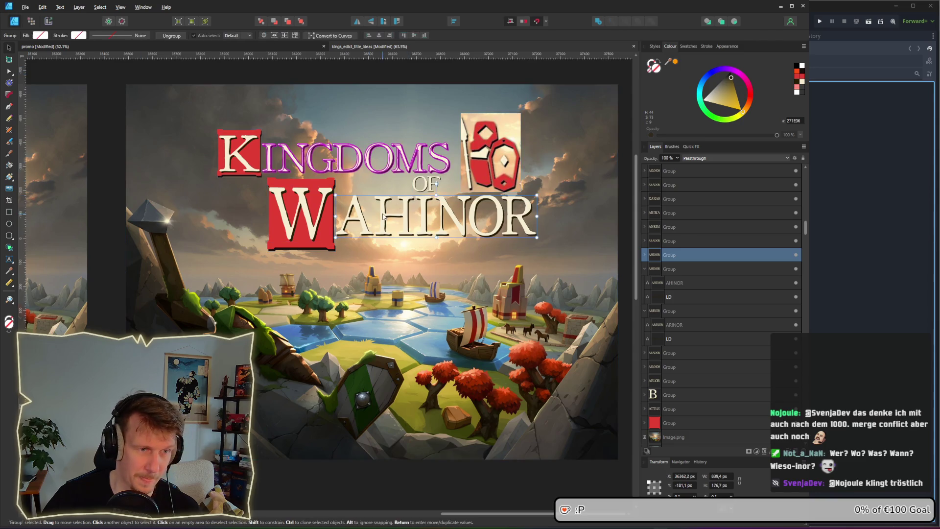
Step: Replace the H in the new copy's AHINOR lettering with X
{"action": "double_click", "coordinate": [394, 224]}
{"action": "left_click", "coordinate": [409, 223]}
{"action": "key", "text": "shift+Left"}
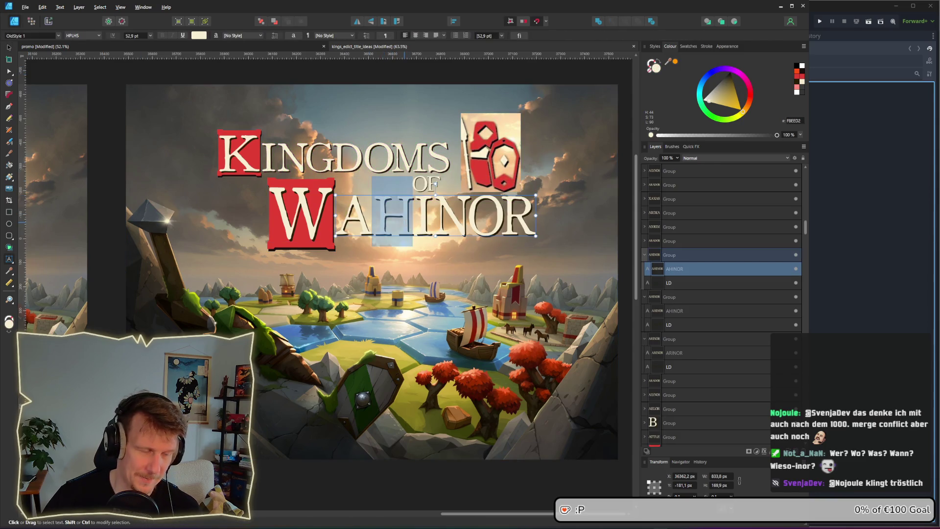
{"action": "type", "text": "X"}
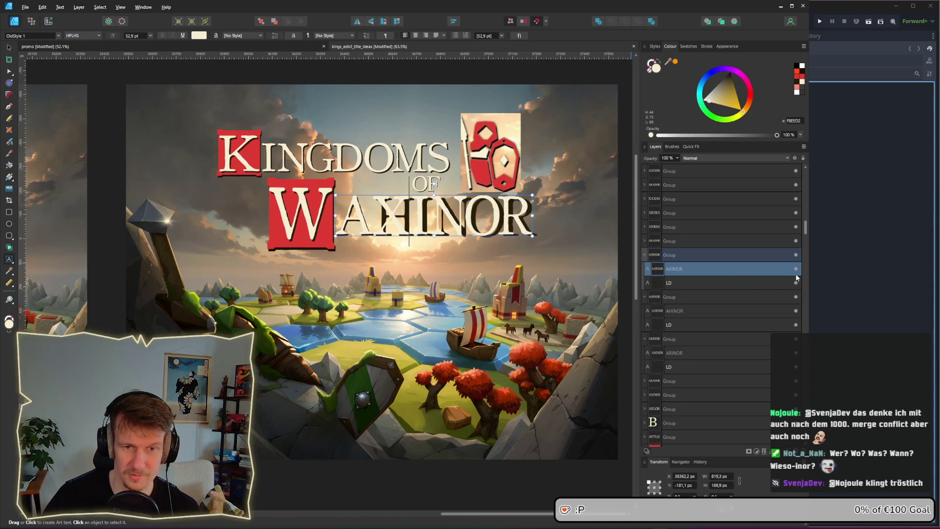
{"action": "left_click", "coordinate": [795, 269]}
Step: Replace the H with X in the dark shadow text as well, then deselect
{"action": "left_click", "coordinate": [387, 225], "text": "alt"}
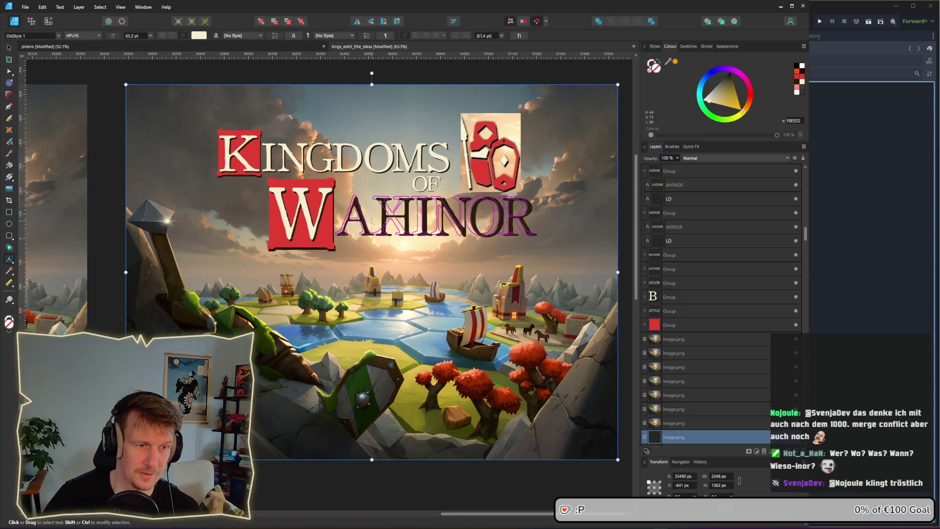
{"action": "left_click", "coordinate": [379, 223], "text": "alt"}
{"action": "key", "text": "shift+Right"}
{"action": "type", "text": "X"}
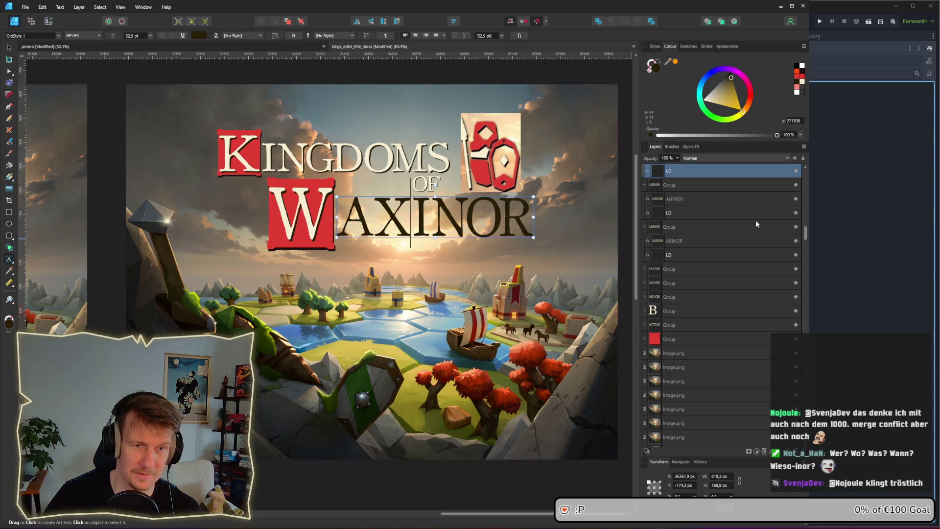
{"action": "scroll", "coordinate": [799, 186], "scroll_direction": "up", "scroll_amount": 2}
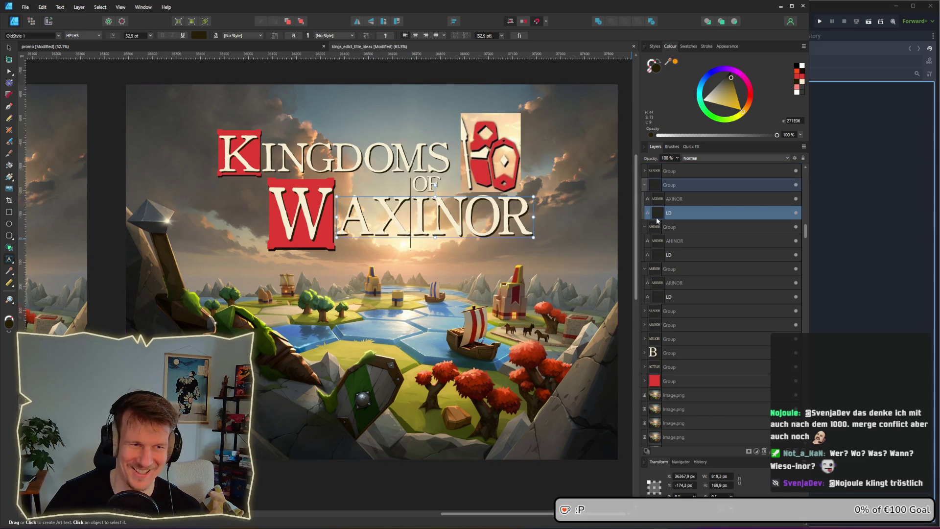
{"action": "left_click", "coordinate": [8, 48]}
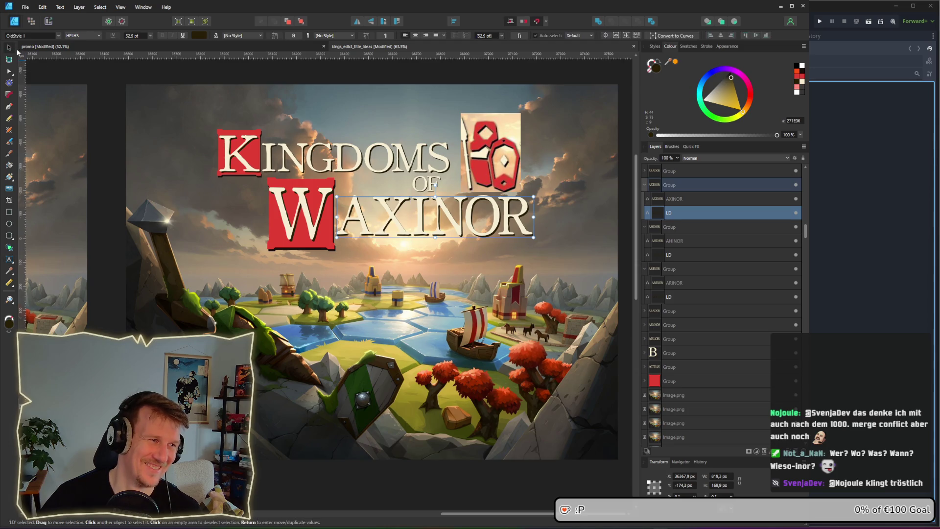
{"action": "left_click", "coordinate": [542, 74]}
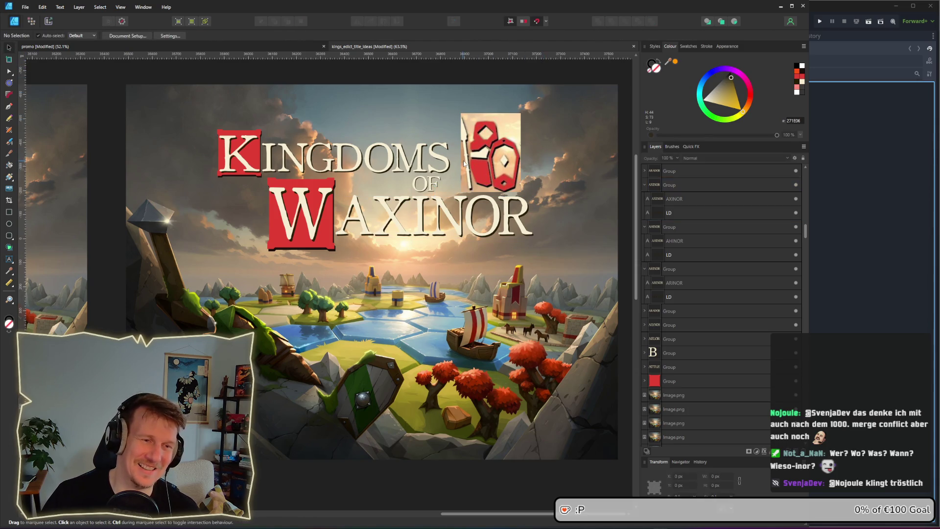
{"action": "scroll", "coordinate": [464, 163], "scroll_direction": "down", "scroll_amount": 1}
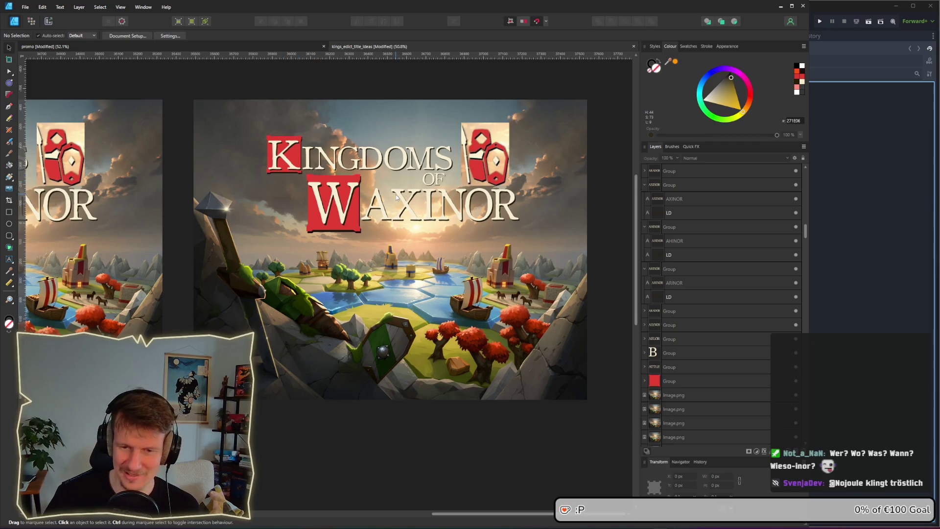
{"action": "scroll", "coordinate": [405, 219], "scroll_direction": "left", "scroll_amount": 3}
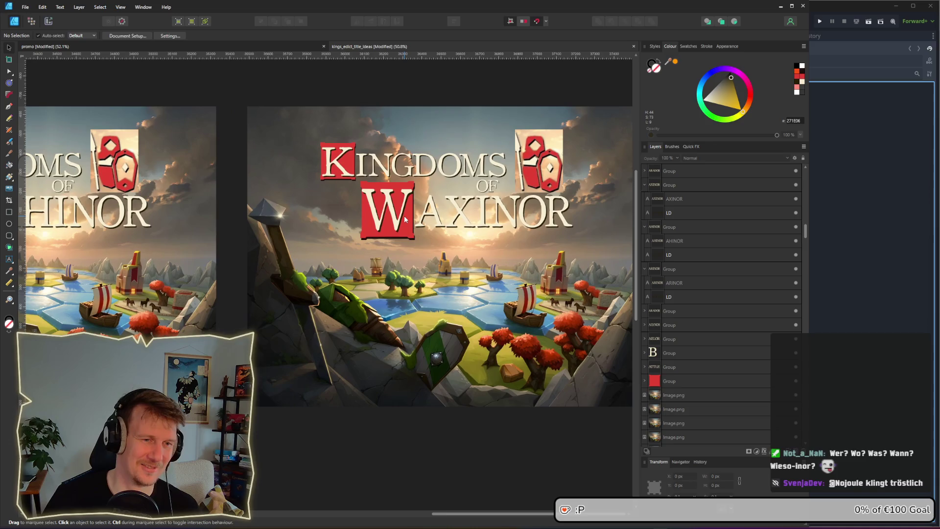
{"action": "scroll", "coordinate": [404, 219], "scroll_direction": "down", "scroll_amount": 2}
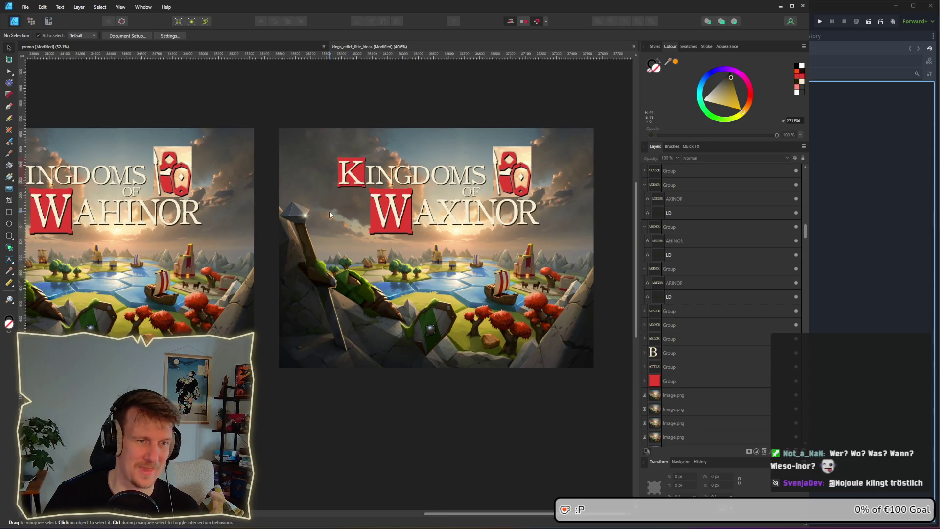
{"action": "left_click", "coordinate": [456, 218]}
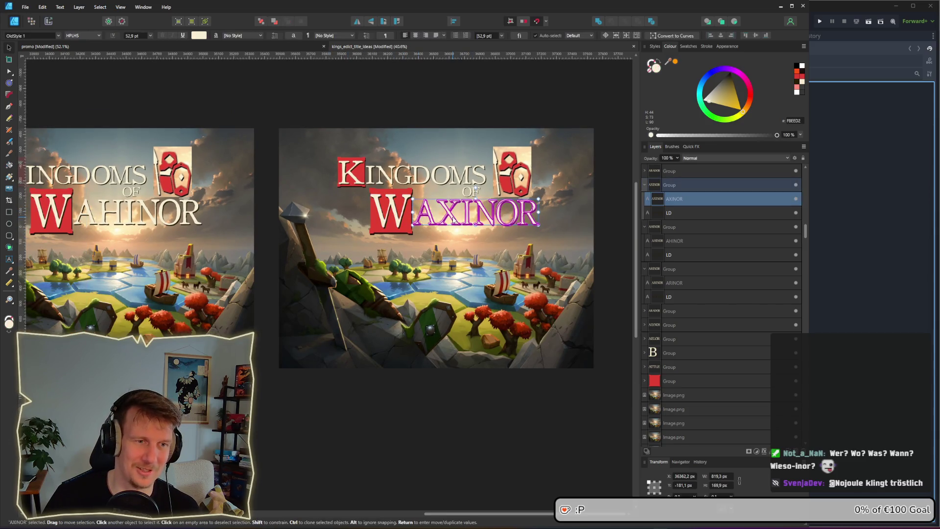
{"action": "scroll", "coordinate": [345, 147], "scroll_direction": "left", "scroll_amount": 1}
{"action": "scroll", "coordinate": [345, 147], "scroll_direction": "left", "scroll_amount": 10}
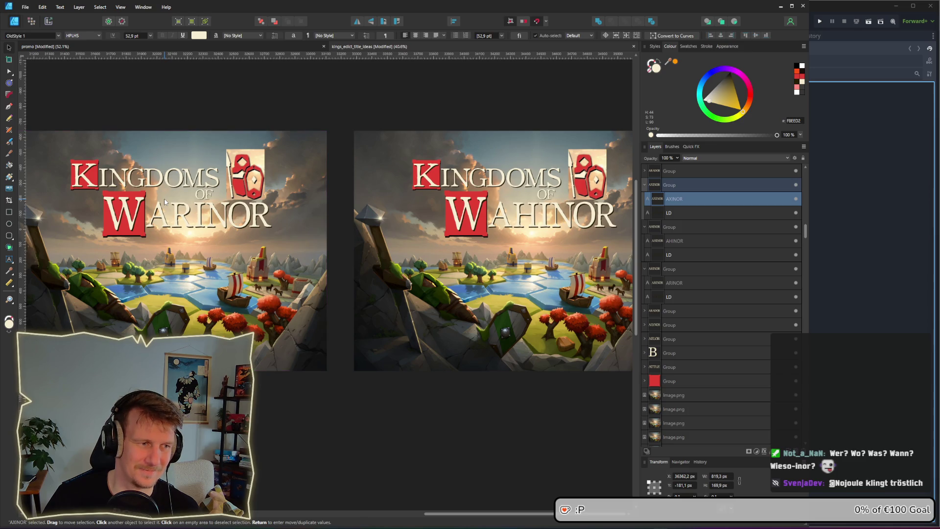
{"action": "scroll", "coordinate": [200, 241], "scroll_direction": "down", "scroll_amount": 1}
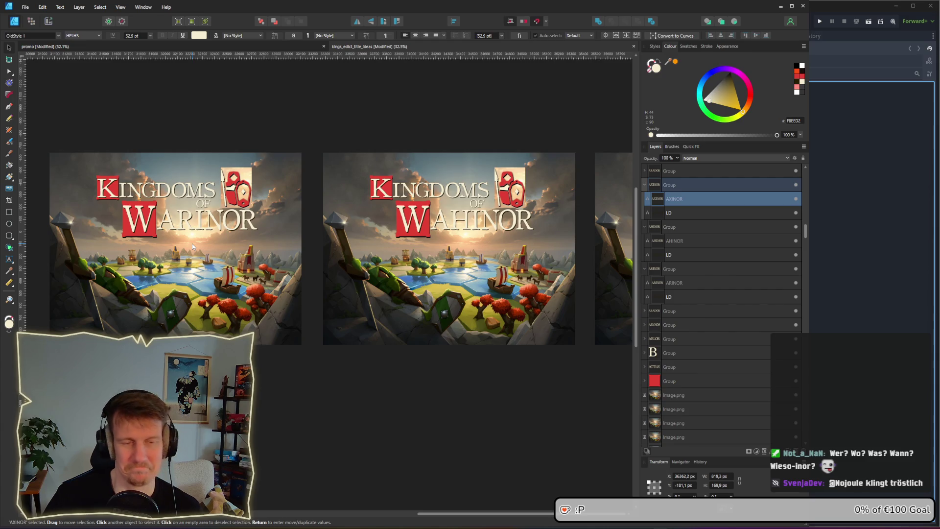
Step: Copy the Conquest of Tanrim description frame below the first orange bar and select its text
{"action": "left_click", "coordinate": [299, 45]}
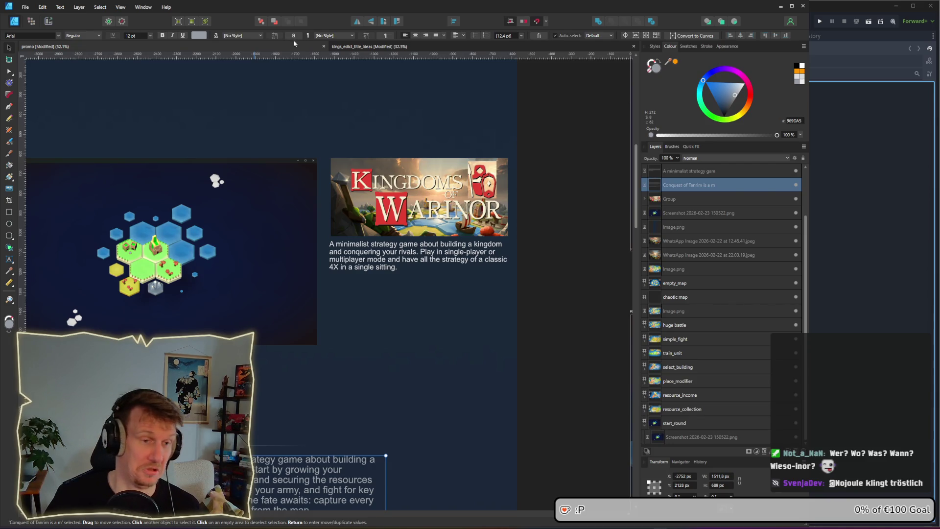
{"action": "scroll", "coordinate": [317, 292], "scroll_direction": "down", "scroll_amount": 10}
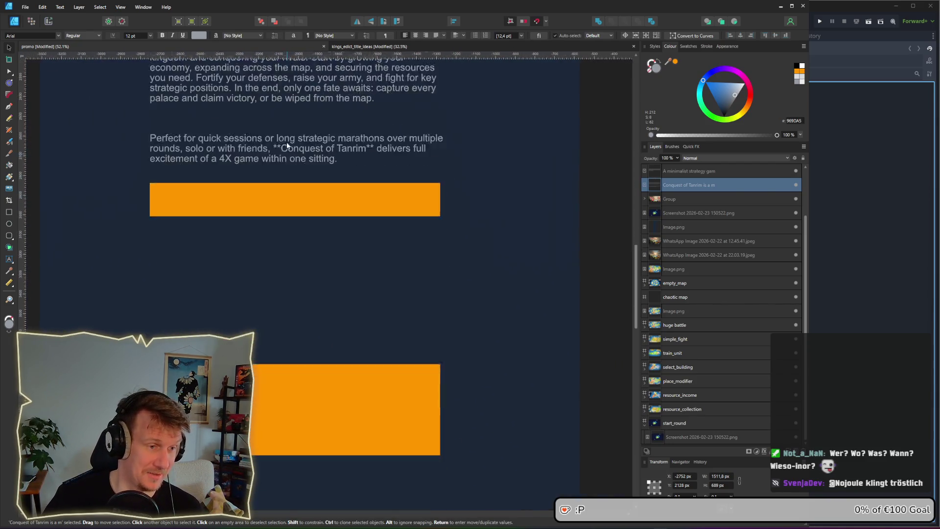
{"action": "double_click", "coordinate": [260, 120]}
{"action": "key", "text": "alt"}
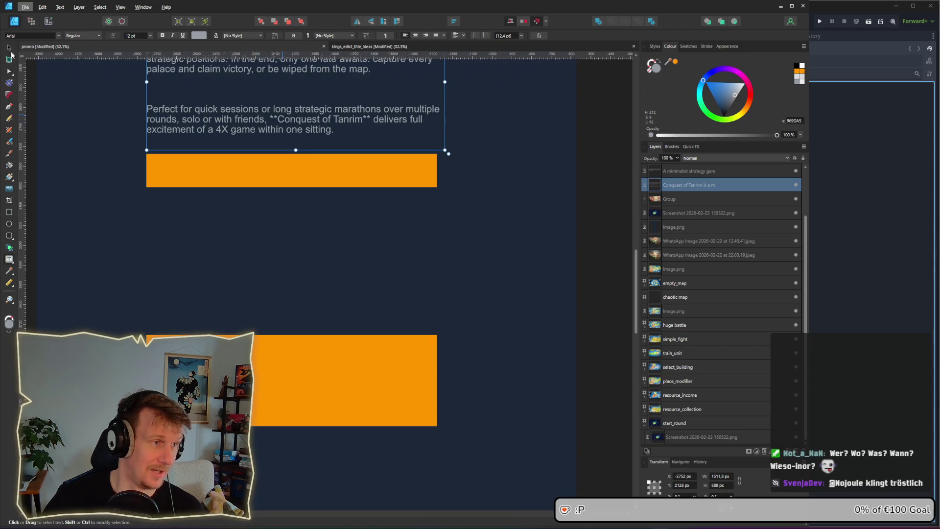
{"action": "left_click", "coordinate": [9, 48]}
{"action": "left_click_drag", "start_coordinate": [233, 121], "coordinate": [231, 295]}
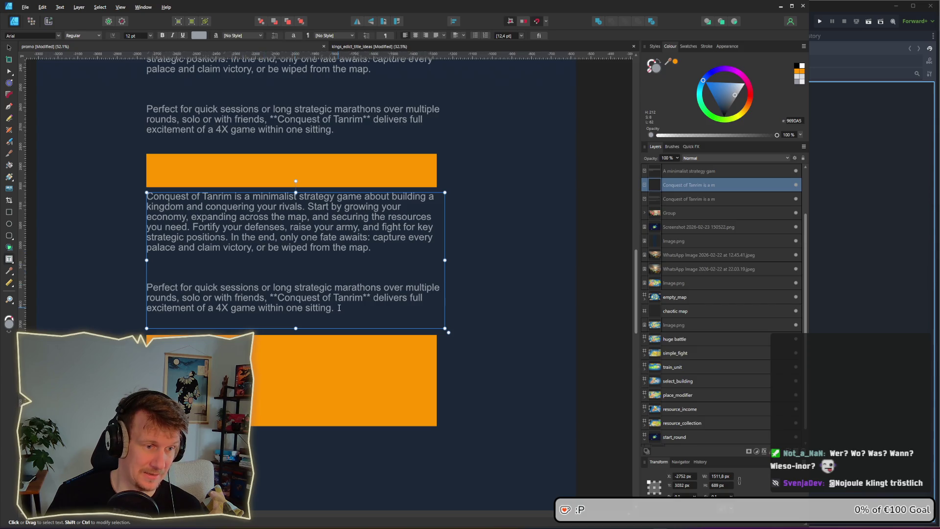
{"action": "mouse_move", "coordinate": [339, 308]}
{"action": "left_mouse_down"}
{"action": "mouse_move", "coordinate": [169, 247]}
{"action": "mouse_move", "coordinate": [147, 196]}
{"action": "mouse_move", "coordinate": [139, 199]}
{"action": "left_mouse_up"}
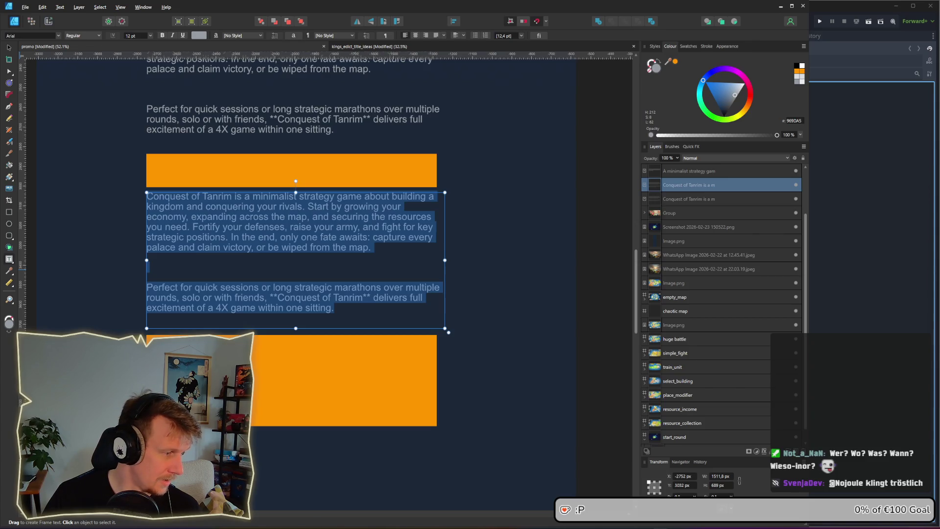
Step: Paste the four-item feature bullet list over the copied text and shorten the frame to fit
{"action": "scroll", "coordinate": [307, 200], "scroll_direction": "up", "scroll_amount": 3}
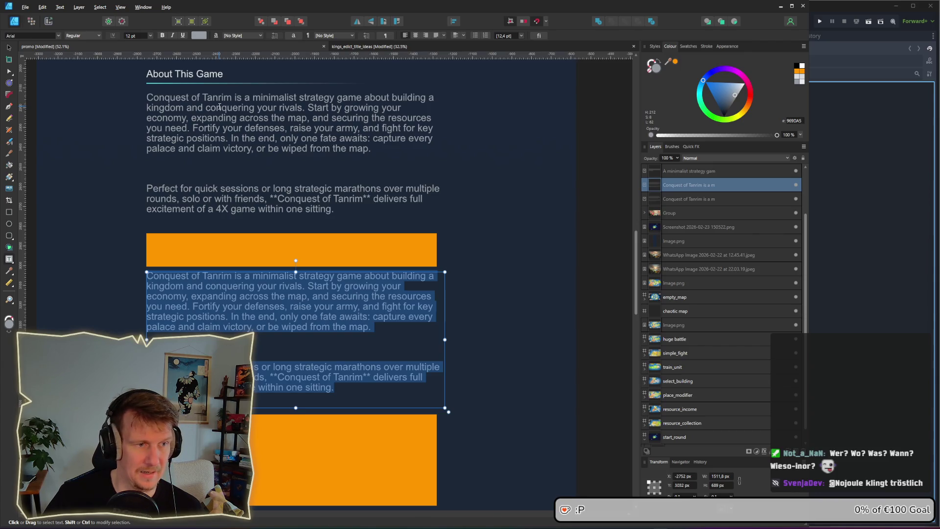
{"action": "scroll", "coordinate": [219, 124], "scroll_direction": "up", "scroll_amount": 2}
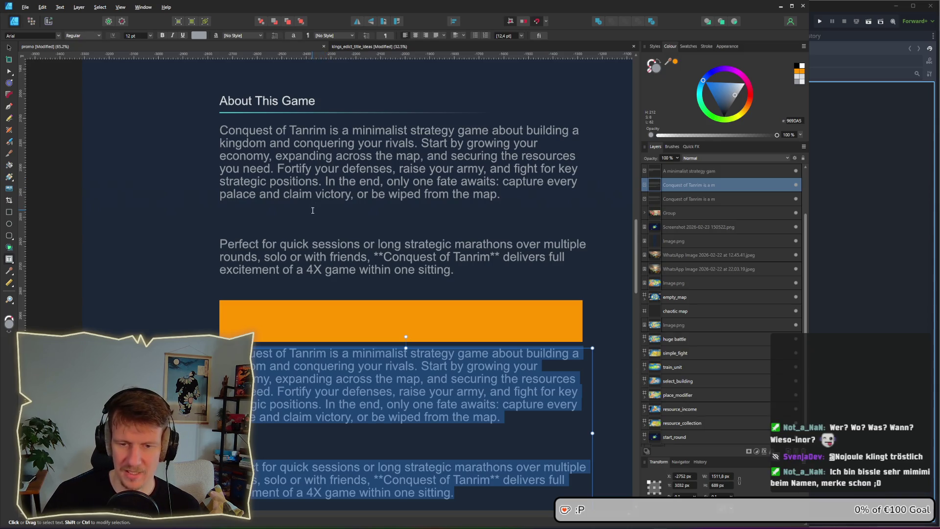
{"action": "scroll", "coordinate": [312, 211], "scroll_direction": "down", "scroll_amount": 5}
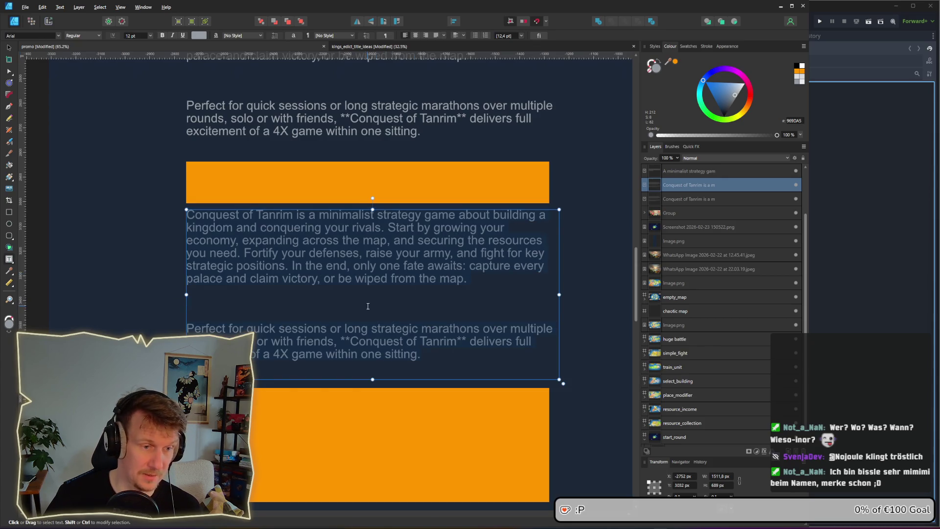
{"action": "key", "text": "ctrl+a"}
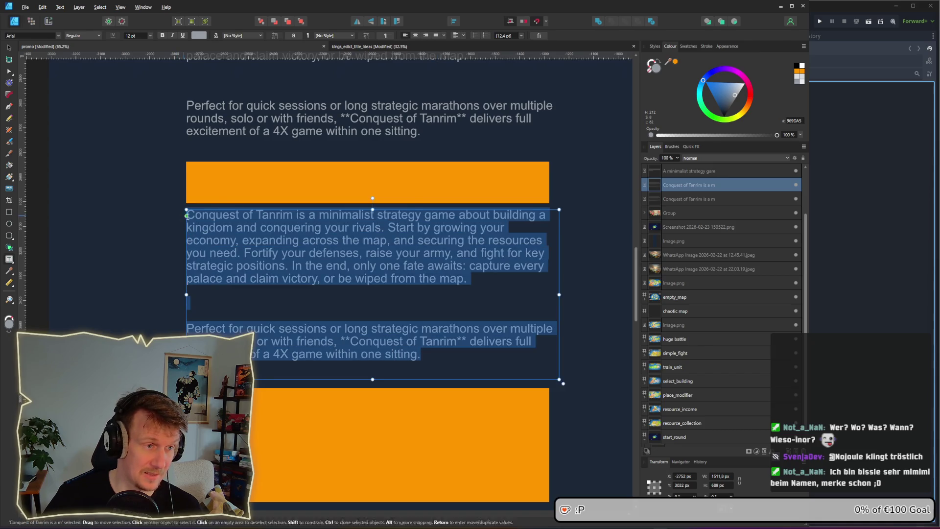
{"action": "key", "text": "ctrl+v"}
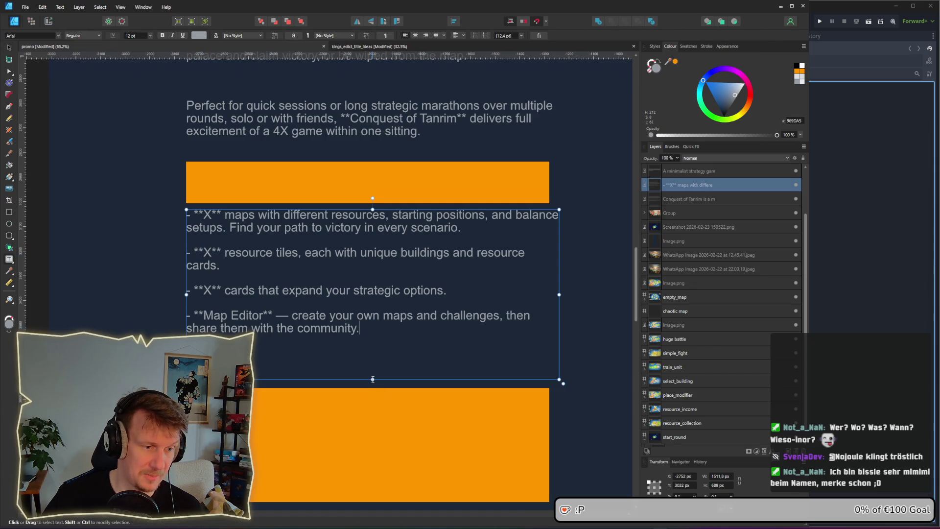
{"action": "left_click_drag", "start_coordinate": [373, 379], "coordinate": [373, 348]}
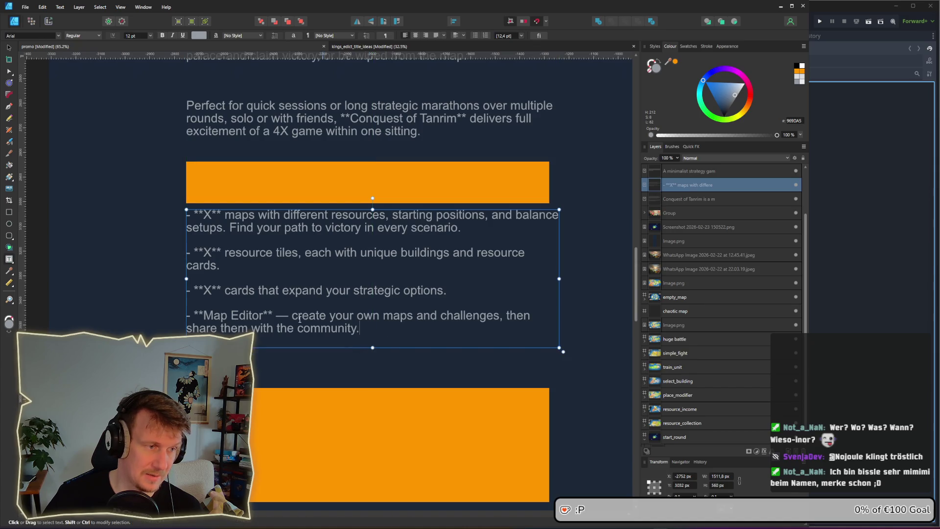
Step: Move the lower orange bar up beneath the feature list
{"action": "left_click", "coordinate": [10, 58]}
{"action": "left_click_drag", "start_coordinate": [297, 449], "coordinate": [298, 407]}
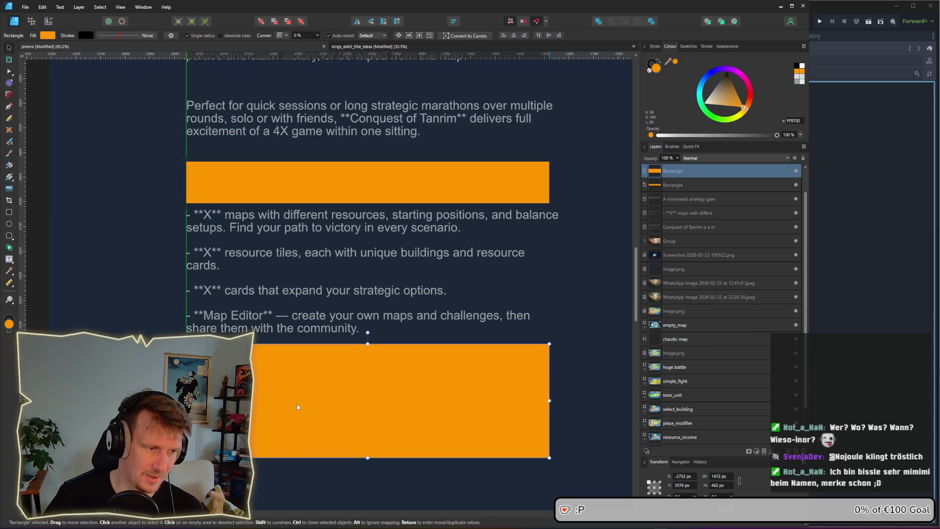
{"action": "left_click", "coordinate": [151, 280]}
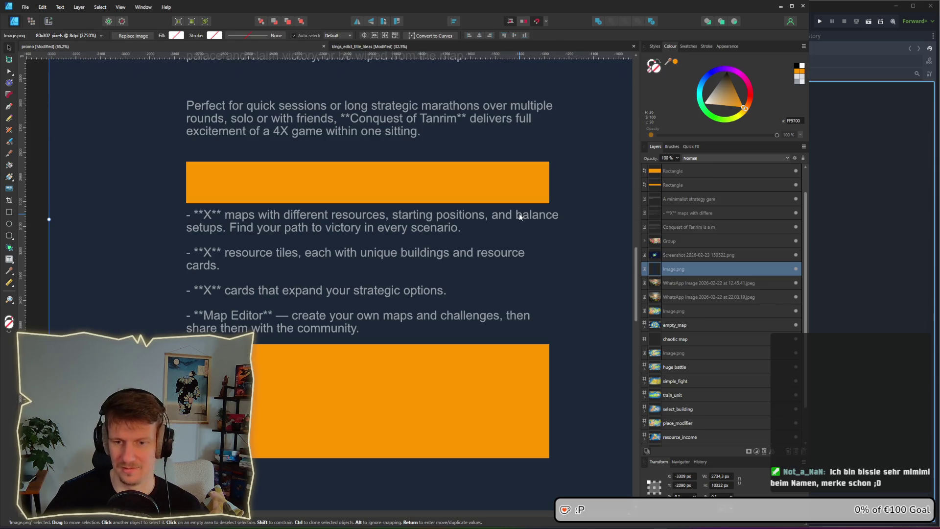
Step: Widen the upper and lower orange bars to the text column's right edge
{"action": "scroll", "coordinate": [377, 194], "scroll_direction": "up", "scroll_amount": 1}
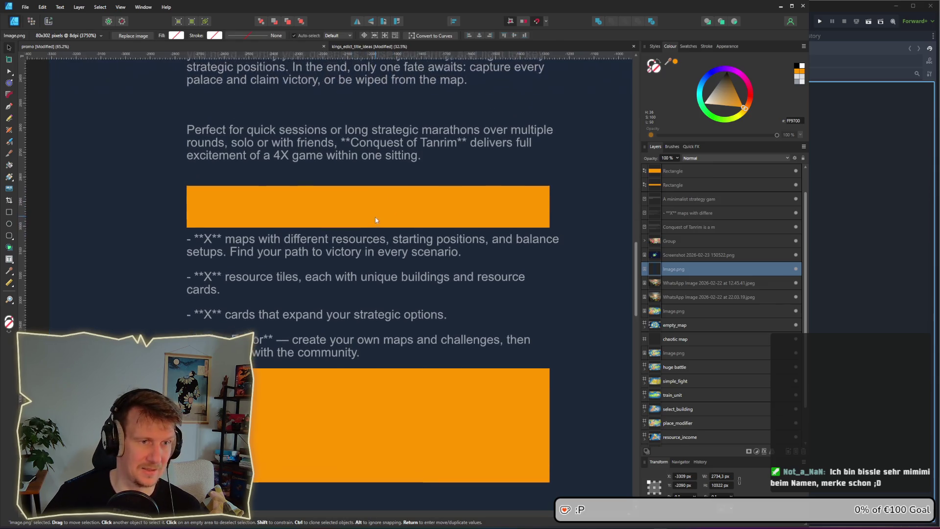
{"action": "left_click", "coordinate": [481, 220]}
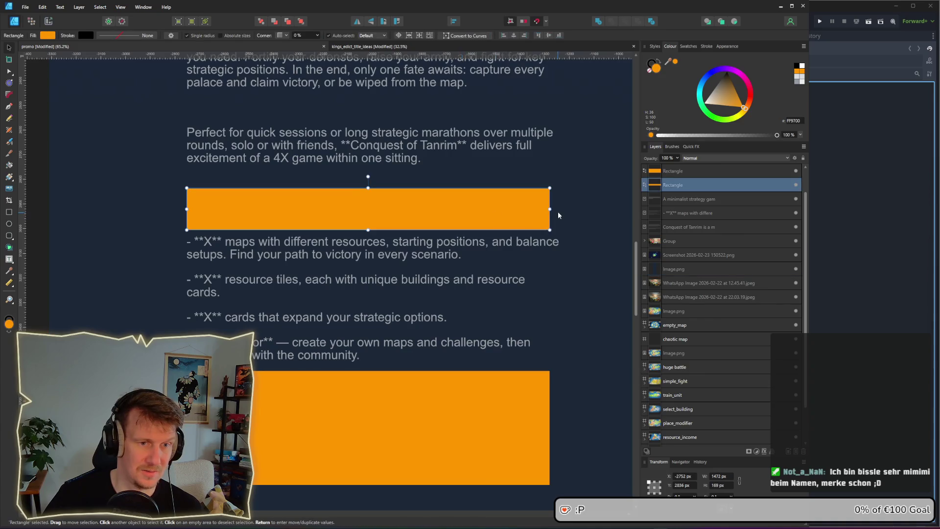
{"action": "left_click_drag", "start_coordinate": [550, 209], "coordinate": [560, 209]}
{"action": "left_click", "coordinate": [540, 401]}
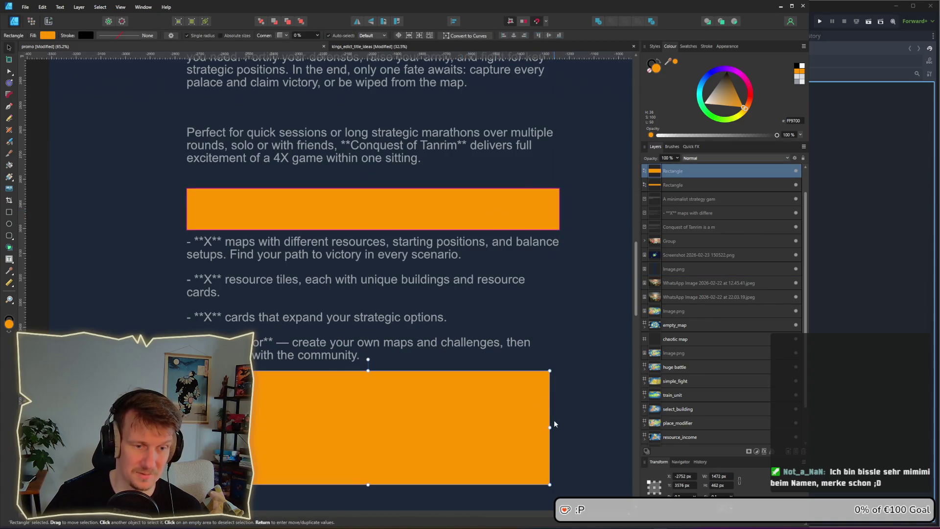
{"action": "left_click_drag", "start_coordinate": [550, 428], "coordinate": [559, 428]}
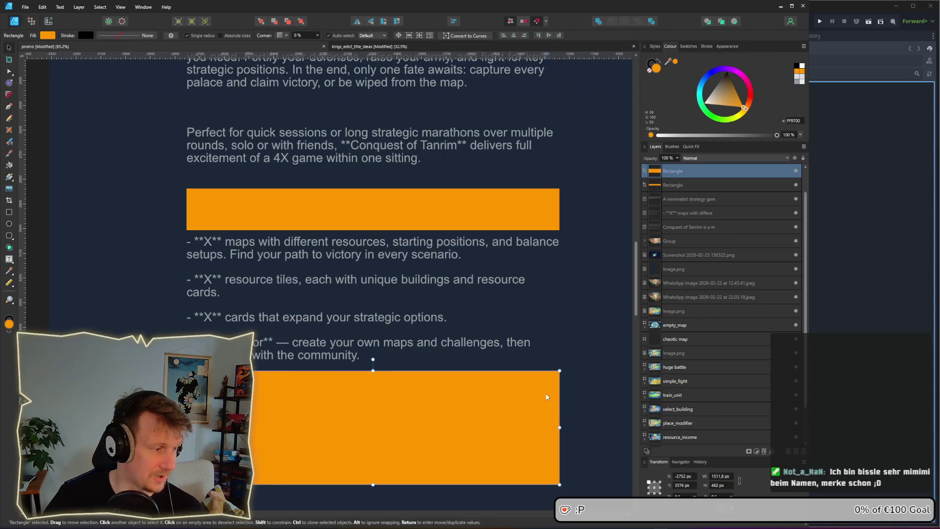
{"action": "left_click", "coordinate": [375, 223]}
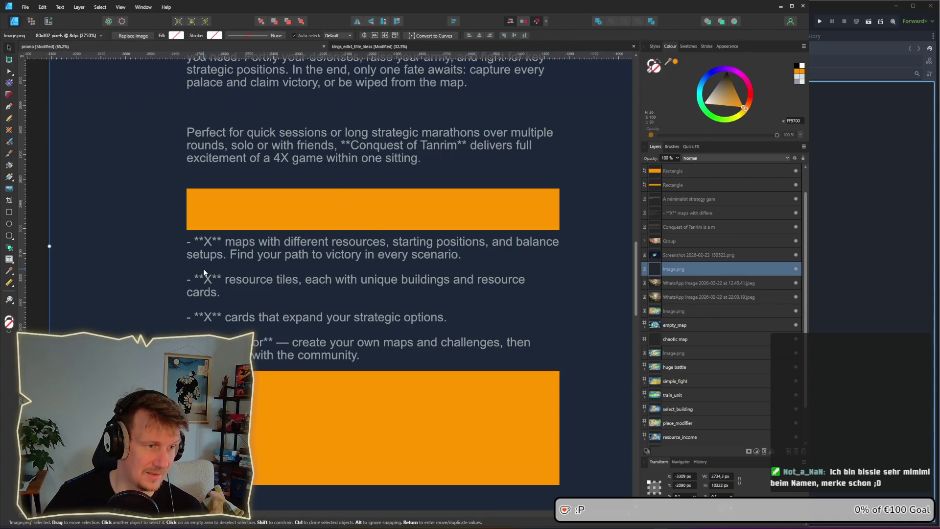
Step: Nudge the feature list and lower orange bar down, leaving more space under the first bar
{"action": "scroll", "coordinate": [203, 272], "scroll_direction": "down", "scroll_amount": 2}
{"action": "mouse_move", "coordinate": [580, 436]}
{"action": "left_mouse_down"}
{"action": "mouse_move", "coordinate": [431, 401]}
{"action": "mouse_move", "coordinate": [86, 245]}
{"action": "left_mouse_up"}
{"action": "left_click_drag", "start_coordinate": [234, 283], "coordinate": [245, 296]}
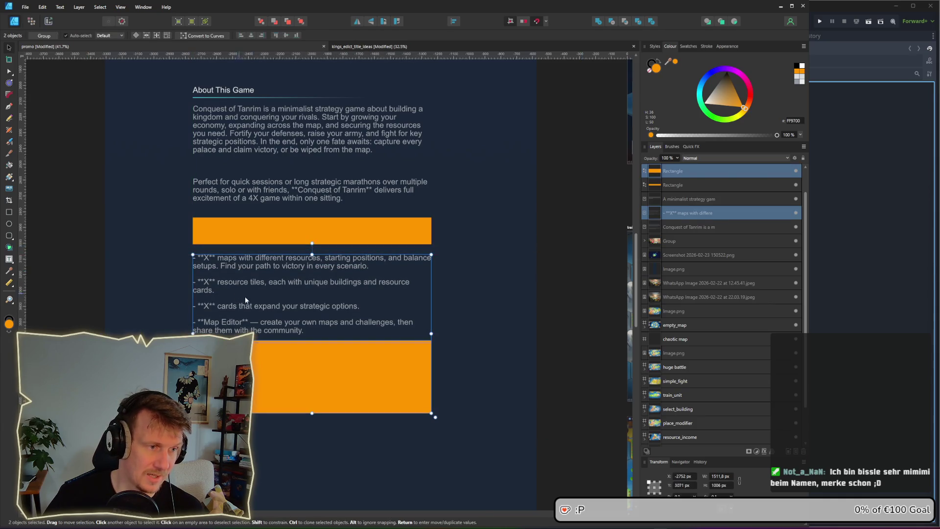
{"action": "left_click", "coordinate": [530, 358]}
{"action": "mouse_move", "coordinate": [580, 447]}
{"action": "left_mouse_down"}
{"action": "mouse_move", "coordinate": [252, 369]}
{"action": "mouse_move", "coordinate": [250, 342]}
{"action": "left_mouse_up"}
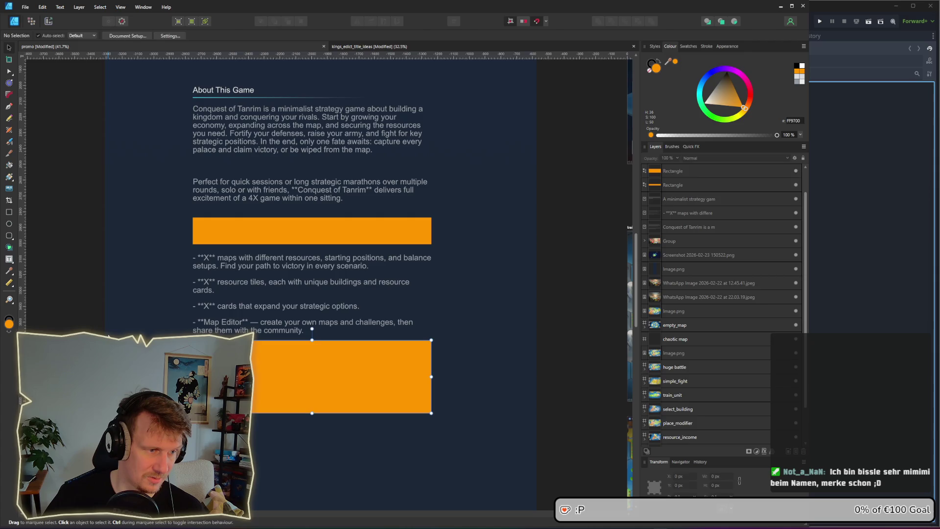
{"action": "left_click_drag", "start_coordinate": [272, 373], "coordinate": [272, 375]}
{"action": "left_click", "coordinate": [557, 312]}
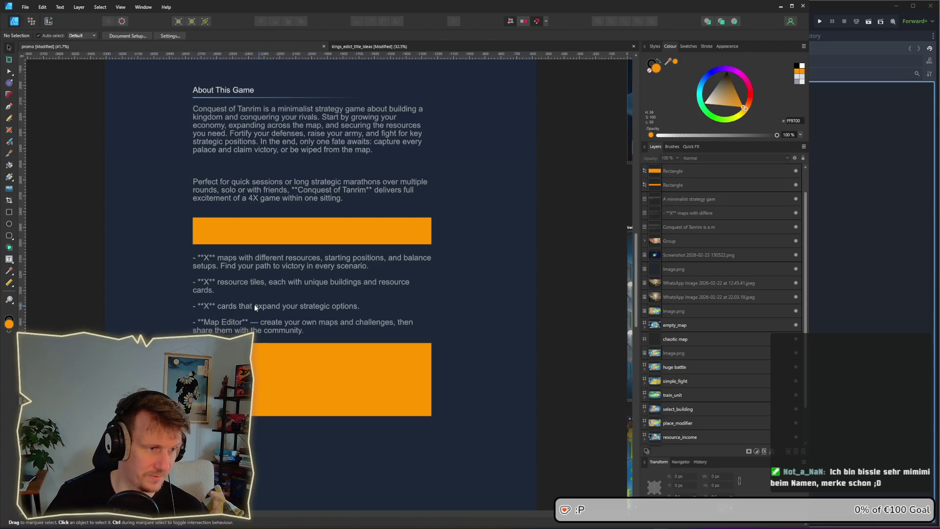
{"action": "scroll", "coordinate": [254, 304], "scroll_direction": "up", "scroll_amount": 1}
{"action": "scroll", "coordinate": [227, 251], "scroll_direction": "up", "scroll_amount": 2}
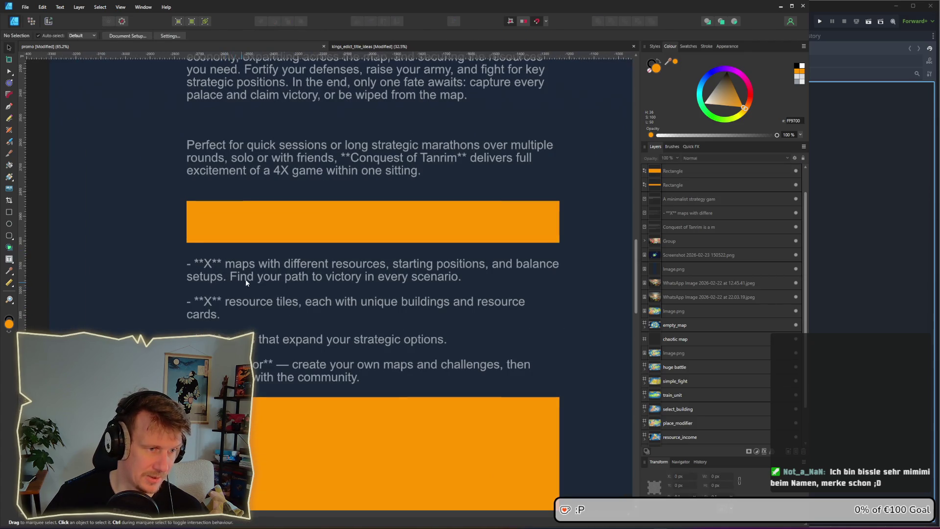
{"action": "left_click", "coordinate": [245, 279]}
{"action": "left_click", "coordinate": [39, 205]}
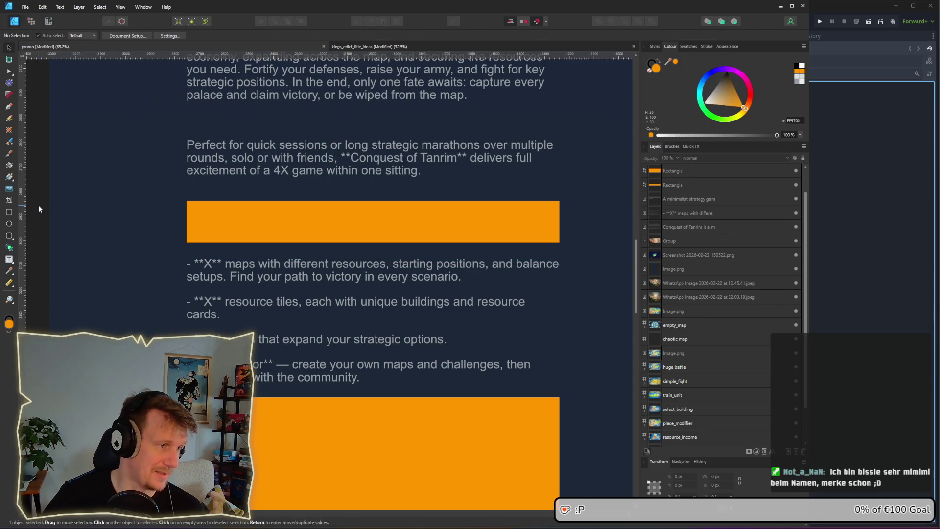
Step: Add a 30 pt 'Minimalist Strategy' frame text heading inside the upper orange bar
{"action": "left_click", "coordinate": [9, 259]}
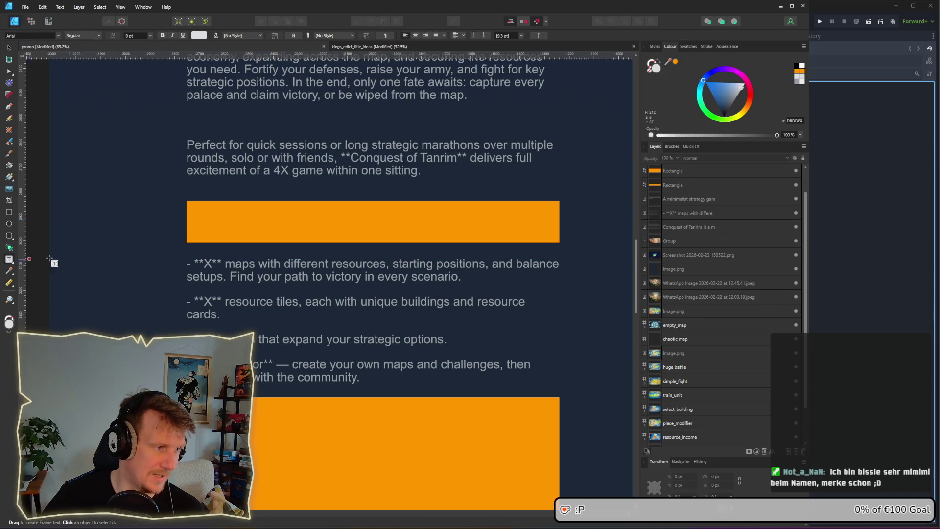
{"action": "left_click_drag", "start_coordinate": [211, 208], "coordinate": [496, 238]}
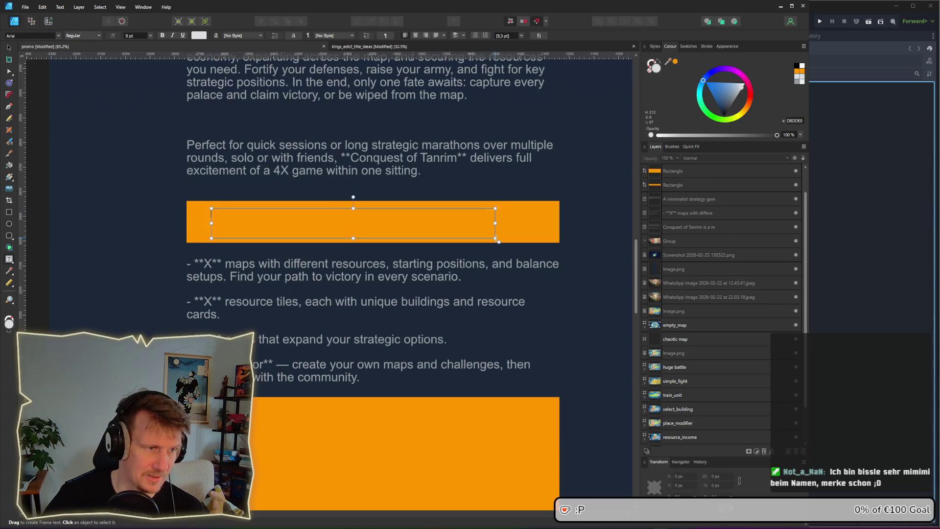
{"action": "left_click", "coordinate": [150, 35]}
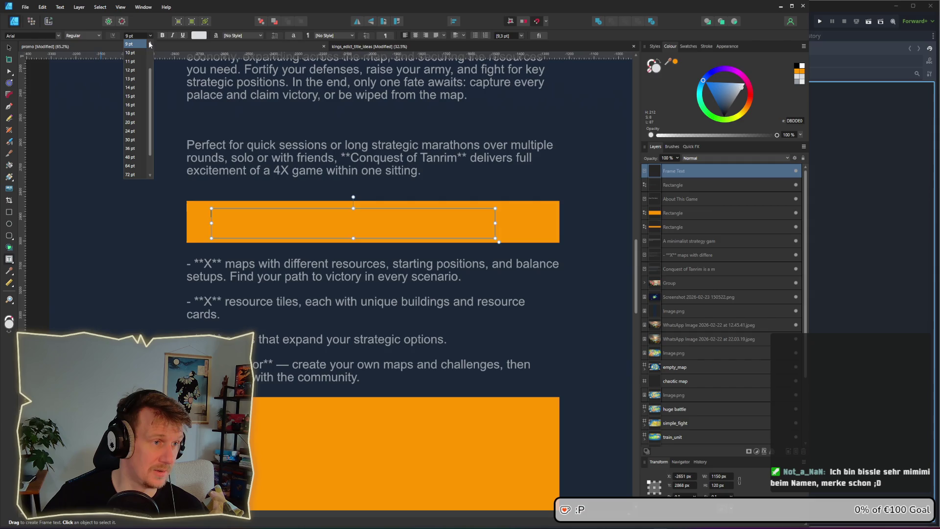
{"action": "left_click", "coordinate": [130, 140]}
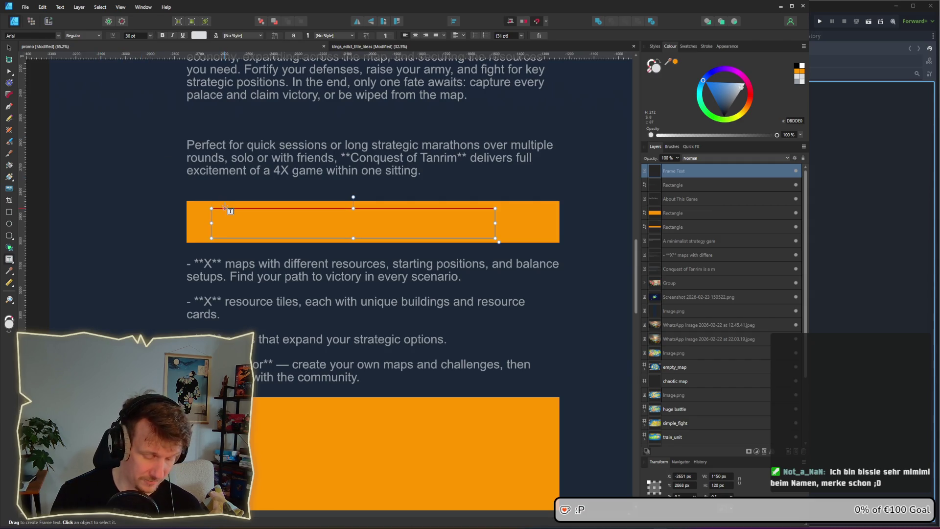
{"action": "type", "text": "Mi"}
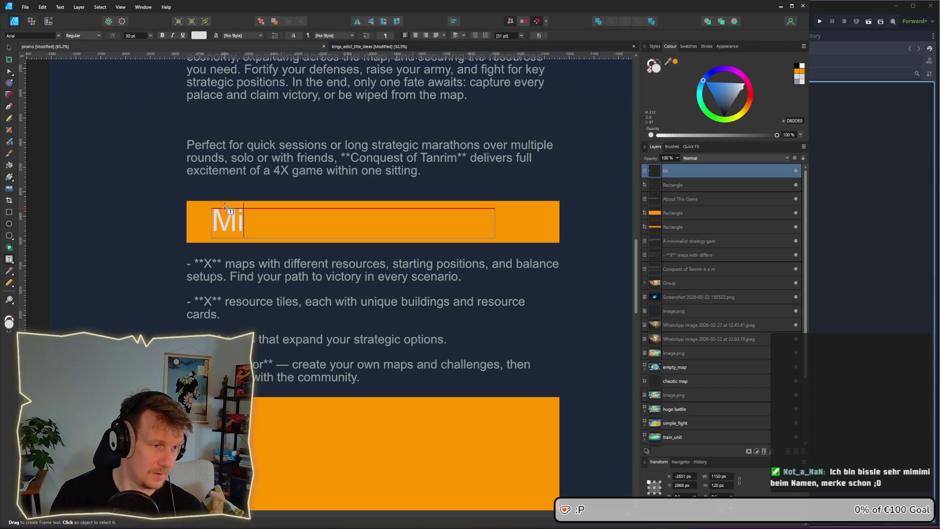
{"action": "type", "text": "nimalist Str"}
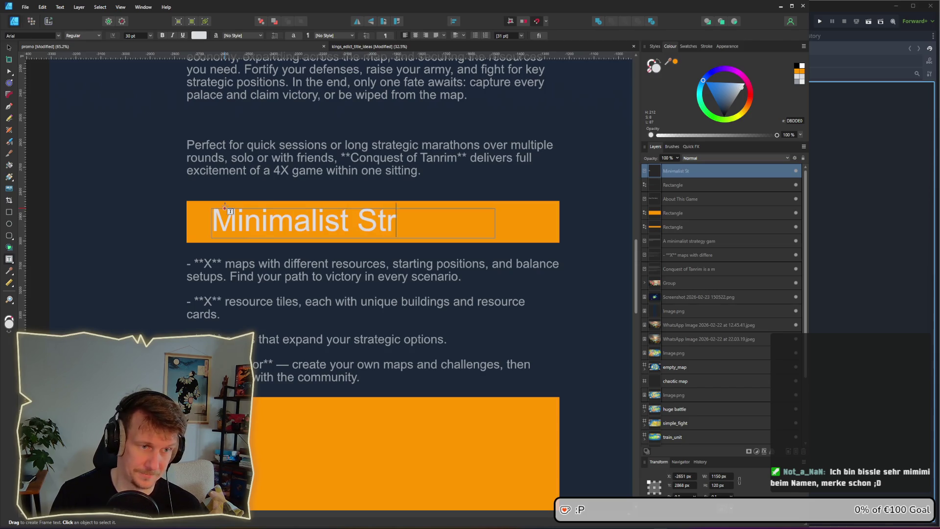
{"action": "type", "text": "ategy"}
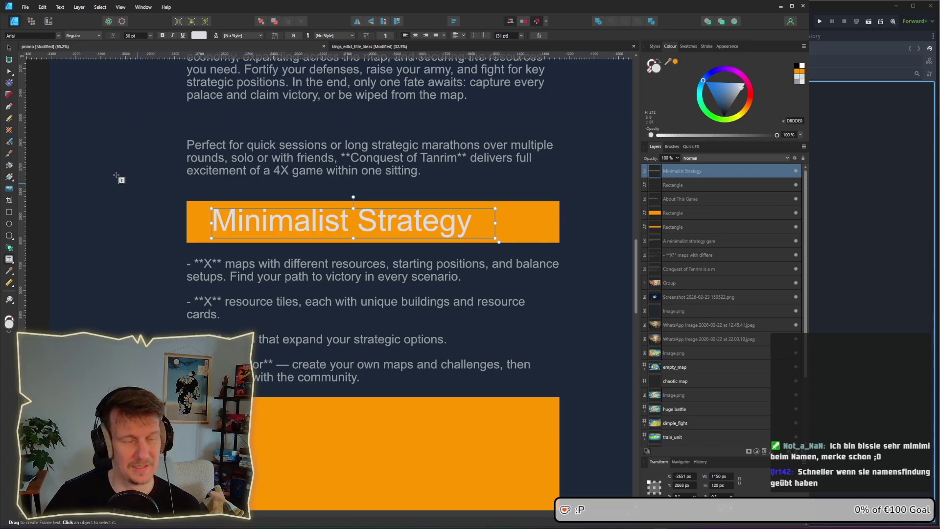
{"action": "left_click", "coordinate": [8, 47]}
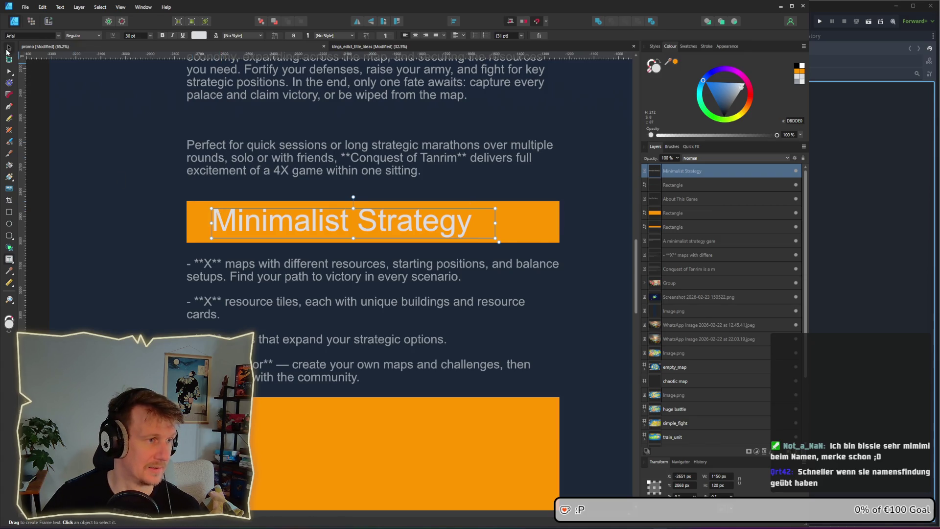
{"action": "left_click", "coordinate": [43, 232]}
{"action": "scroll", "coordinate": [286, 231], "scroll_direction": "down", "scroll_amount": 3}
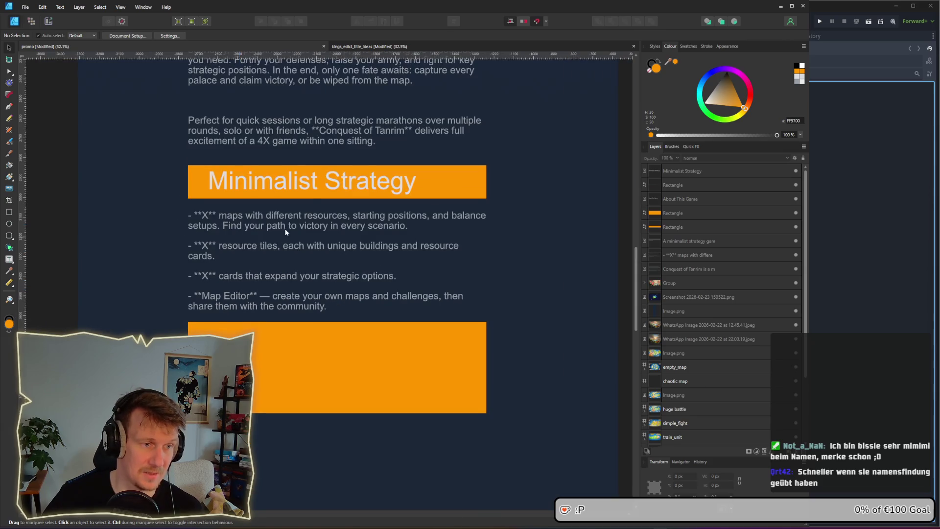
Step: Centre the Minimalist Strategy heading horizontally on its orange bar
{"action": "left_click", "coordinate": [321, 185]}
{"action": "left_click_drag", "start_coordinate": [345, 183], "coordinate": [357, 182]}
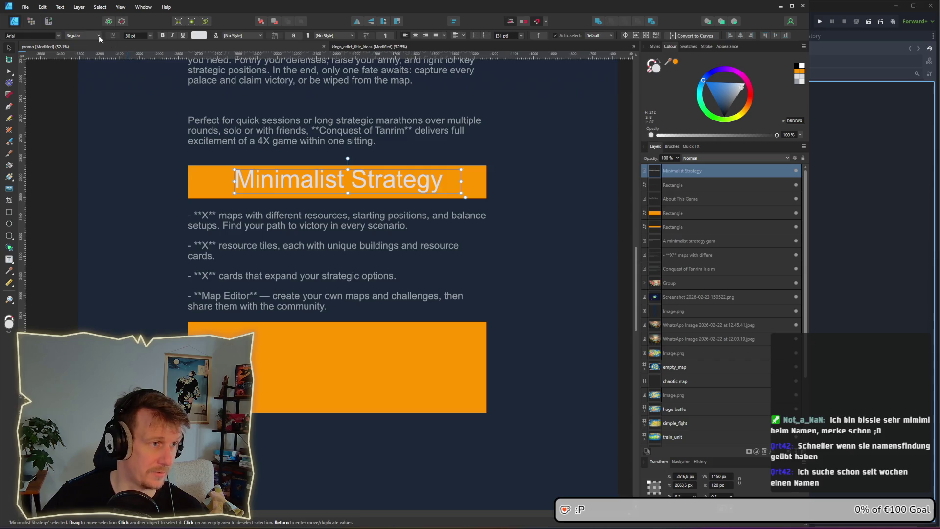
{"action": "left_click", "coordinate": [99, 35]}
Step: Check the Thronefall Steam page's gold heading bar for reference, then switch to the font manager
{"action": "key", "text": "alt+Tab"}
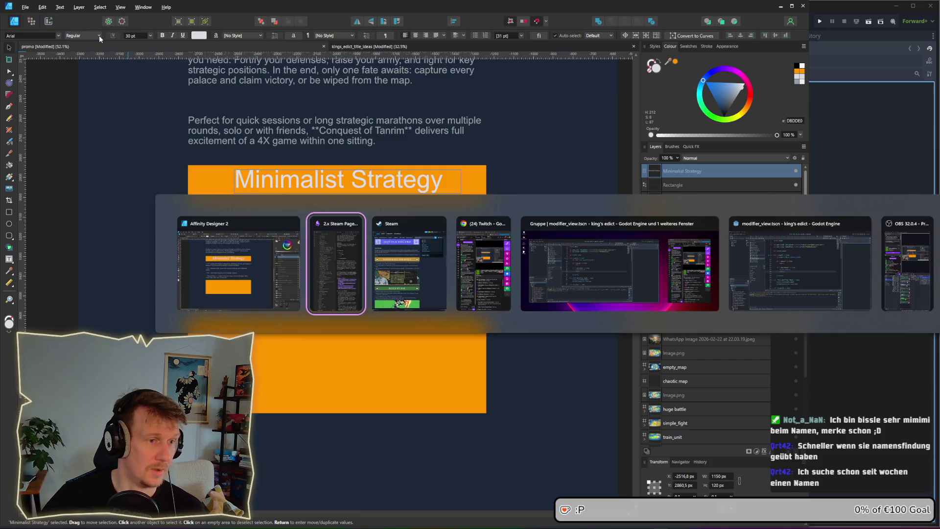
{"action": "left_click", "coordinate": [415, 271]}
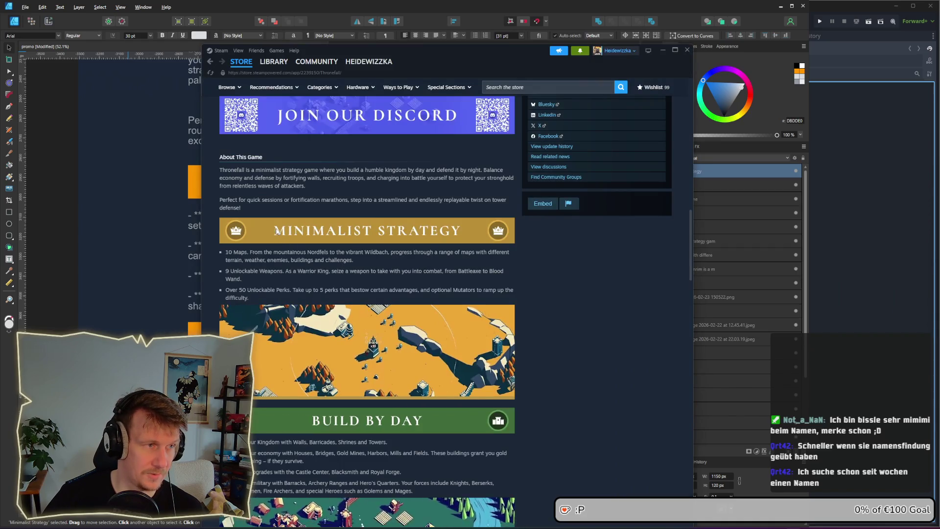
{"action": "left_click", "coordinate": [90, 225]}
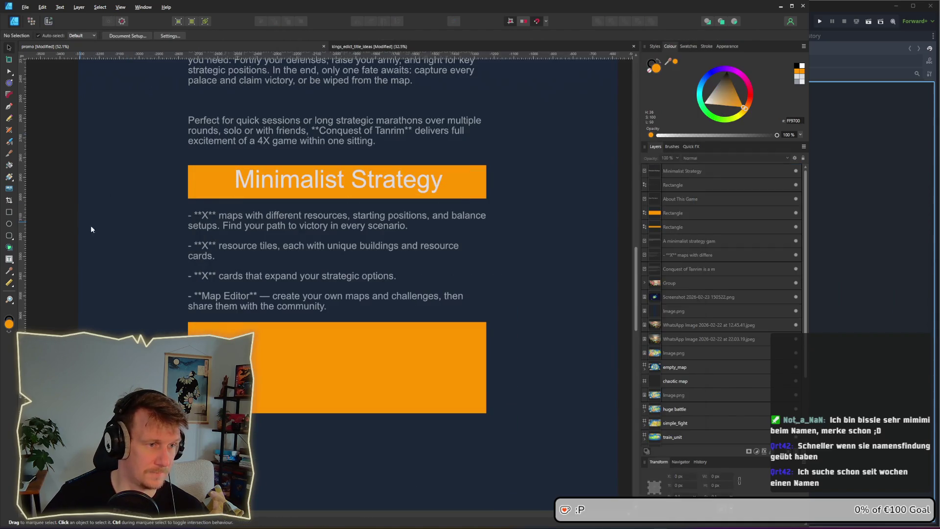
{"action": "left_click", "coordinate": [311, 193]}
{"action": "double_click", "coordinate": [310, 192]}
{"action": "left_click", "coordinate": [311, 192]}
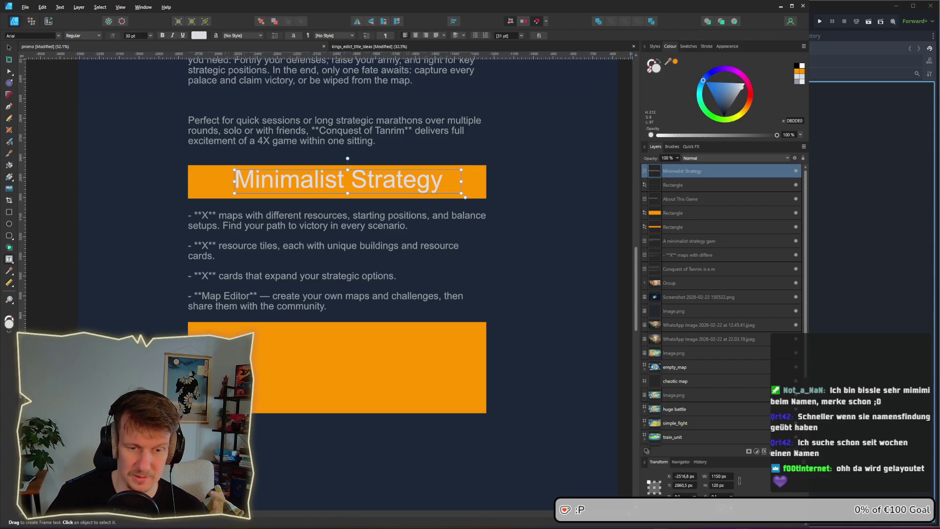
{"action": "key", "text": "alt+Tab"}
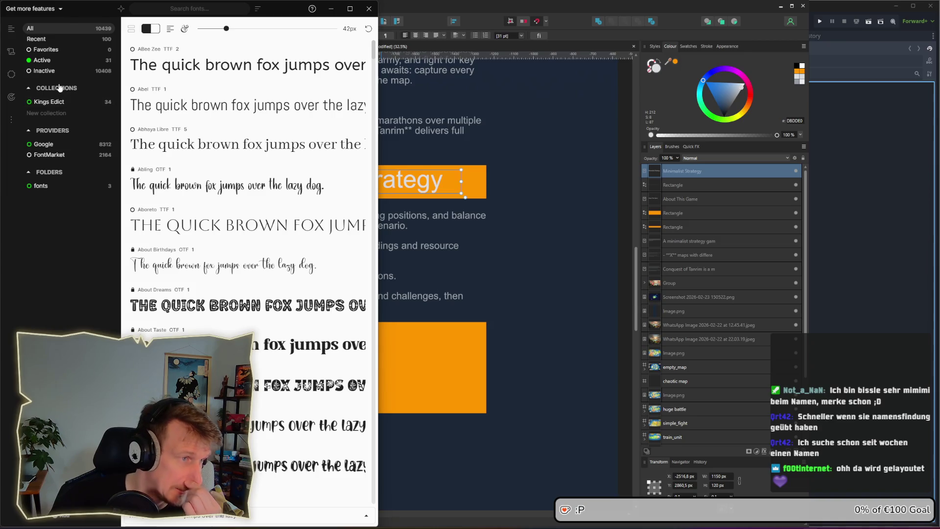
Step: Show the Kings Edict collection in FontBase, widened to preview fonts like Alegreya SC
{"action": "left_click", "coordinate": [59, 104]}
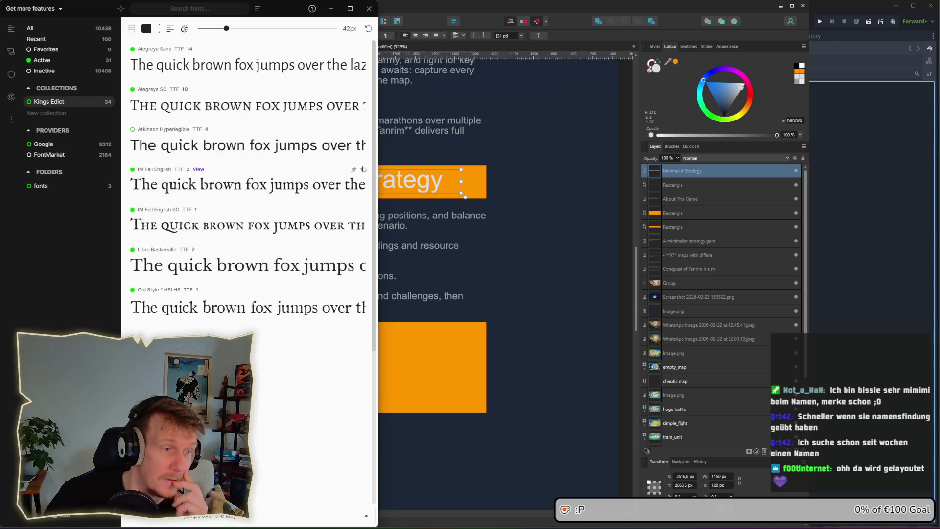
{"action": "left_click_drag", "start_coordinate": [377, 168], "coordinate": [476, 168]}
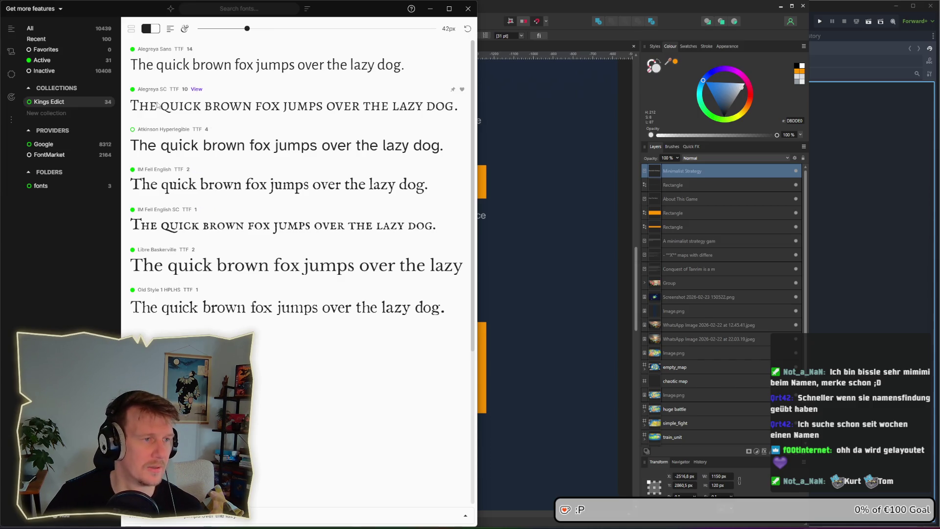
Step: Set the heading in Alegreya SC, widening it to one line and repositioning it on the bar
{"action": "left_click", "coordinate": [569, 264]}
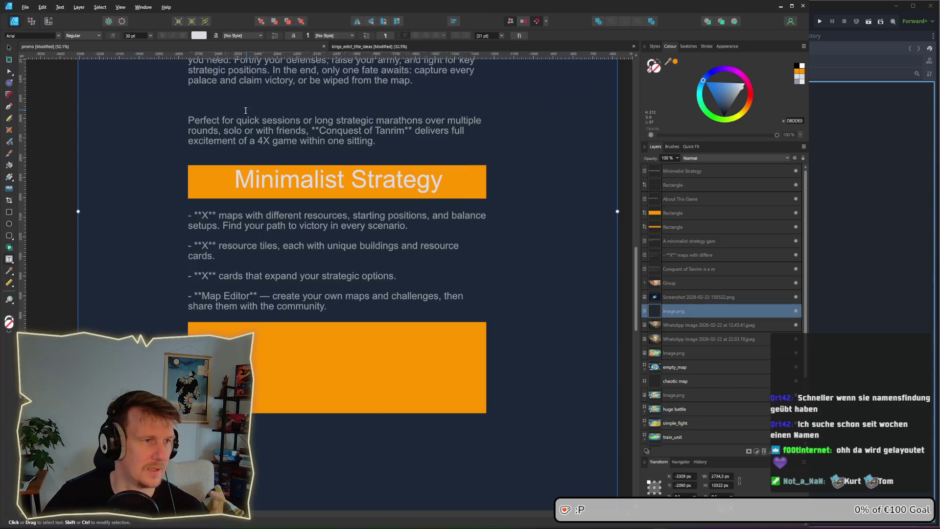
{"action": "left_click", "coordinate": [338, 181]}
{"action": "key", "text": "ctrl+a"}
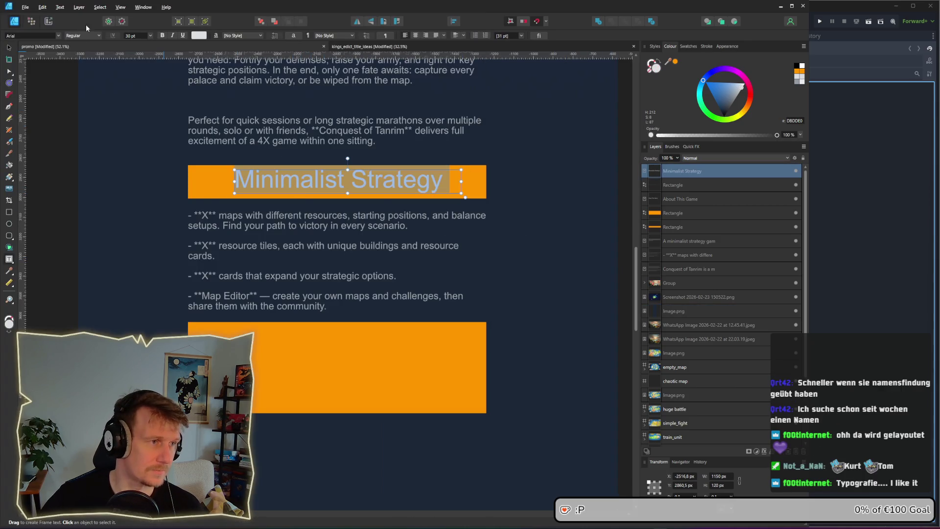
{"action": "left_click", "coordinate": [58, 36]}
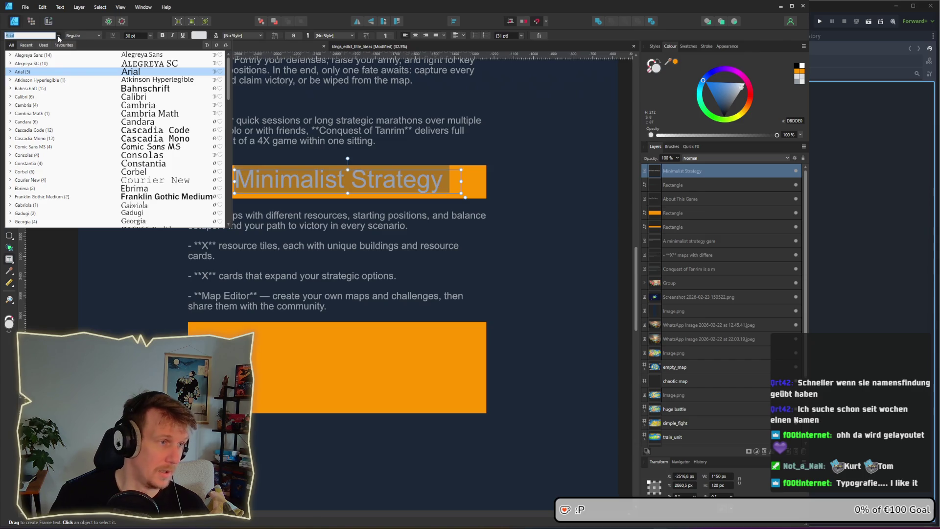
{"action": "left_click", "coordinate": [44, 63]}
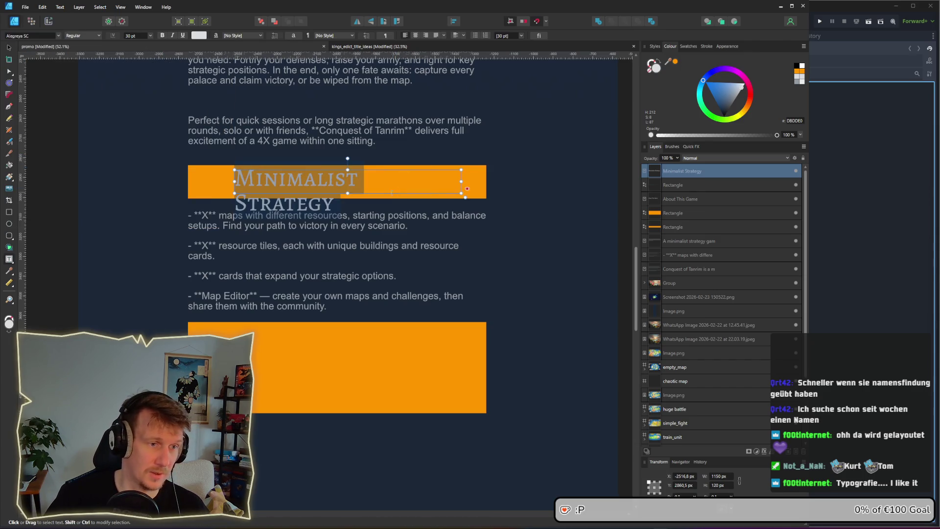
{"action": "left_click_drag", "start_coordinate": [461, 181], "coordinate": [475, 181]}
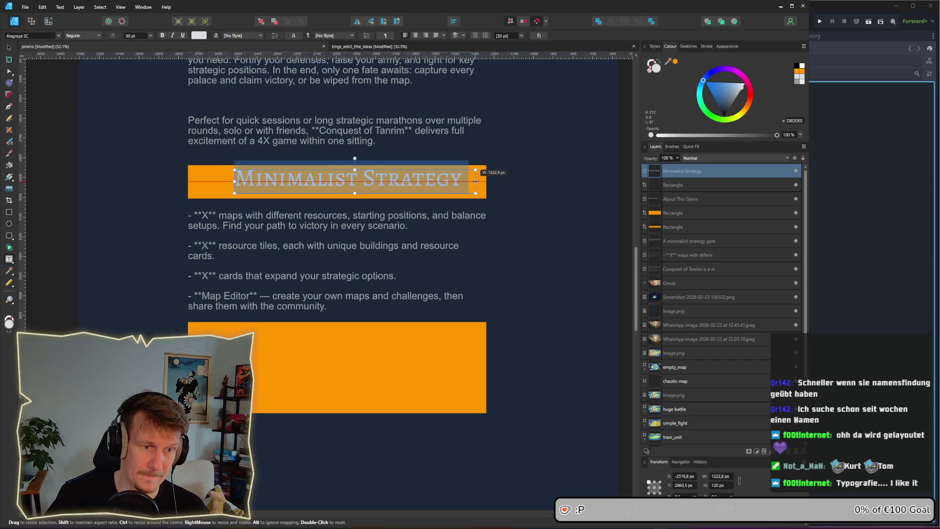
{"action": "left_click", "coordinate": [8, 47]}
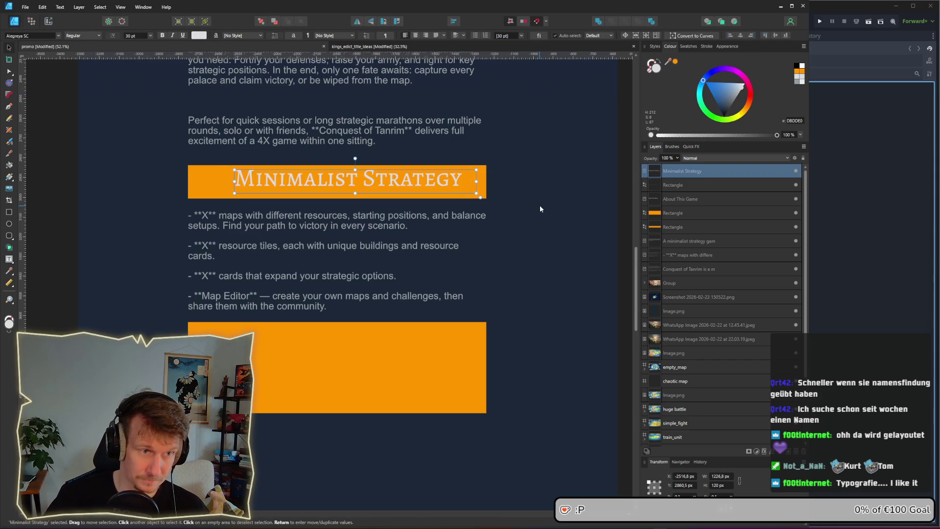
{"action": "left_click_drag", "start_coordinate": [438, 183], "coordinate": [424, 183]}
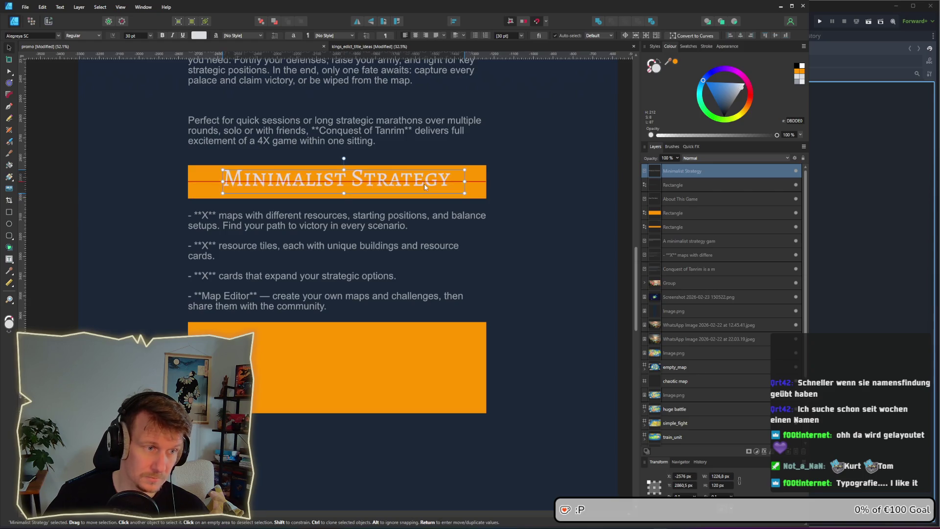
Step: Desaturate the heading bar to muted gold and eyedrop that colour onto the lower rectangle
{"action": "left_click", "coordinate": [210, 177]}
{"action": "left_click", "coordinate": [47, 36]}
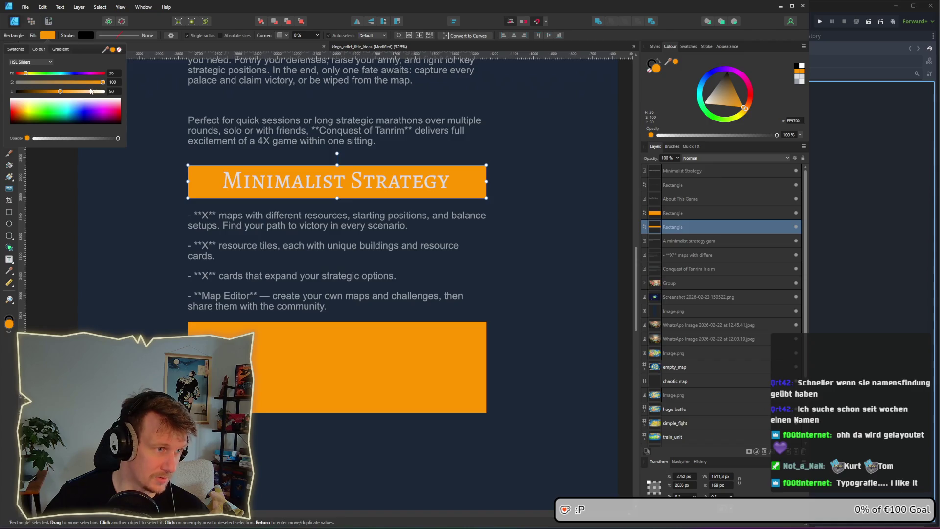
{"action": "left_click_drag", "start_coordinate": [102, 84], "coordinate": [82, 84]}
{"action": "key", "text": "Tab"}
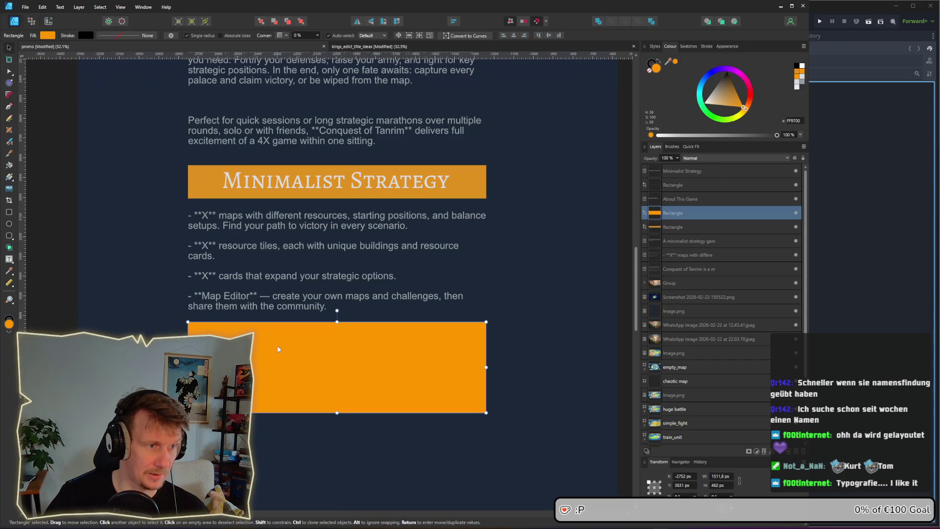
{"action": "left_click", "coordinate": [47, 37]}
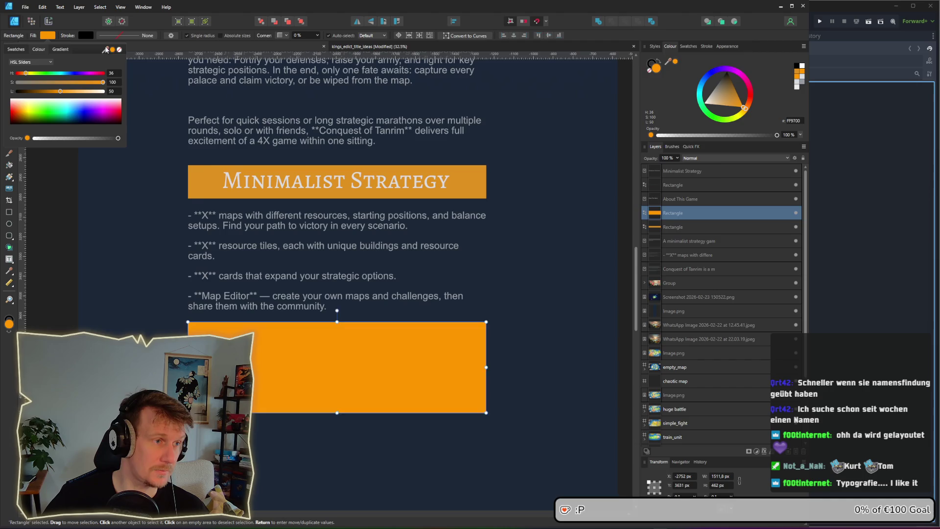
{"action": "mouse_move", "coordinate": [106, 50]}
{"action": "left_mouse_down"}
{"action": "mouse_move", "coordinate": [182, 174]}
{"action": "mouse_move", "coordinate": [206, 181]}
{"action": "left_mouse_up"}
{"action": "left_click", "coordinate": [557, 248]}
Step: Scale the Minimalist Strategy heading down slightly and nudge it back to the bar's centre
{"action": "scroll", "coordinate": [449, 234], "scroll_direction": "down", "scroll_amount": 3}
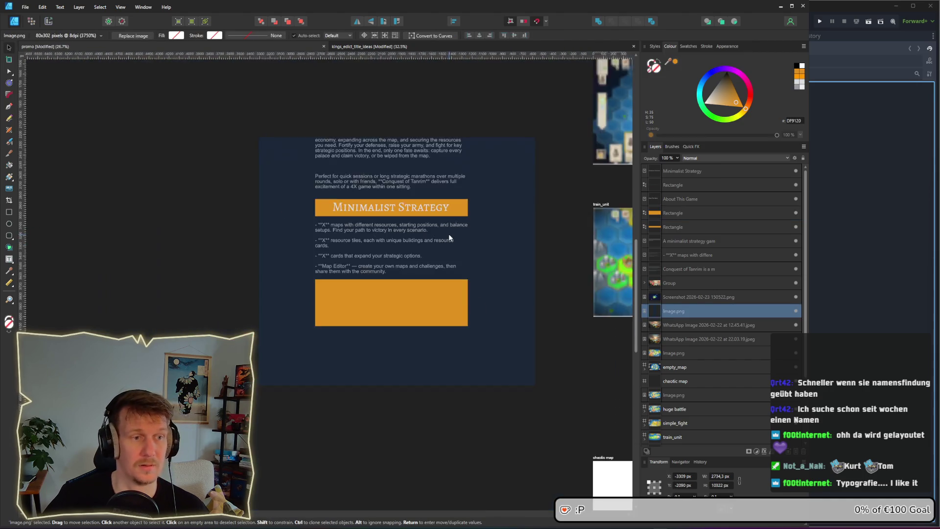
{"action": "scroll", "coordinate": [448, 235], "scroll_direction": "up", "scroll_amount": 4}
{"action": "left_click", "coordinate": [484, 223]}
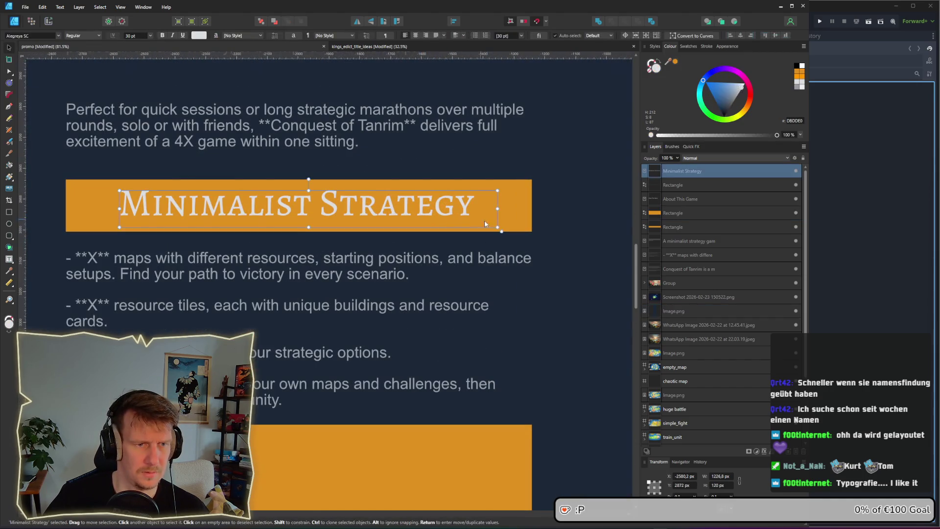
{"action": "left_click_drag", "start_coordinate": [497, 227], "coordinate": [478, 225]}
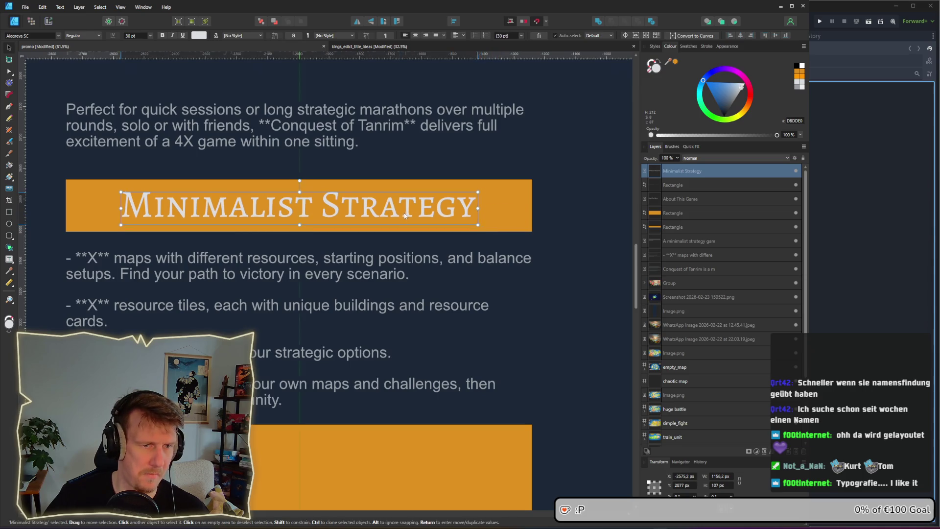
{"action": "left_click_drag", "start_coordinate": [405, 215], "coordinate": [408, 215]}
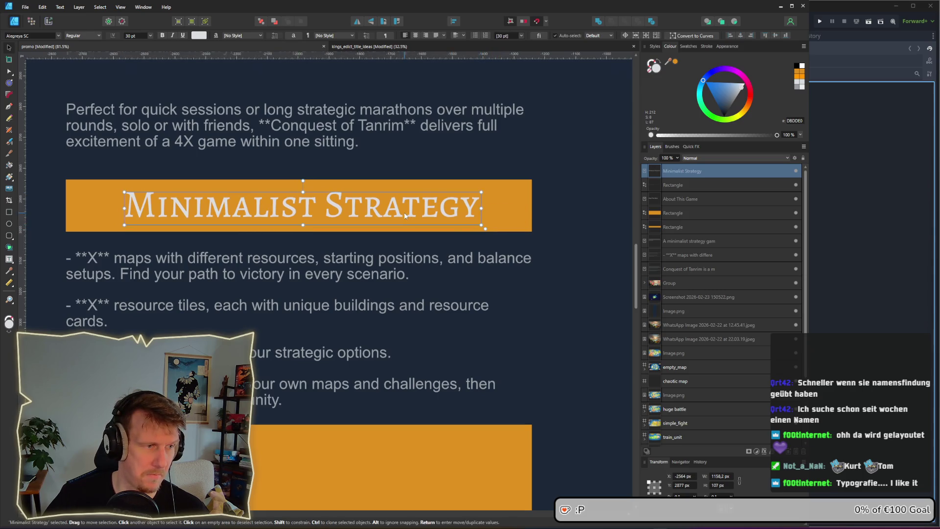
{"action": "left_click", "coordinate": [550, 267]}
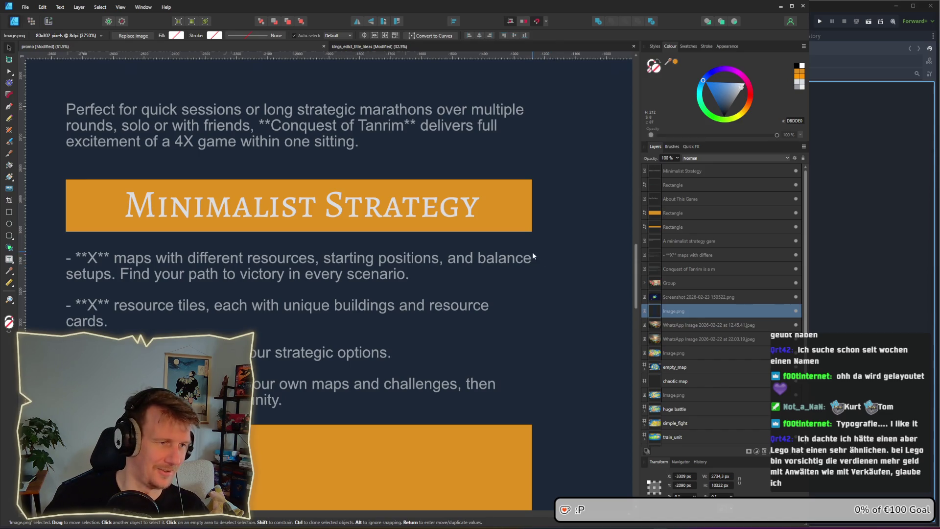
{"action": "scroll", "coordinate": [413, 240], "scroll_direction": "down", "scroll_amount": 1}
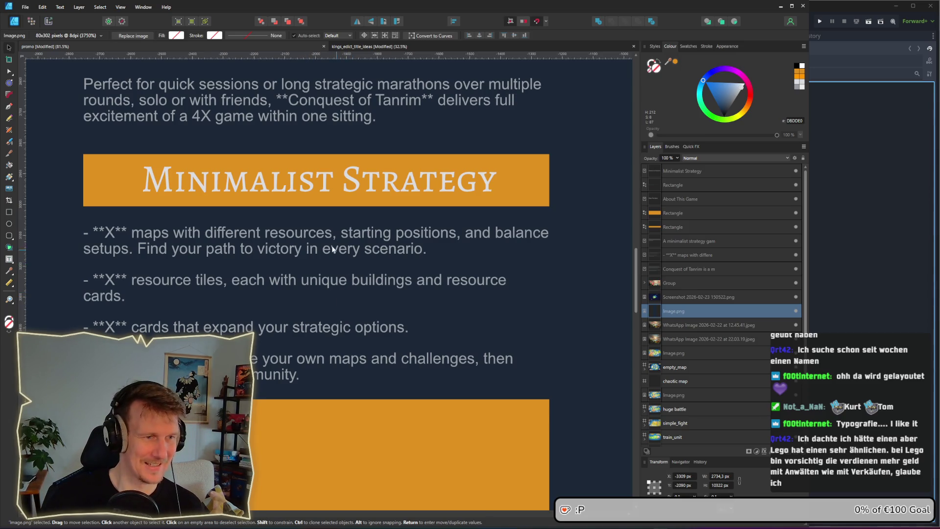
{"action": "scroll", "coordinate": [306, 233], "scroll_direction": "down", "scroll_amount": 2}
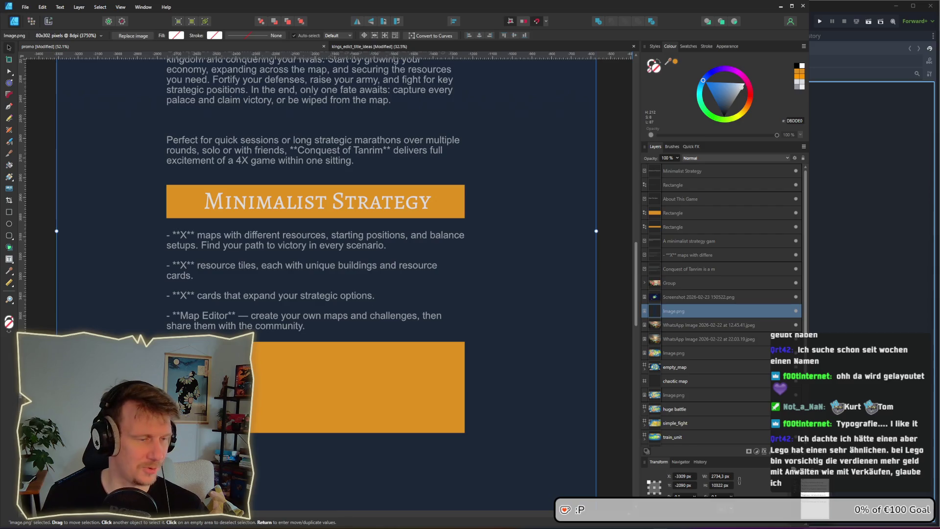
{"action": "left_click", "coordinate": [815, 505]}
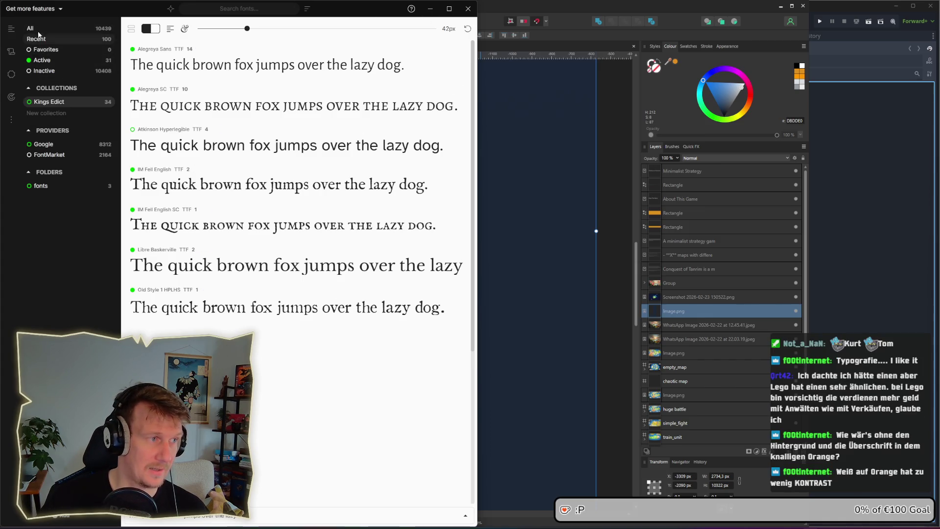
{"action": "left_click", "coordinate": [430, 9]}
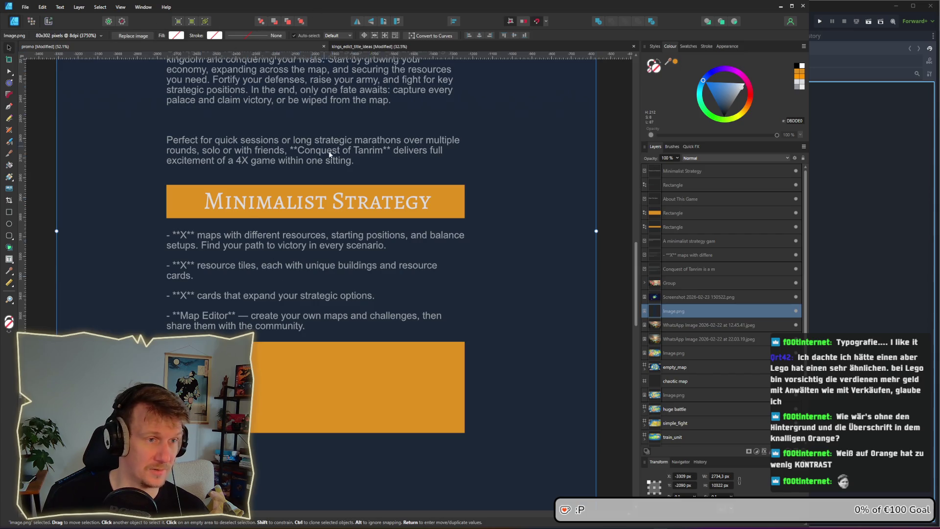
Step: Delete the ** markers around X in the first and second feature bullets
{"action": "scroll", "coordinate": [274, 197], "scroll_direction": "down", "scroll_amount": 2}
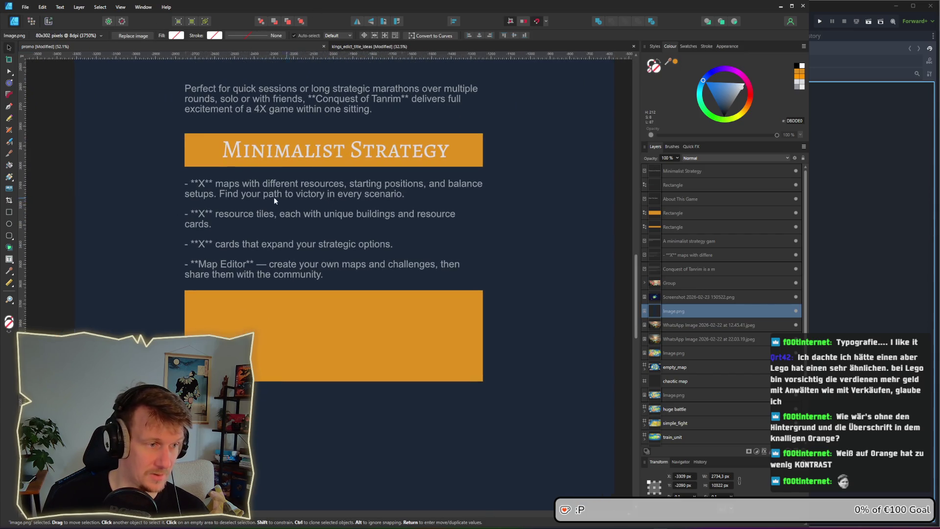
{"action": "double_click", "coordinate": [210, 191]}
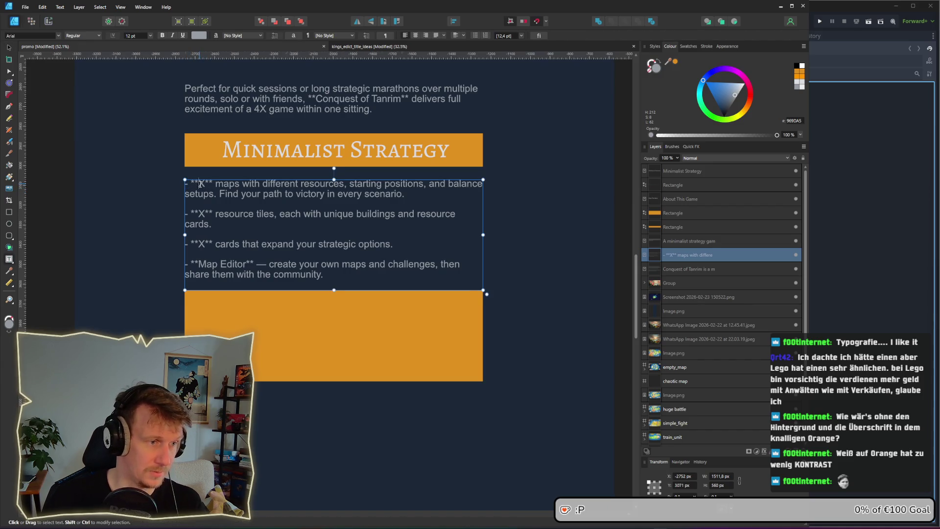
{"action": "key", "text": "BackSpace"}
{"action": "key", "text": "BackSpace"}
{"action": "key", "text": "BackSpace"}
{"action": "key", "text": "BackSpace"}
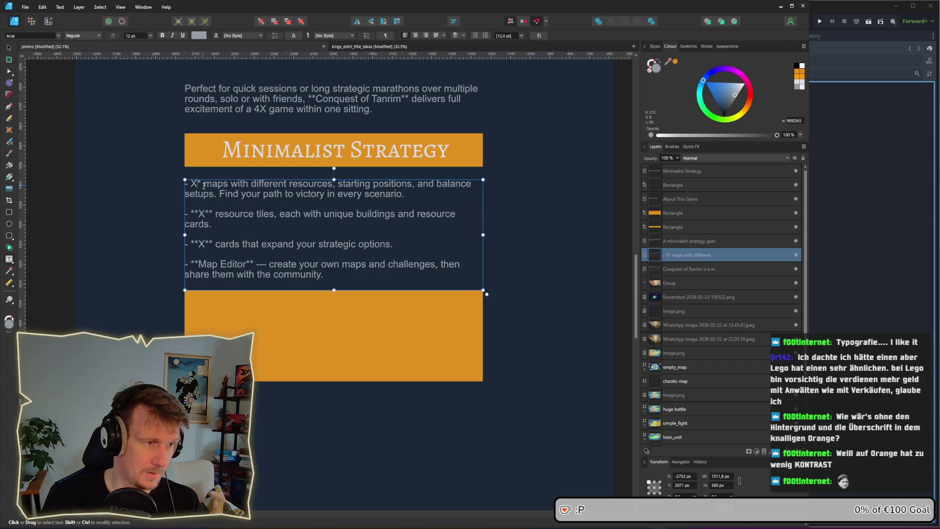
{"action": "left_click", "coordinate": [199, 214]}
{"action": "key", "text": "BackSpace"}
{"action": "key", "text": "BackSpace"}
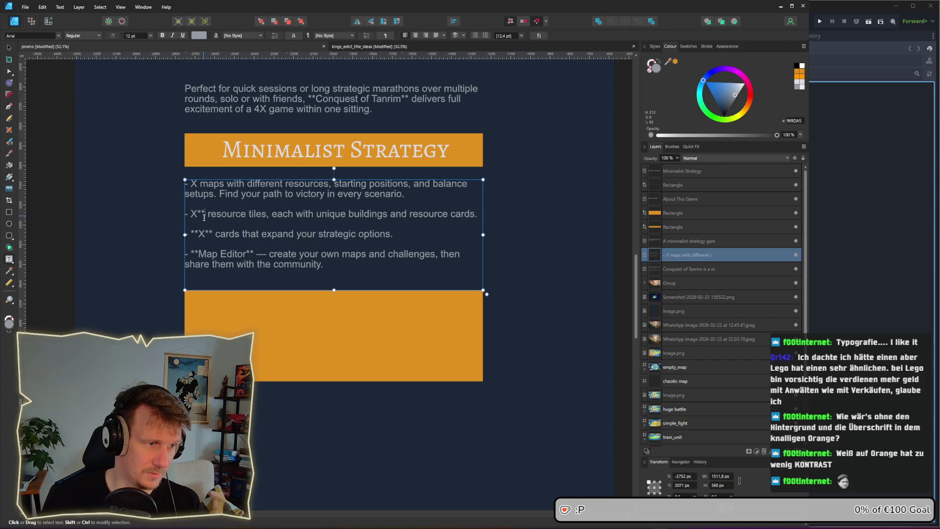
{"action": "left_click", "coordinate": [205, 214]}
{"action": "key", "text": "BackSpace"}
{"action": "key", "text": "BackSpace"}
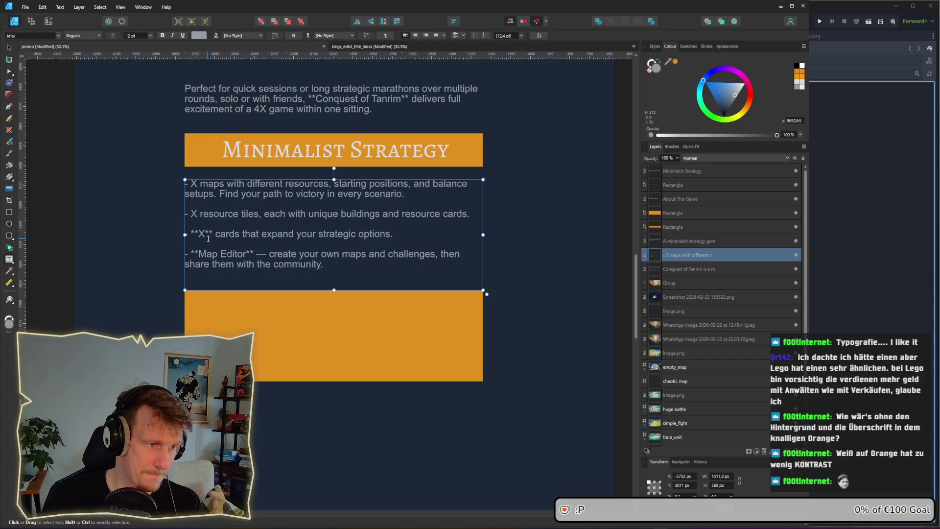
Step: Delete the ** markers in the third bullet and around Map Editor in the last
{"action": "key", "text": "BackSpace"}
{"action": "key", "text": "BackSpace"}
{"action": "left_click", "coordinate": [199, 235]}
{"action": "key", "text": "BackSpace"}
{"action": "key", "text": "BackSpace"}
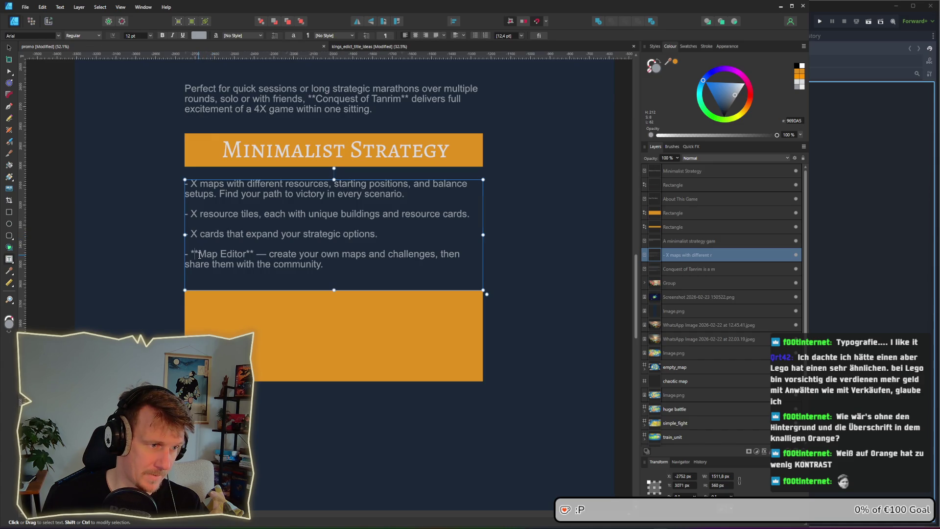
{"action": "left_click", "coordinate": [199, 255]}
{"action": "key", "text": "BackSpace"}
{"action": "key", "text": "BackSpace"}
{"action": "left_click", "coordinate": [246, 253]}
{"action": "key", "text": "BackSpace"}
{"action": "key", "text": "BackSpace"}
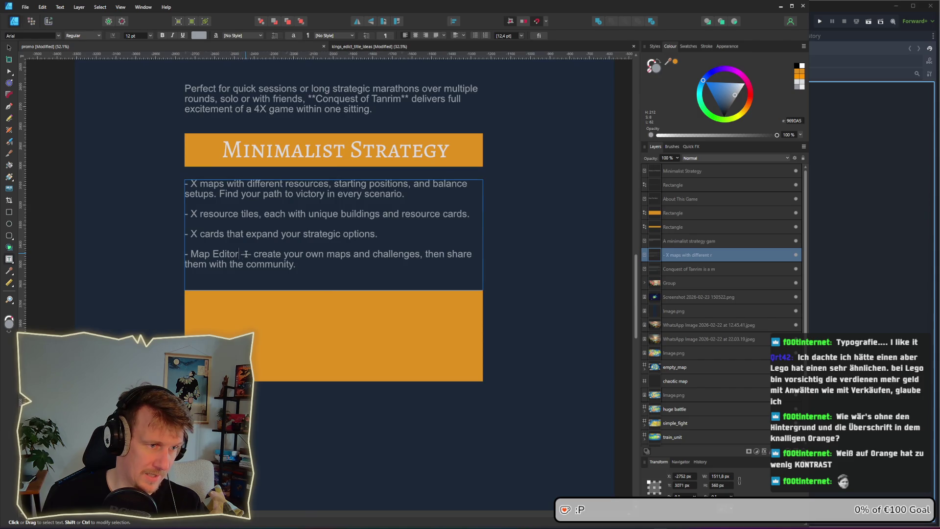
Step: Copy a hex-map screenshot and paste it into the promo above the orange block
{"action": "left_click", "coordinate": [306, 320]}
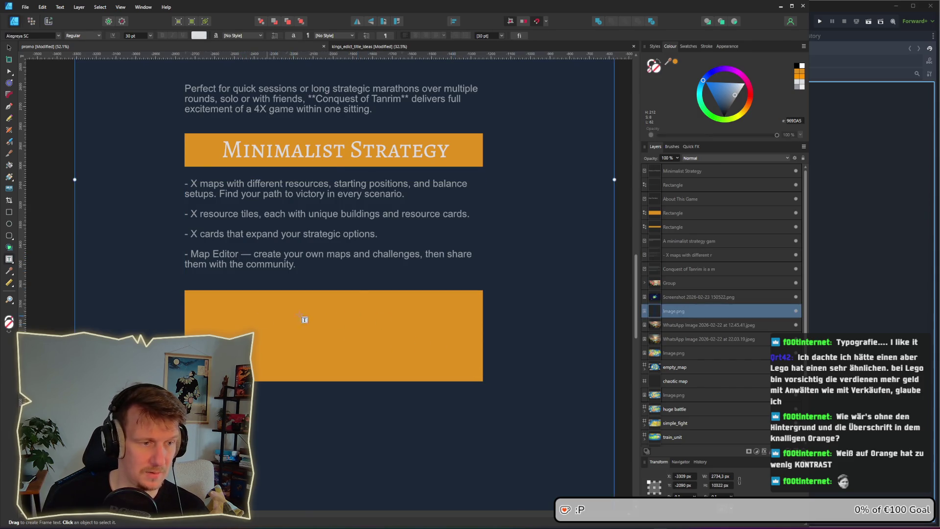
{"action": "left_click_drag", "start_coordinate": [362, 298], "coordinate": [333, 251]}
{"action": "scroll", "coordinate": [283, 279], "scroll_direction": "down", "scroll_amount": 2}
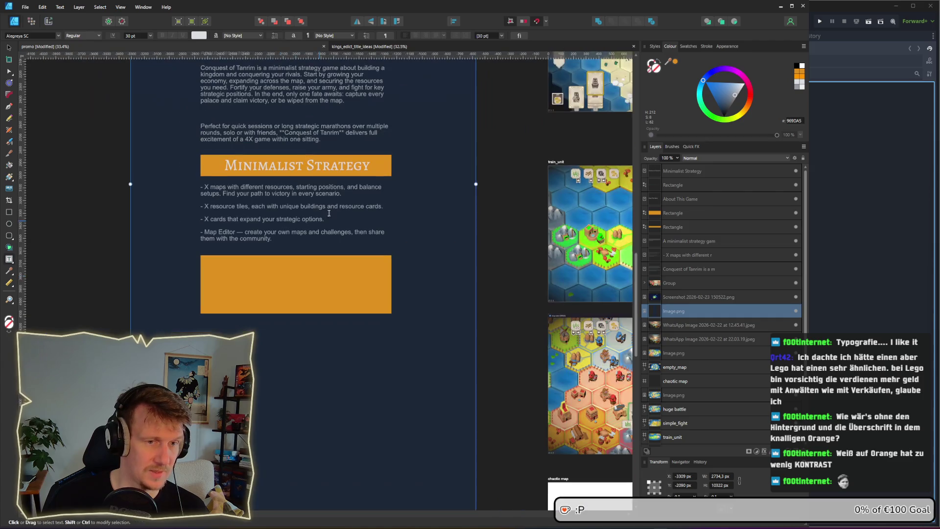
{"action": "left_click", "coordinate": [7, 47]}
{"action": "left_click_drag", "start_coordinate": [375, 185], "coordinate": [227, 151]}
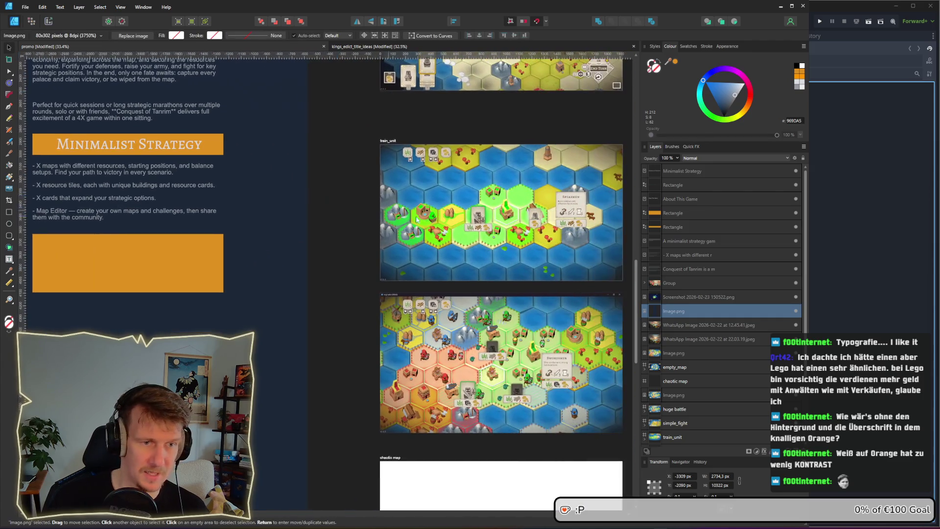
{"action": "left_click", "coordinate": [525, 234]}
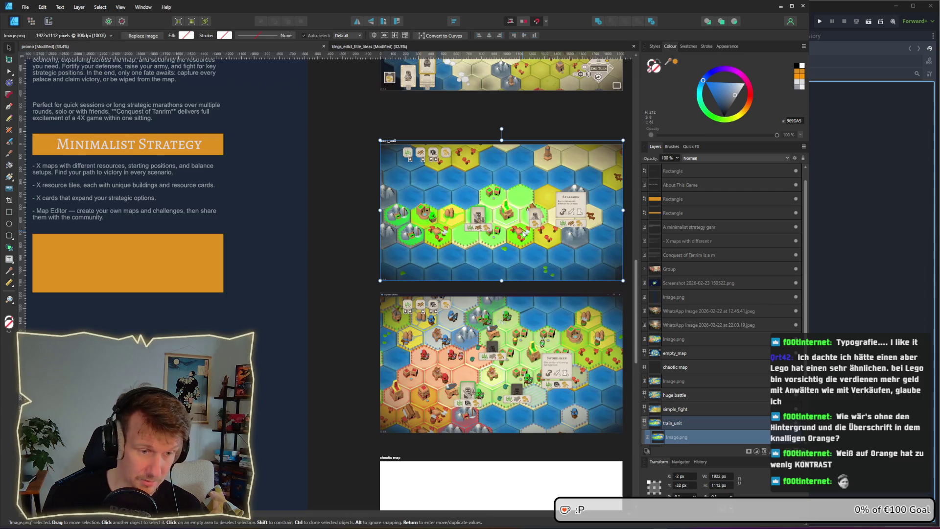
{"action": "left_click", "coordinate": [181, 290]}
{"action": "left_click_drag", "start_coordinate": [181, 293], "coordinate": [341, 284]}
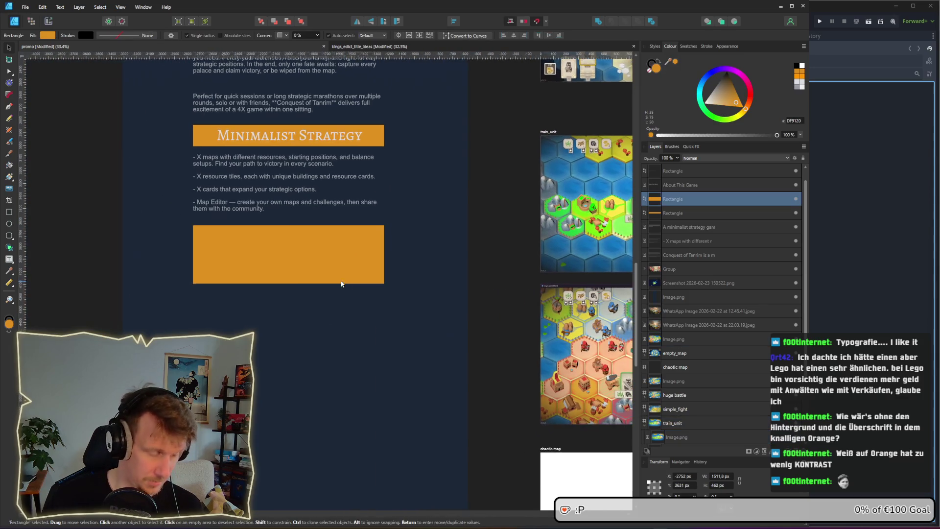
{"action": "key", "text": "ctrl+v"}
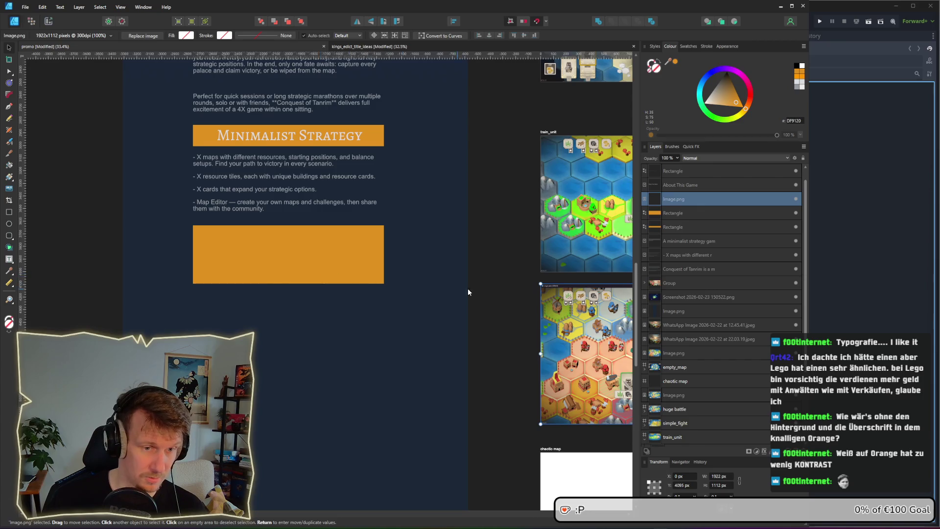
Step: Move the screenshot under the feature list and enlarge it to cover the orange block
{"action": "scroll", "coordinate": [468, 292], "scroll_direction": "down", "scroll_amount": 5, "text": "ctrl"}
{"action": "scroll", "coordinate": [492, 289], "scroll_direction": "right", "scroll_amount": 3}
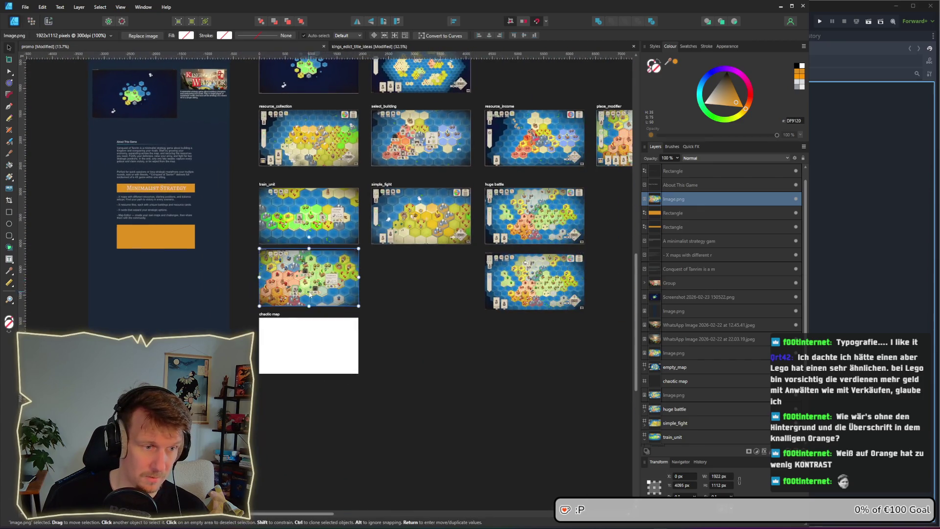
{"action": "left_click_drag", "start_coordinate": [309, 294], "coordinate": [158, 265]}
{"action": "scroll", "coordinate": [134, 249], "scroll_direction": "up", "scroll_amount": 5, "text": "ctrl"}
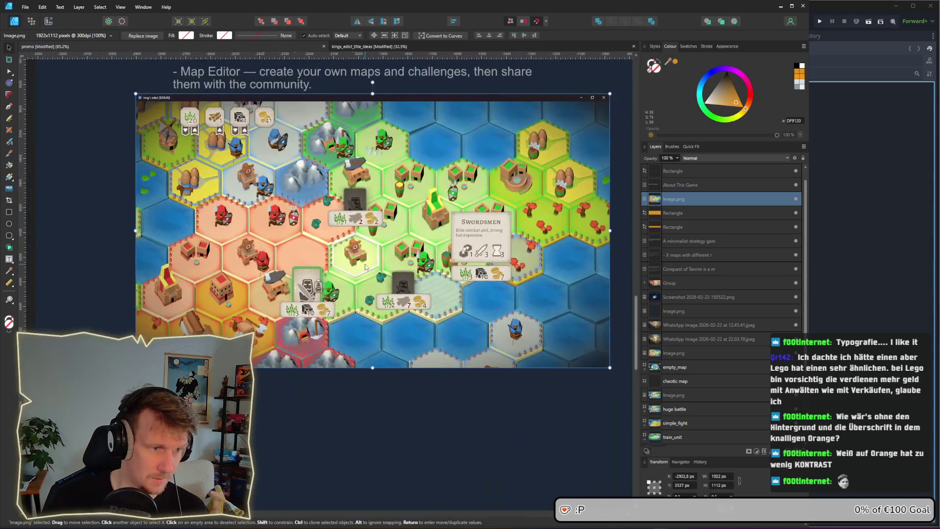
{"action": "mouse_move", "coordinate": [607, 365]}
{"action": "left_mouse_down"}
{"action": "mouse_move", "coordinate": [627, 436]}
{"action": "mouse_move", "coordinate": [592, 431]}
{"action": "mouse_move", "coordinate": [594, 375]}
{"action": "mouse_move", "coordinate": [421, 269]}
{"action": "mouse_move", "coordinate": [440, 243]}
{"action": "mouse_move", "coordinate": [532, 192]}
{"action": "left_mouse_up"}
{"action": "left_click_drag", "start_coordinate": [235, 217], "coordinate": [173, 258]}
{"action": "scroll", "coordinate": [233, 324], "scroll_direction": "up", "scroll_amount": 2}
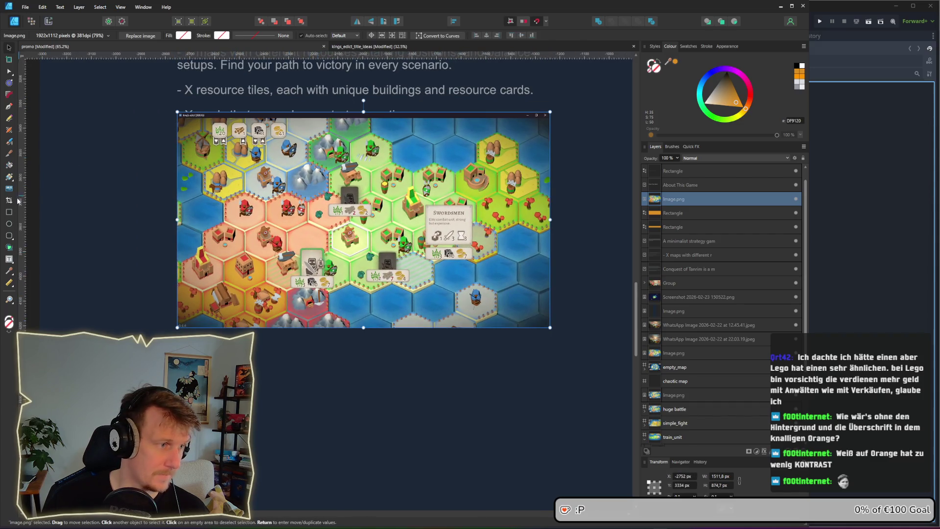
Step: Crop the screenshot's top and bottom into a wide strip with orange showing beneath
{"action": "left_click", "coordinate": [9, 201]}
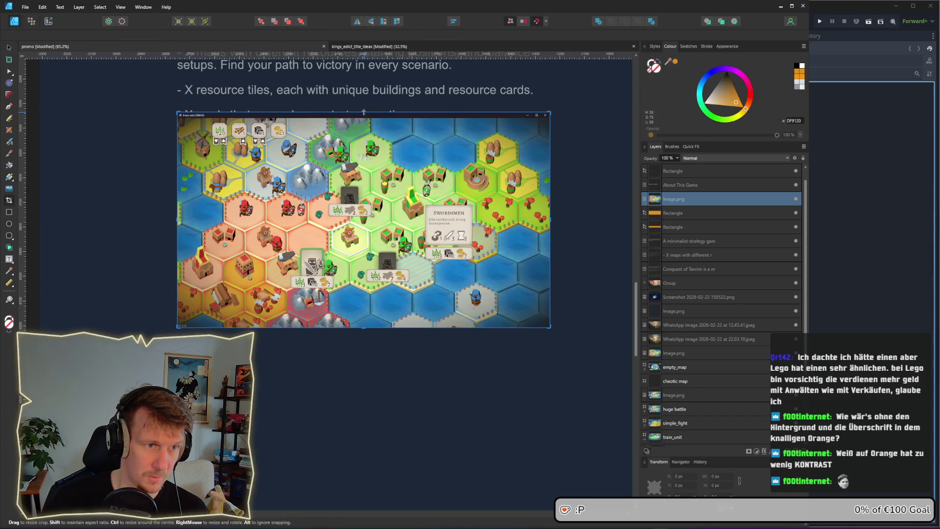
{"action": "mouse_move", "coordinate": [364, 112]}
{"action": "left_mouse_down"}
{"action": "mouse_move", "coordinate": [364, 196]}
{"action": "mouse_move", "coordinate": [363, 185]}
{"action": "left_mouse_up"}
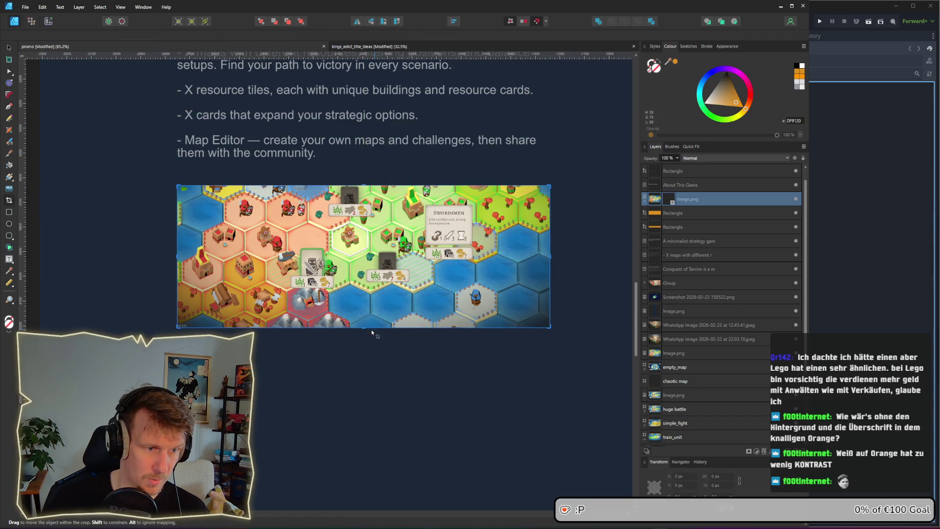
{"action": "mouse_move", "coordinate": [363, 325]}
{"action": "left_mouse_down"}
{"action": "mouse_move", "coordinate": [364, 274]}
{"action": "mouse_move", "coordinate": [364, 293]}
{"action": "left_mouse_up"}
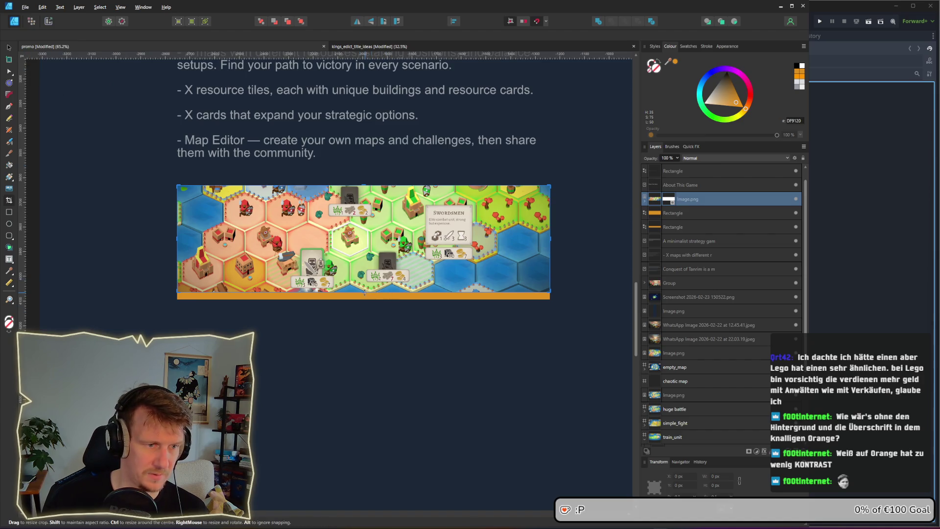
{"action": "left_click_drag", "start_coordinate": [363, 292], "coordinate": [363, 290]}
{"action": "left_click", "coordinate": [9, 47]}
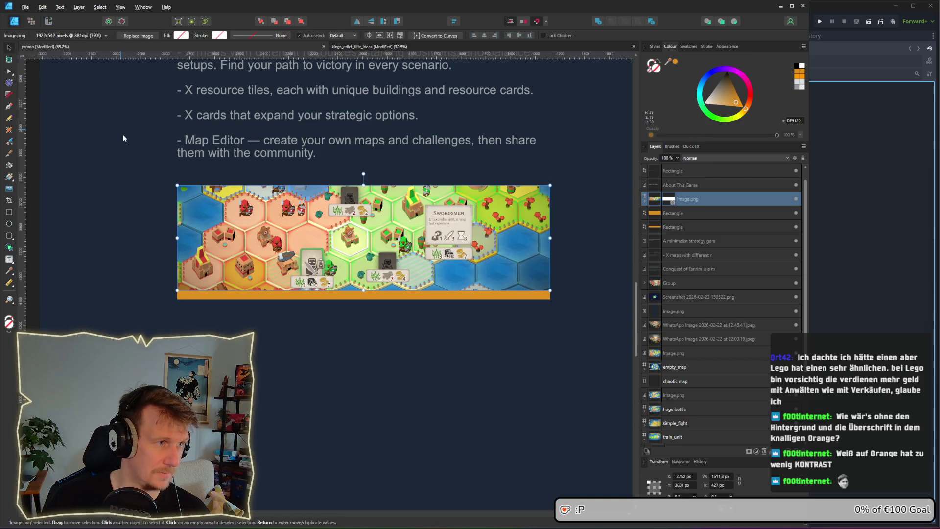
{"action": "left_click", "coordinate": [167, 164]}
{"action": "scroll", "coordinate": [171, 166], "scroll_direction": "down", "scroll_amount": 2}
{"action": "scroll", "coordinate": [230, 210], "scroll_direction": "up", "scroll_amount": 3}
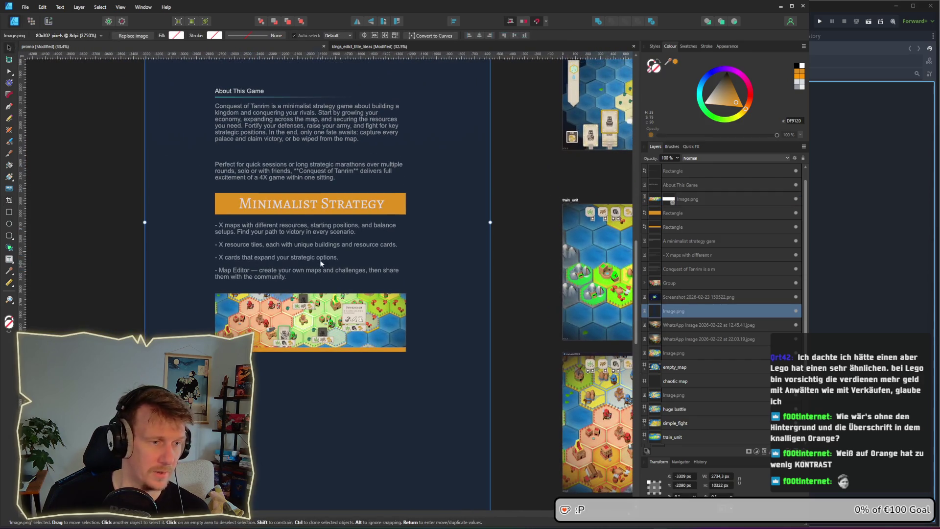
Step: Nudge the feature list text frame down slightly
{"action": "scroll", "coordinate": [303, 225], "scroll_direction": "up", "scroll_amount": 3}
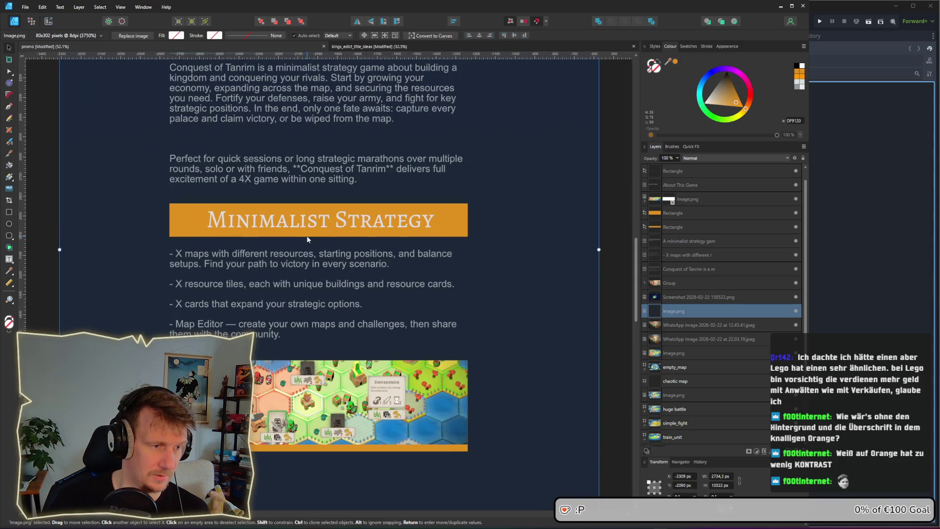
{"action": "left_click_drag", "start_coordinate": [259, 267], "coordinate": [267, 273]}
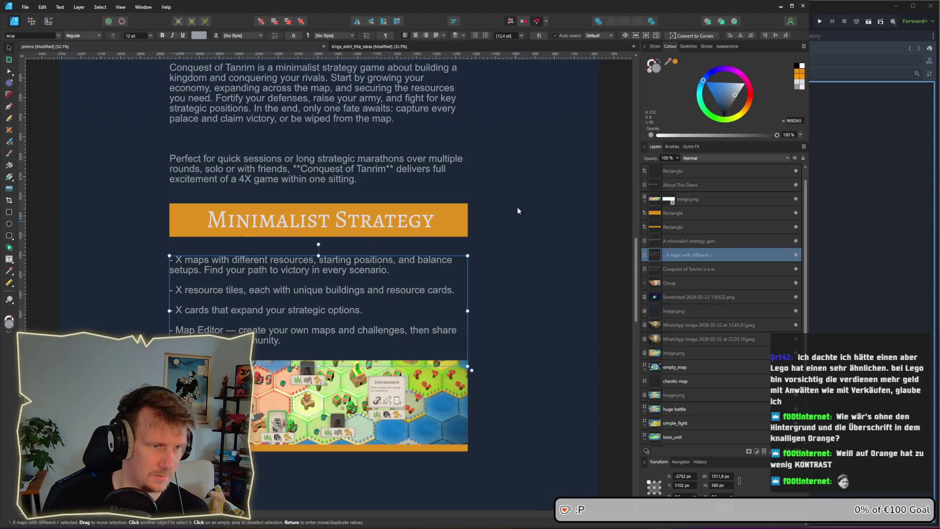
{"action": "scroll", "coordinate": [490, 196], "scroll_direction": "up", "scroll_amount": 1}
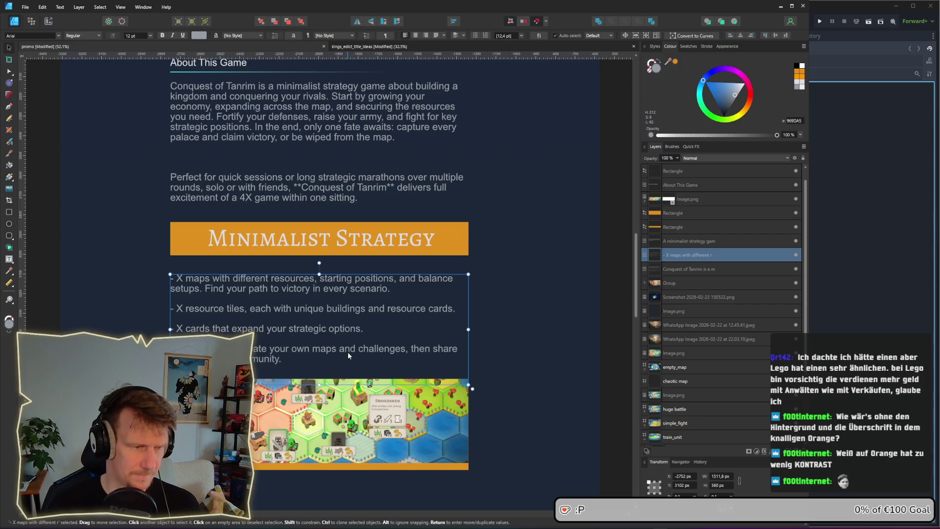
{"action": "scroll", "coordinate": [345, 346], "scroll_direction": "down", "scroll_amount": 1, "text": "ctrl"}
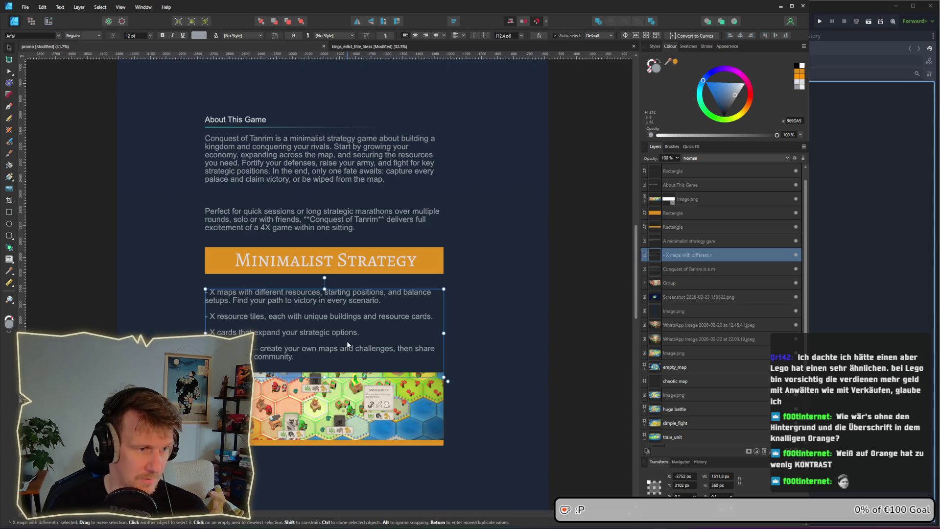
{"action": "scroll", "coordinate": [349, 299], "scroll_direction": "down", "scroll_amount": 1}
Step: Marquee-select the banner and its Minimalist Strategy title and move them down slightly
{"action": "left_click", "coordinate": [498, 228]}
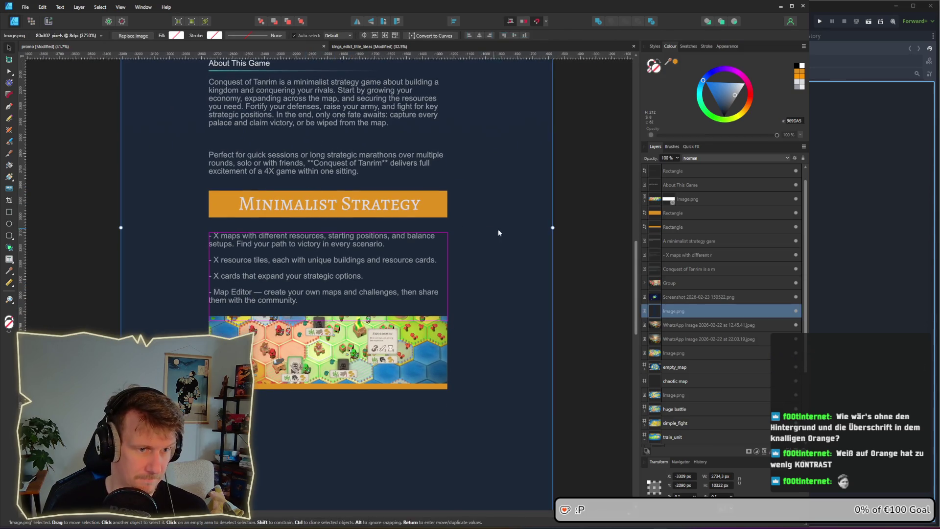
{"action": "left_click", "coordinate": [592, 238]}
{"action": "left_click_drag", "start_coordinate": [593, 238], "coordinate": [119, 166]}
{"action": "left_click_drag", "start_coordinate": [399, 202], "coordinate": [399, 208]}
{"action": "left_click", "coordinate": [592, 212]}
{"action": "scroll", "coordinate": [504, 221], "scroll_direction": "up", "scroll_amount": 1}
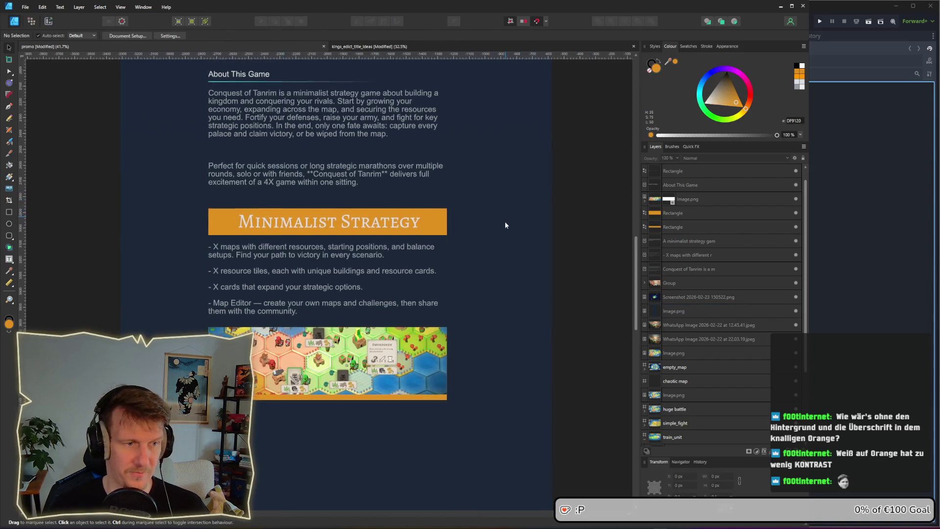
{"action": "key", "text": "alt+Tab"}
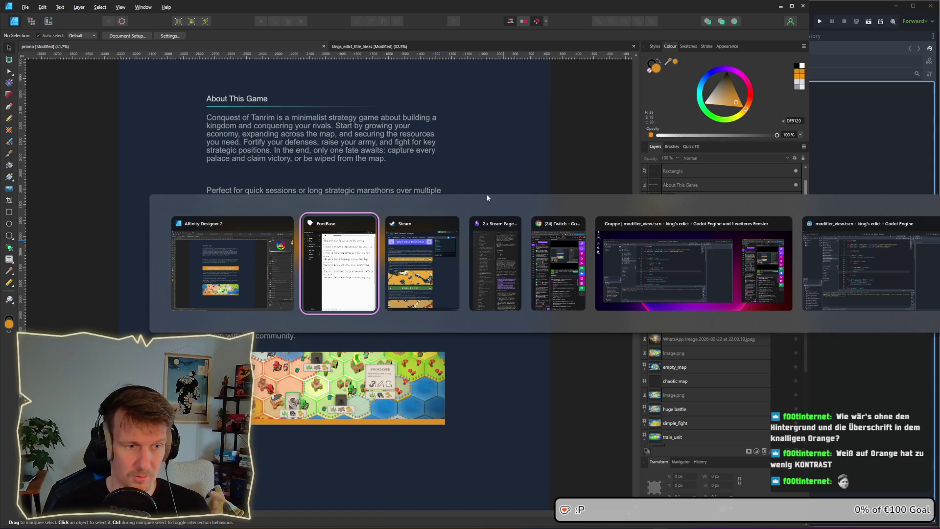
Step: Scroll Thronefall's Steam page to its Minimalist Strategy header, then return to Affinity Designer
{"action": "left_click", "coordinate": [439, 278]}
{"action": "scroll", "coordinate": [402, 258], "scroll_direction": "up", "scroll_amount": 5}
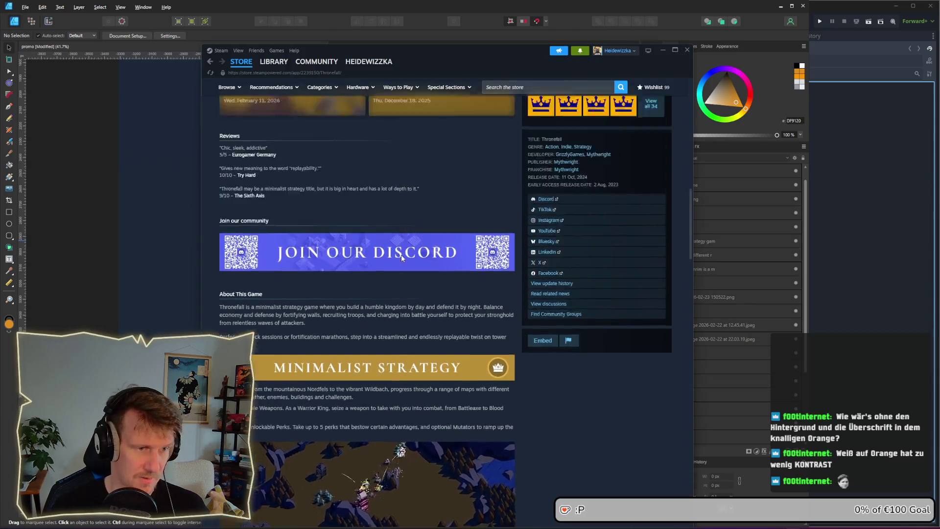
{"action": "scroll", "coordinate": [402, 256], "scroll_direction": "up", "scroll_amount": 10}
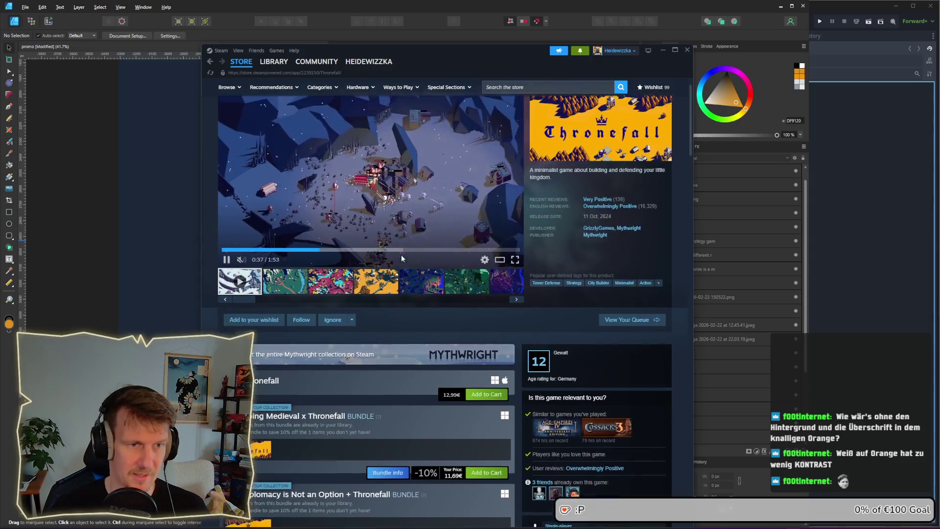
{"action": "scroll", "coordinate": [440, 336], "scroll_direction": "down", "scroll_amount": 15}
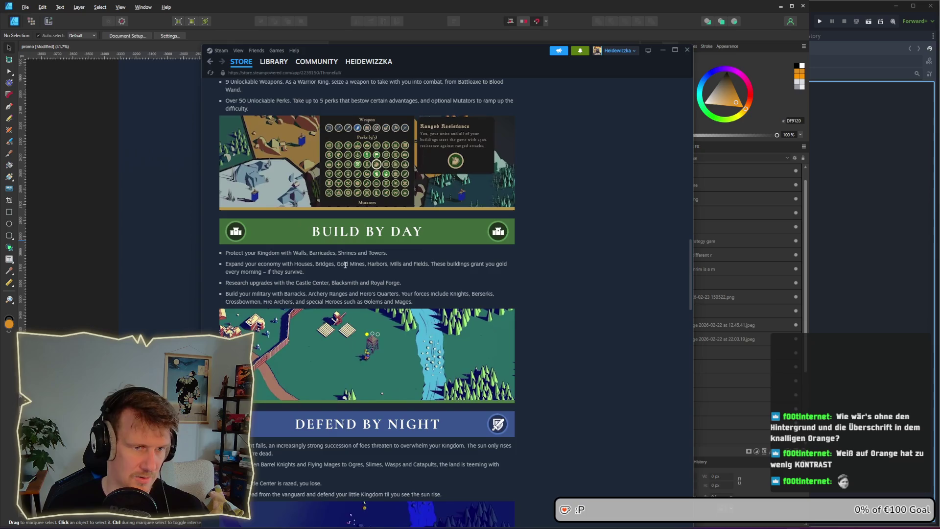
{"action": "scroll", "coordinate": [358, 273], "scroll_direction": "up", "scroll_amount": 5}
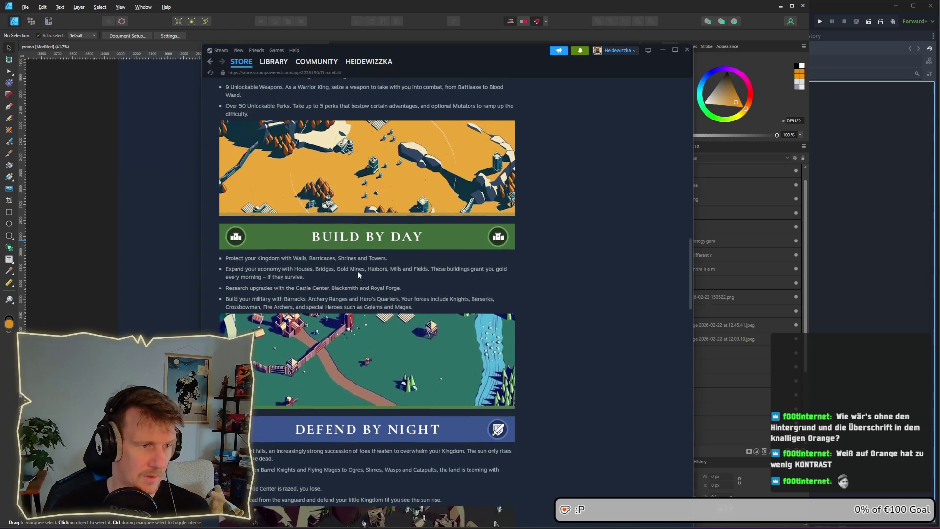
{"action": "scroll", "coordinate": [359, 275], "scroll_direction": "up", "scroll_amount": 1}
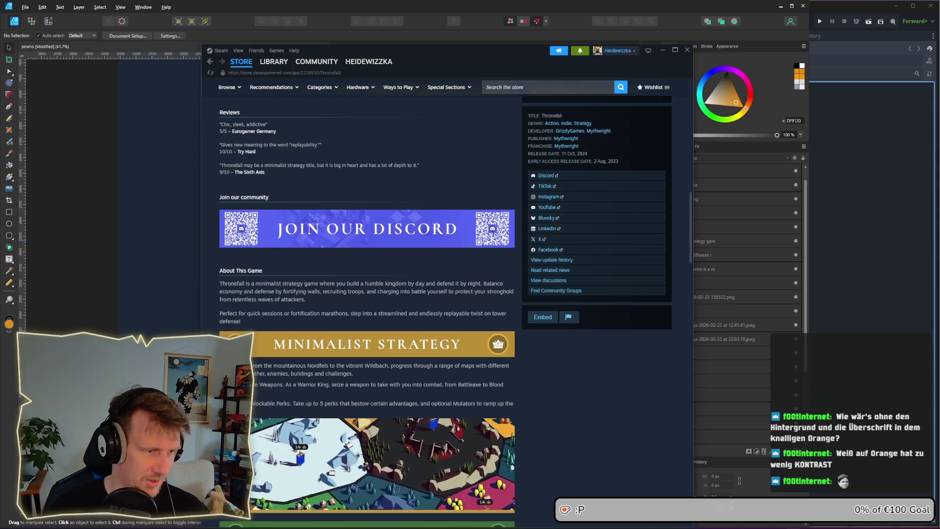
{"action": "scroll", "coordinate": [275, 332], "scroll_direction": "down", "scroll_amount": 4}
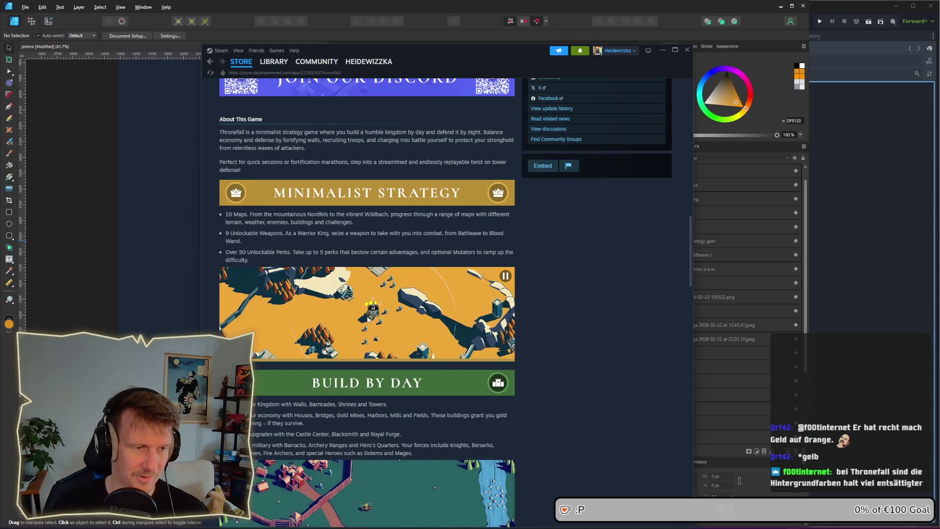
{"action": "scroll", "coordinate": [518, 334], "scroll_direction": "down", "scroll_amount": 1}
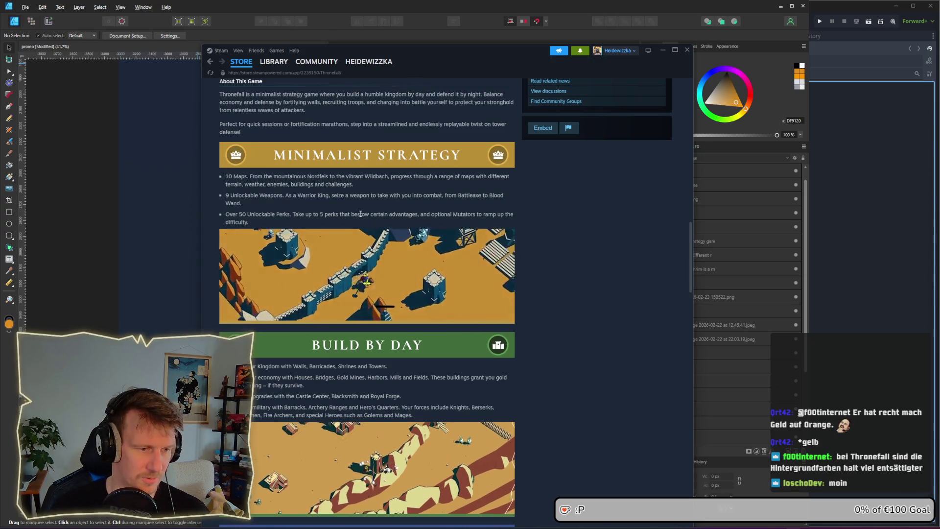
{"action": "left_click", "coordinate": [171, 281]}
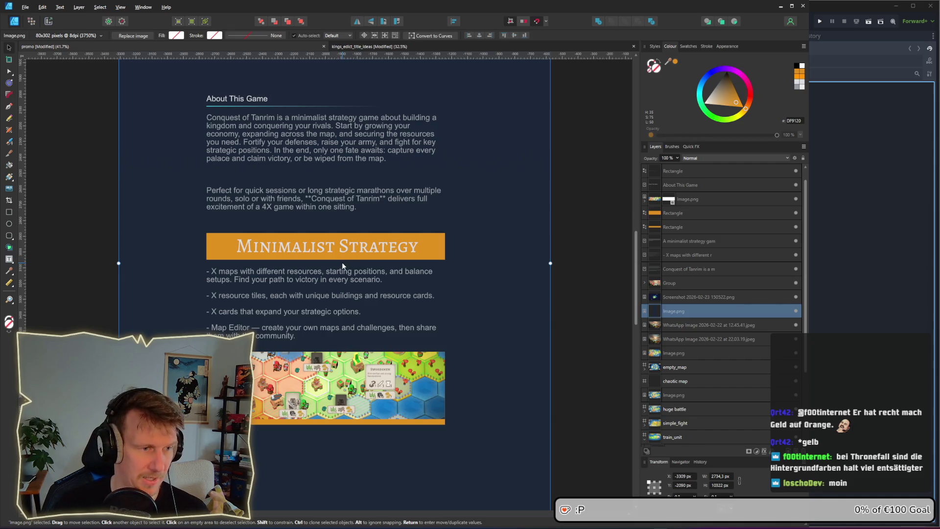
Step: Drag the dark blue Image.png background further down behind the promo and deselect it
{"action": "scroll", "coordinate": [342, 262], "scroll_direction": "down", "scroll_amount": 5}
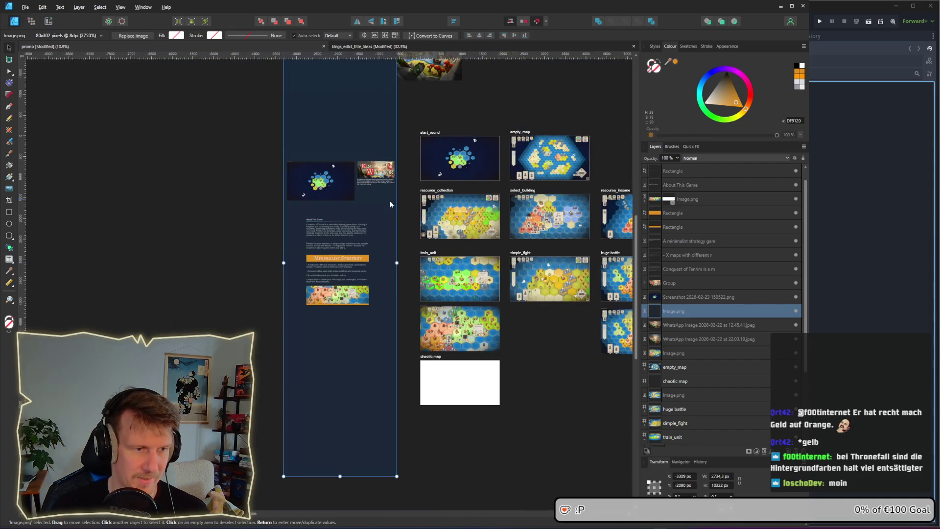
{"action": "left_click_drag", "start_coordinate": [348, 105], "coordinate": [348, 196]}
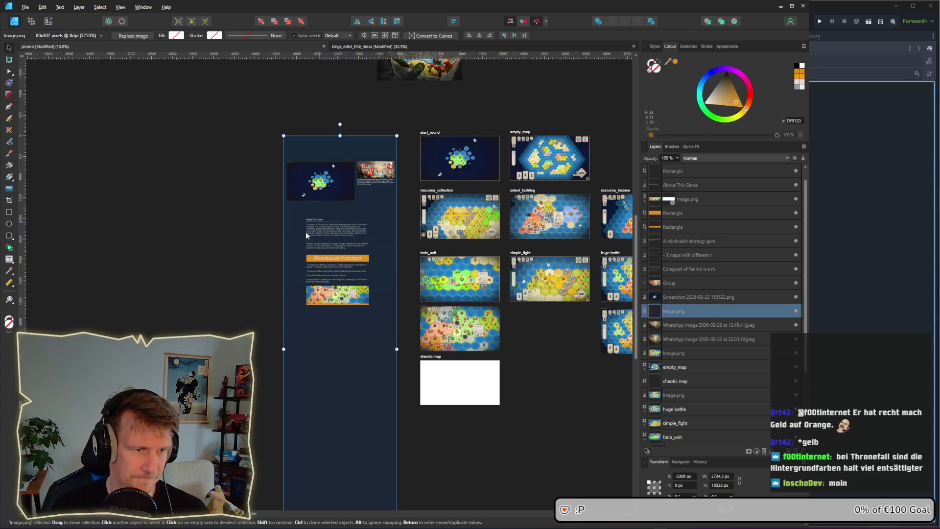
{"action": "key", "text": "ctrl+d"}
{"action": "scroll", "coordinate": [295, 304], "scroll_direction": "up", "scroll_amount": 5}
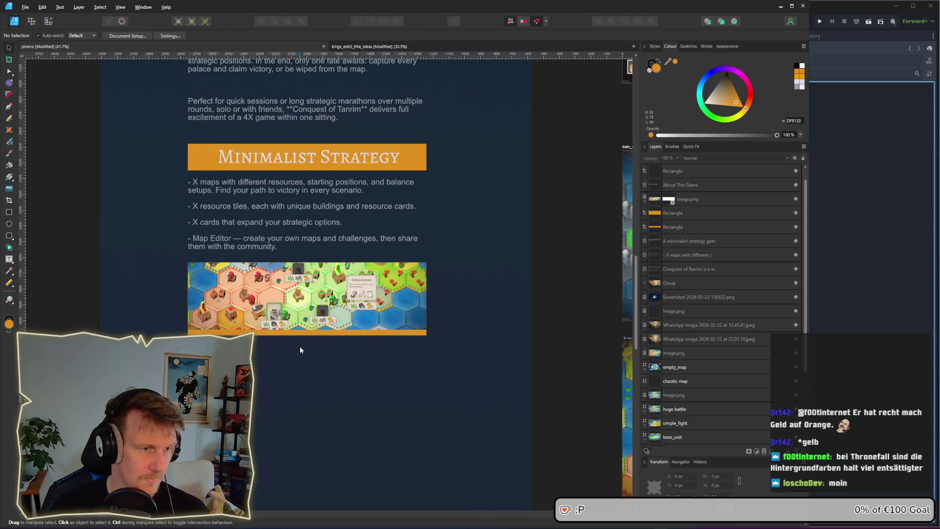
{"action": "scroll", "coordinate": [296, 299], "scroll_direction": "down", "scroll_amount": 2}
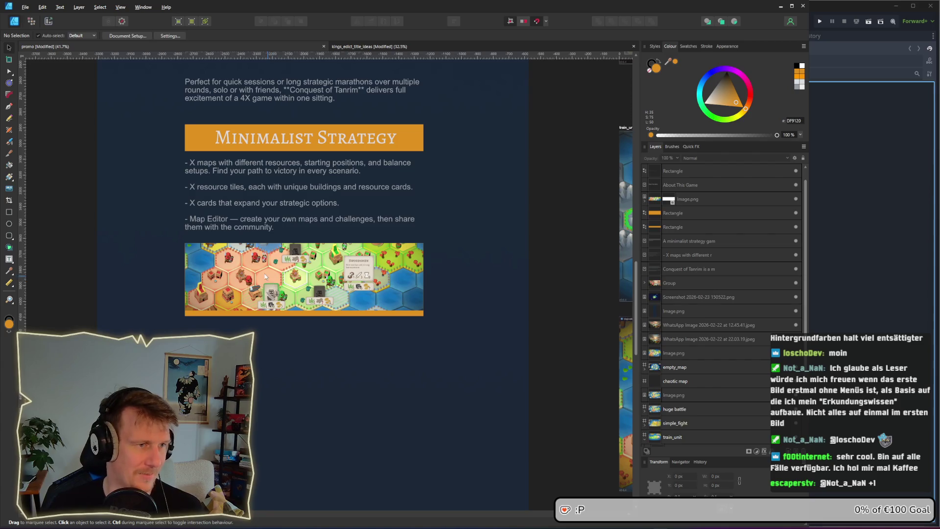
{"action": "left_click_drag", "start_coordinate": [234, 204], "coordinate": [236, 208]}
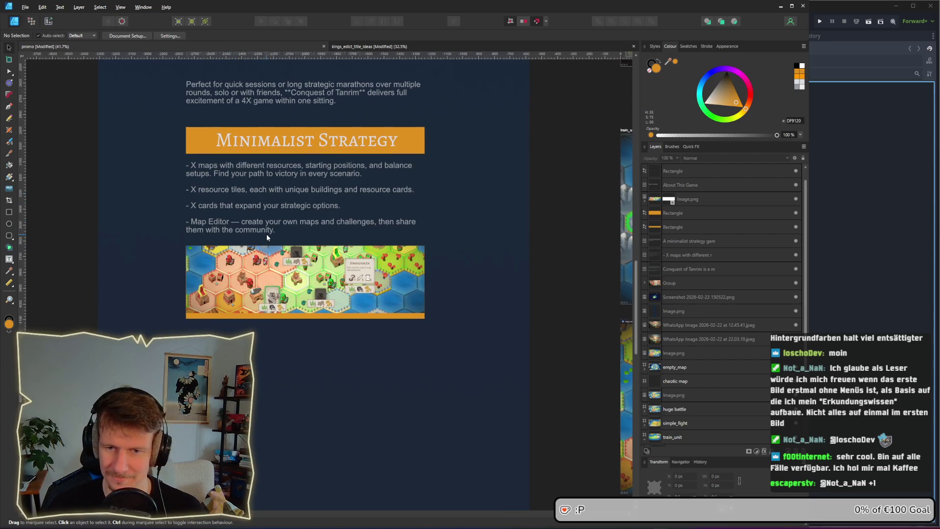
Step: Darken the Minimalist Strategy heading bar's gold fill slightly via the lightness slider
{"action": "left_click", "coordinate": [200, 143]}
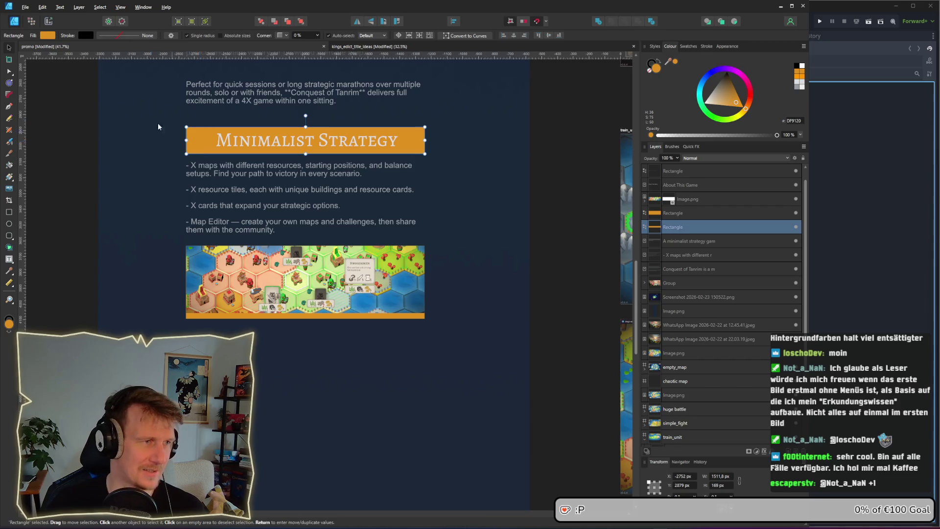
{"action": "left_click", "coordinate": [47, 36]}
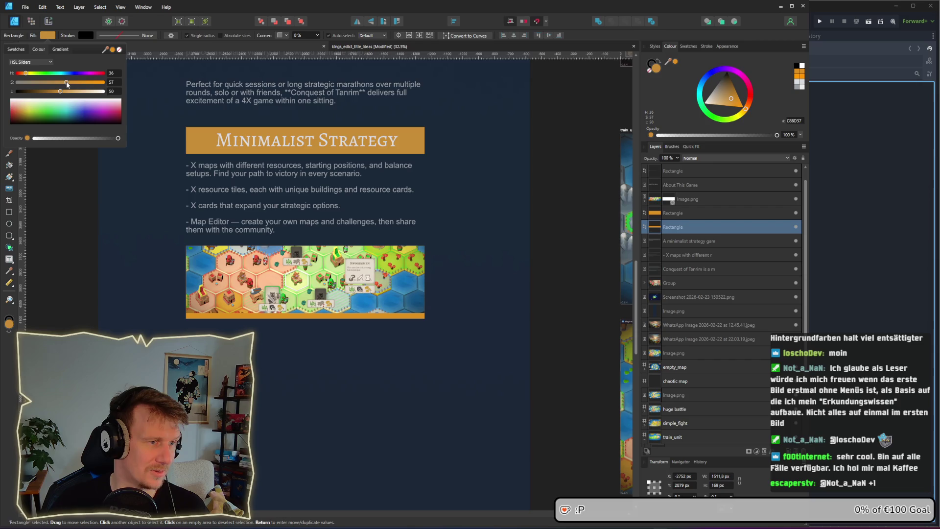
{"action": "left_click_drag", "start_coordinate": [61, 92], "coordinate": [58, 92]}
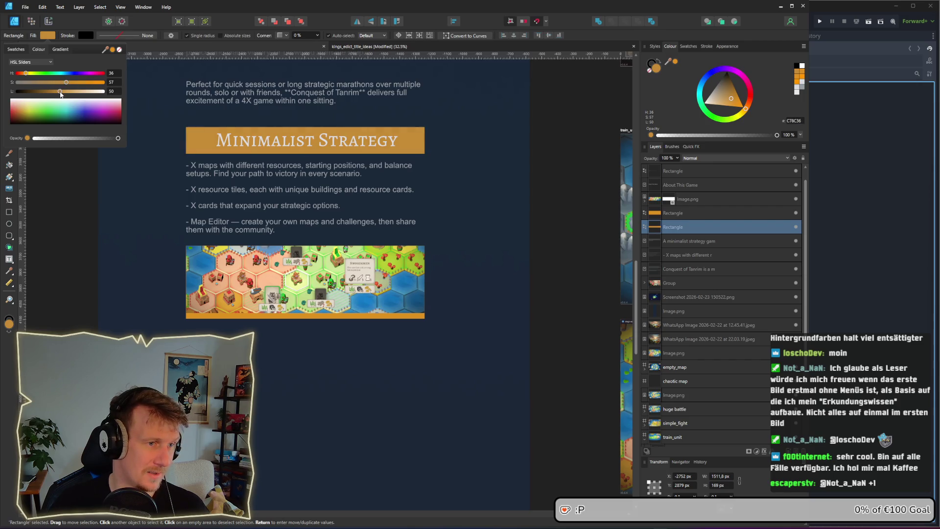
{"action": "left_click", "coordinate": [465, 231]}
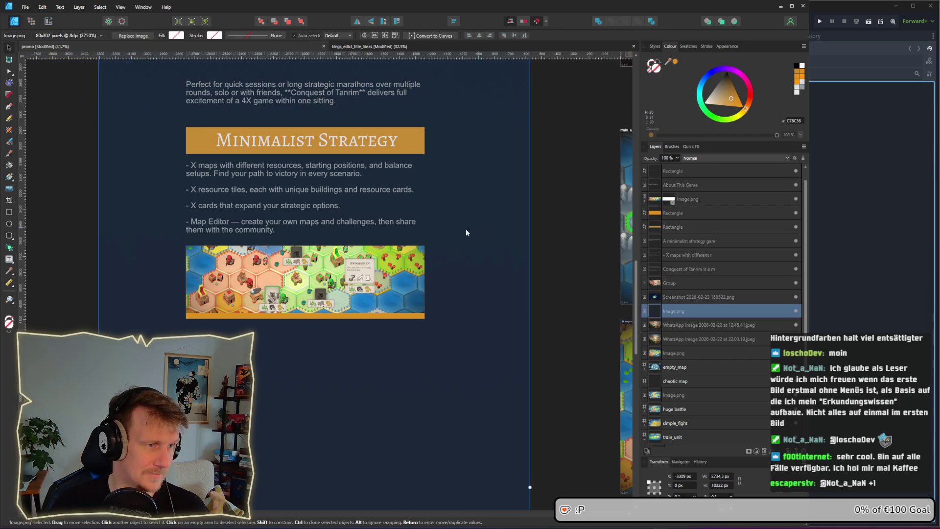
Step: Recolour the strip under the map image by sampling the heading bar's gold
{"action": "left_click", "coordinate": [206, 317]}
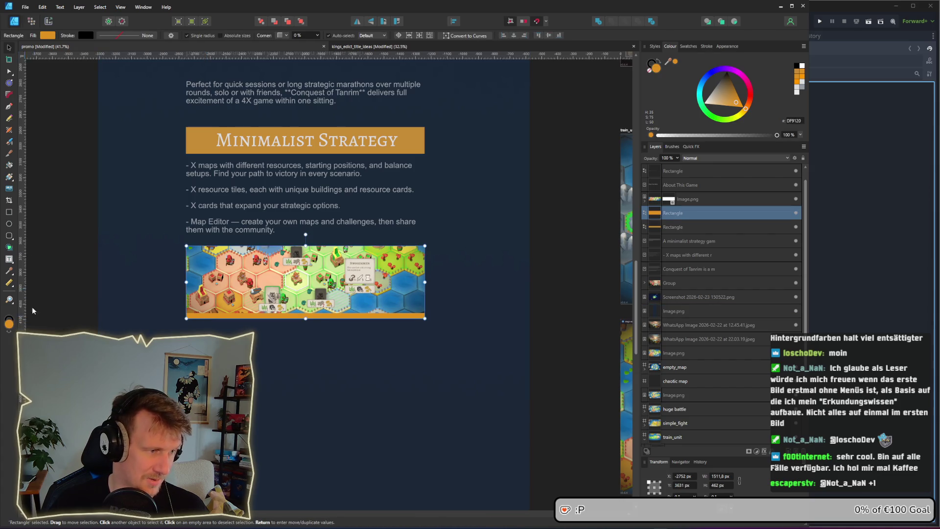
{"action": "left_click", "coordinate": [47, 35]}
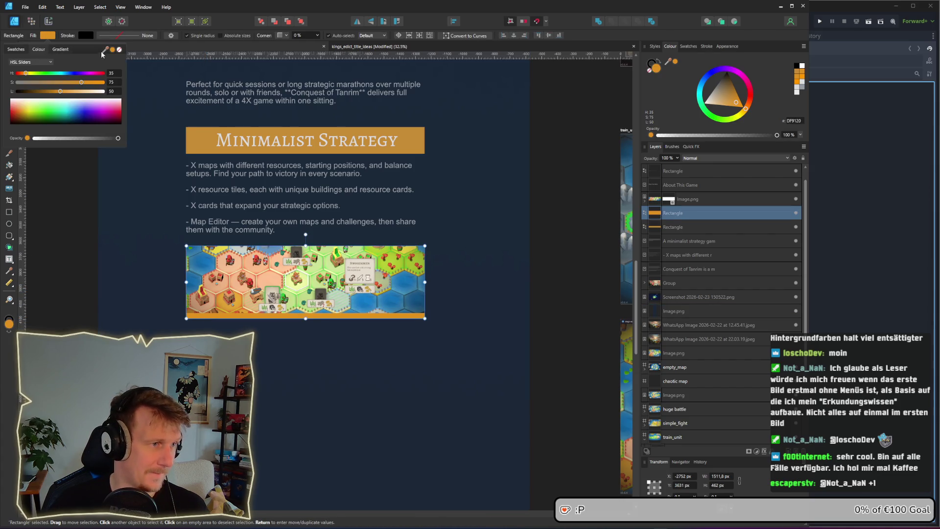
{"action": "mouse_move", "coordinate": [105, 49]}
{"action": "left_mouse_down"}
{"action": "mouse_move", "coordinate": [175, 157]}
{"action": "mouse_move", "coordinate": [188, 137]}
{"action": "left_mouse_up"}
{"action": "left_click", "coordinate": [550, 227]}
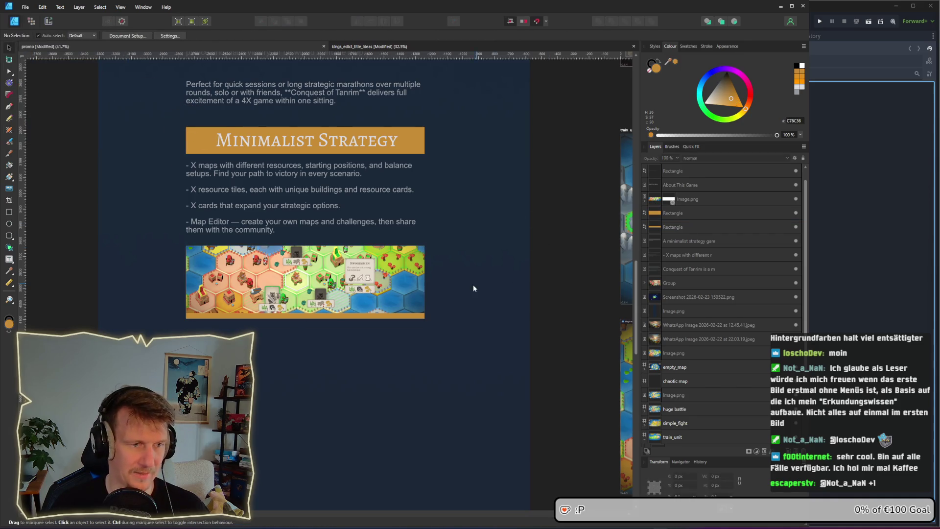
Step: Draw a circle on the left end of the heading bar with the Ellipse tool
{"action": "scroll", "coordinate": [465, 287], "scroll_direction": "down", "scroll_amount": 3}
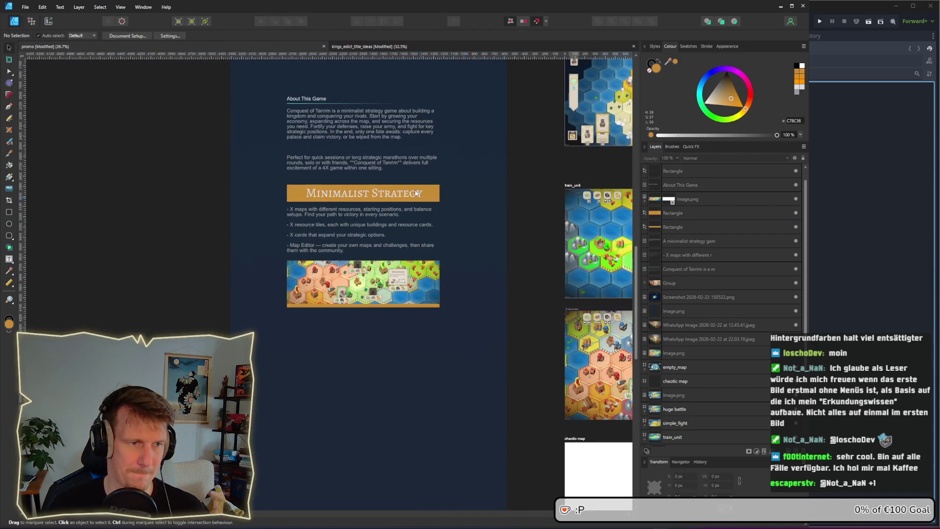
{"action": "scroll", "coordinate": [296, 193], "scroll_direction": "up", "scroll_amount": 5}
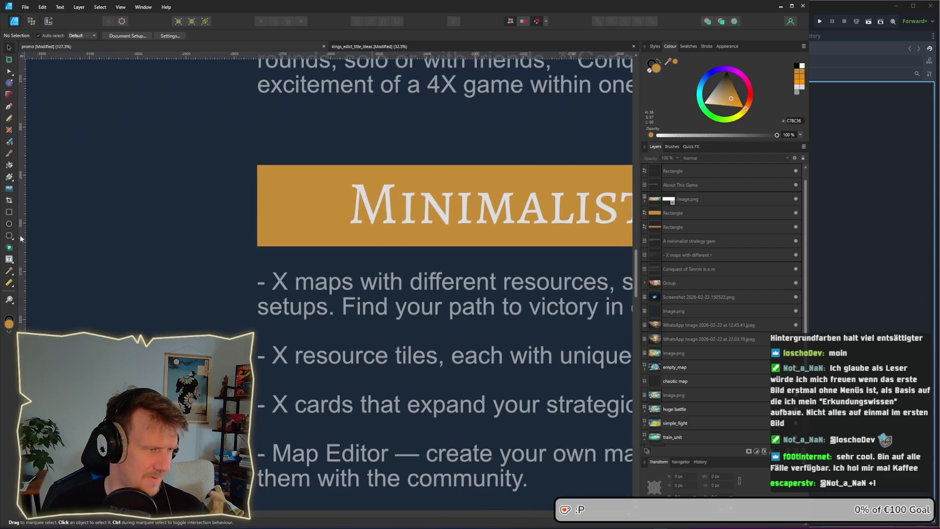
{"action": "left_click", "coordinate": [9, 224]}
{"action": "scroll", "coordinate": [210, 223], "scroll_direction": "right", "scroll_amount": 2}
{"action": "mouse_move", "coordinate": [218, 206]}
{"action": "left_mouse_down"}
{"action": "mouse_move", "coordinate": [282, 252]}
{"action": "mouse_move", "coordinate": [242, 235]}
{"action": "left_mouse_up"}
Step: Delete the circle and draw a hexagon over the banner's left end with the Polygon tool
{"action": "key", "text": "v"}
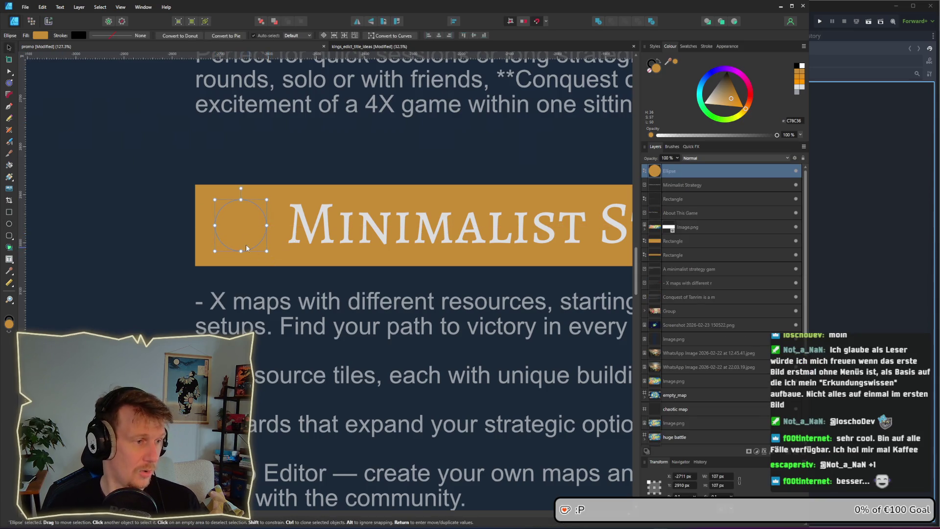
{"action": "key", "text": "Delete"}
{"action": "left_click", "coordinate": [10, 236]}
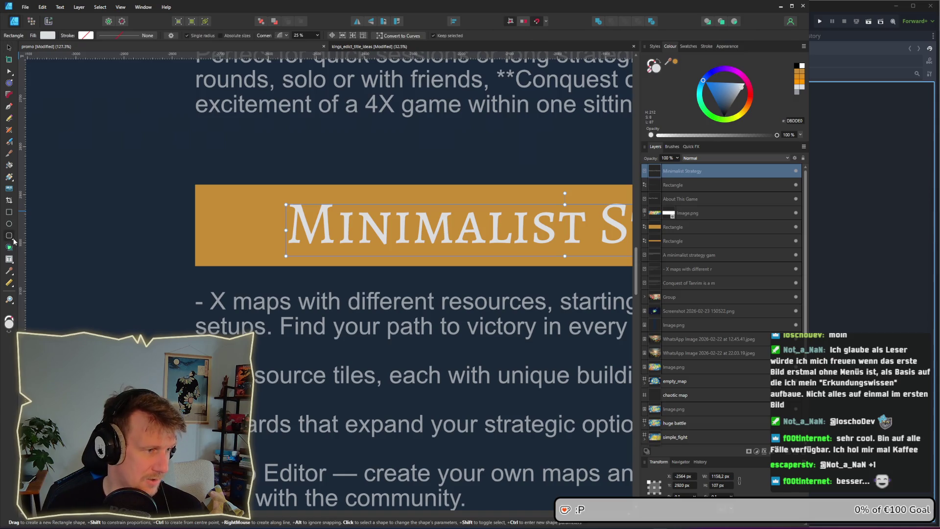
{"action": "left_click", "coordinate": [14, 239]}
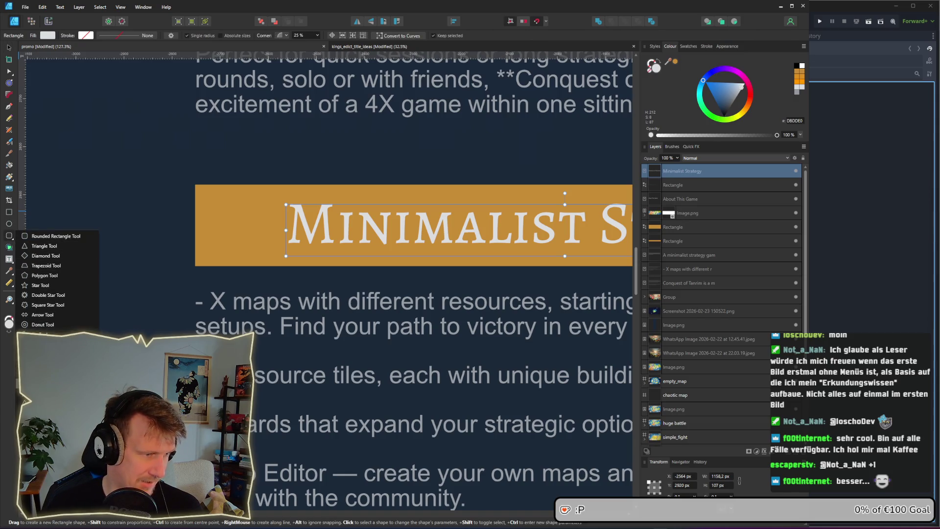
{"action": "left_click", "coordinate": [56, 275]}
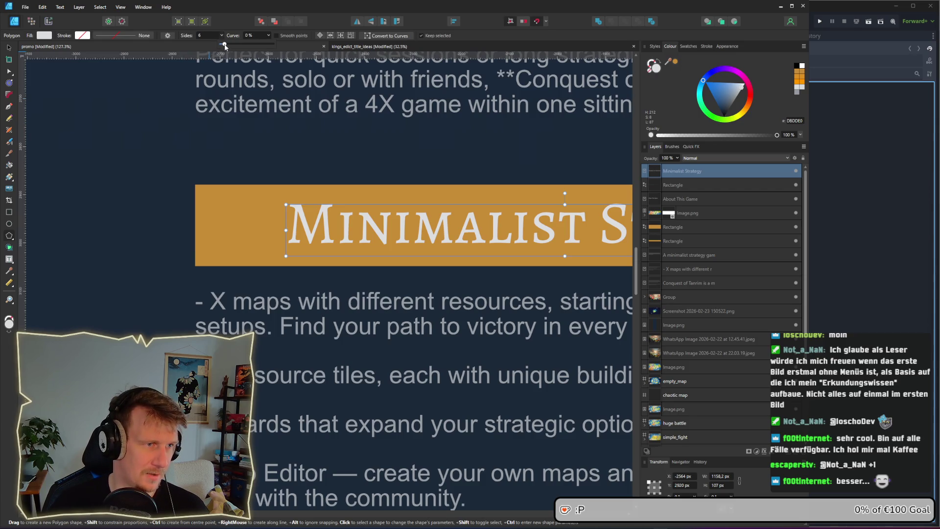
{"action": "left_click", "coordinate": [207, 205]}
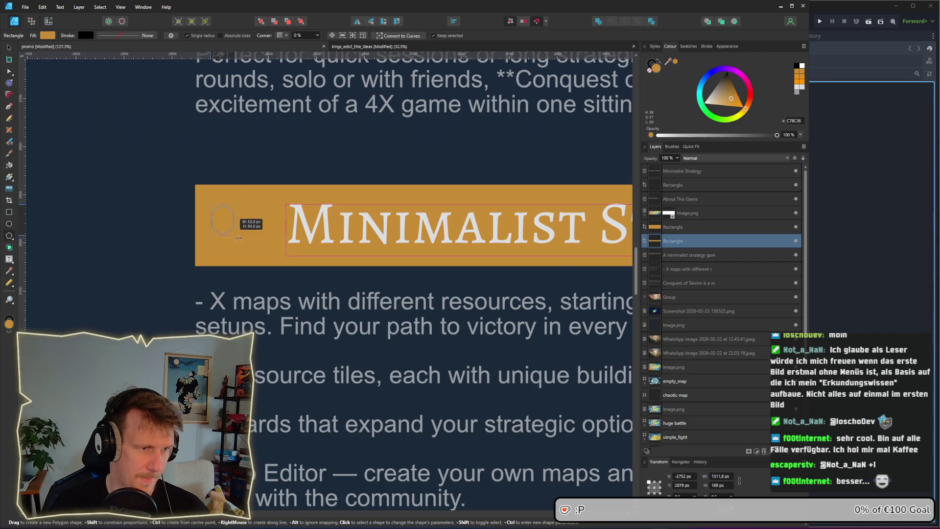
{"action": "mouse_move", "coordinate": [211, 204]}
{"action": "left_mouse_down"}
{"action": "mouse_move", "coordinate": [268, 262]}
{"action": "mouse_move", "coordinate": [236, 239]}
{"action": "left_mouse_up"}
Step: Duplicate the hexagon and select both copies together
{"action": "left_click", "coordinate": [9, 48]}
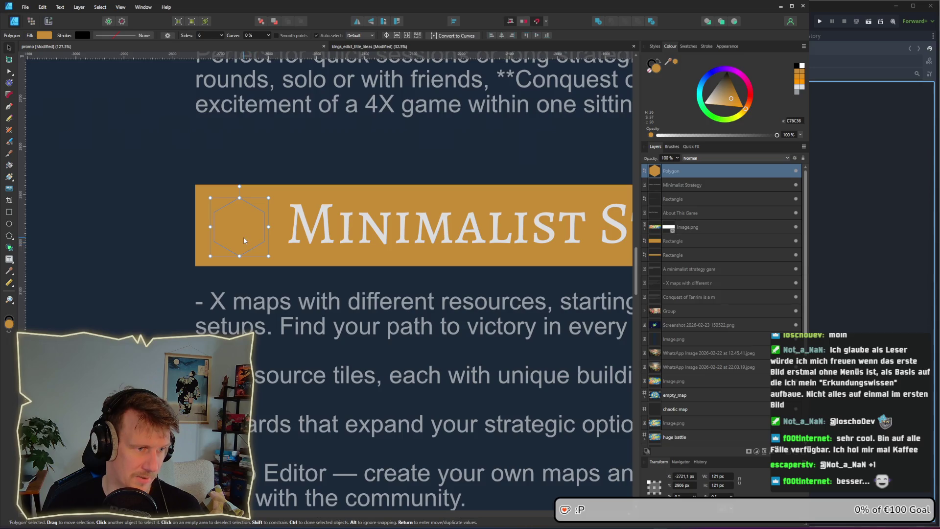
{"action": "mouse_move", "coordinate": [243, 237]}
{"action": "left_mouse_down"}
{"action": "mouse_move", "coordinate": [264, 249]}
{"action": "mouse_move", "coordinate": [156, 234]}
{"action": "left_mouse_up"}
{"action": "left_click", "coordinate": [670, 184], "text": "shift"}
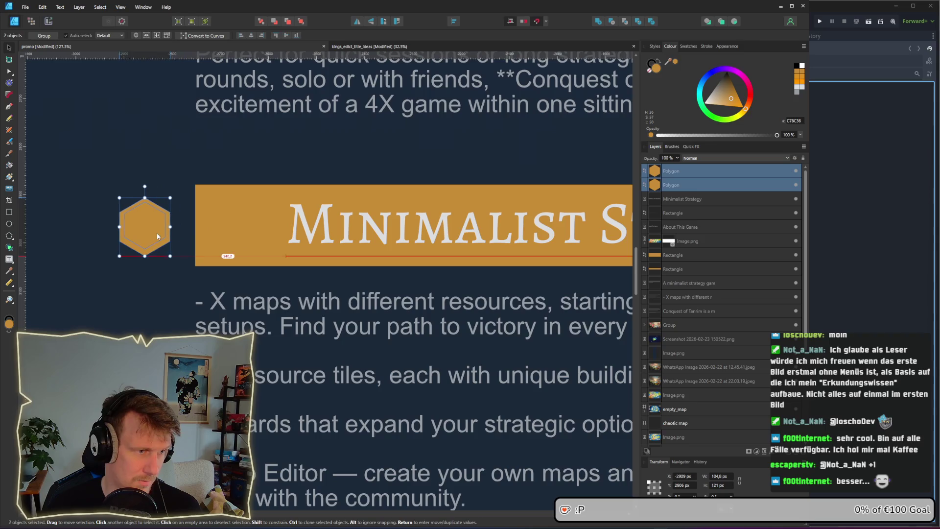
Step: Move both hexagons just left of the banner and lighten the outer hexagon's gold
{"action": "left_click", "coordinate": [151, 253]}
{"action": "left_click", "coordinate": [145, 229]}
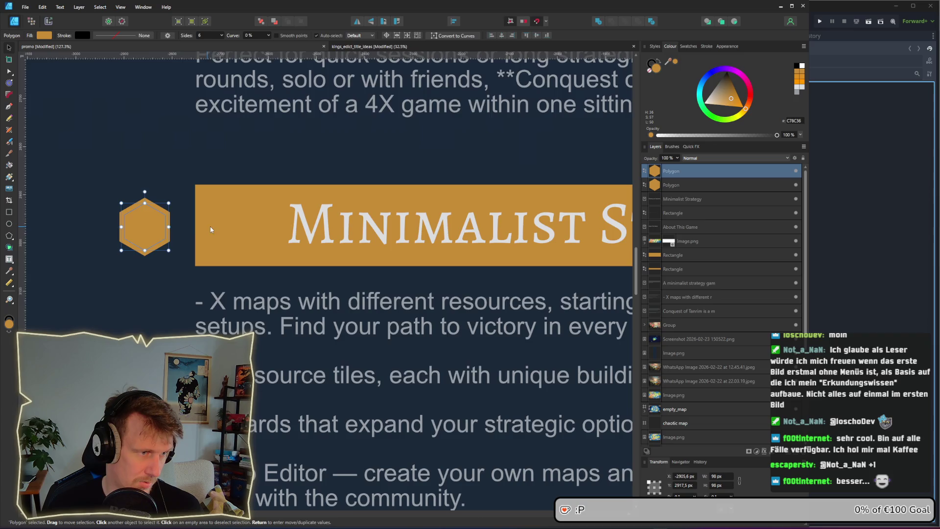
{"action": "scroll", "coordinate": [162, 233], "scroll_direction": "up", "scroll_amount": 3}
{"action": "left_click", "coordinate": [163, 234]}
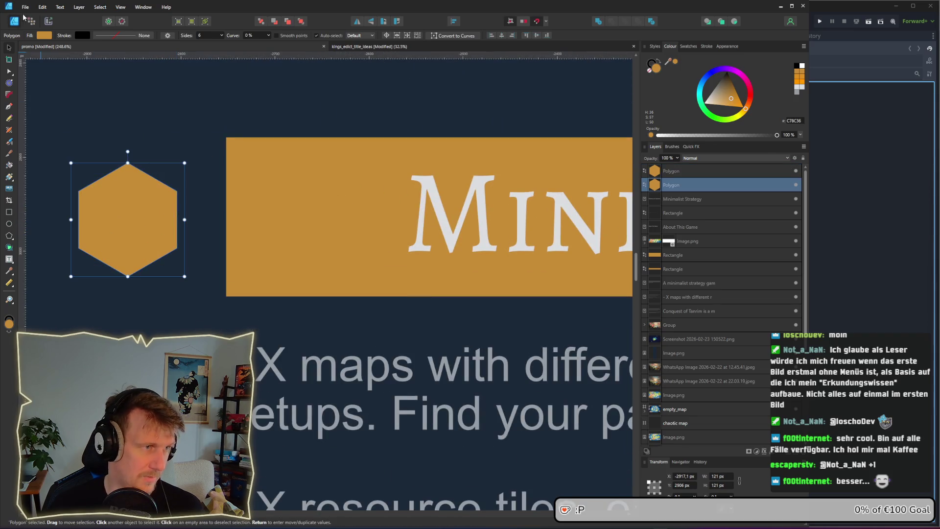
{"action": "left_click", "coordinate": [43, 35]}
{"action": "left_click_drag", "start_coordinate": [60, 92], "coordinate": [94, 85]}
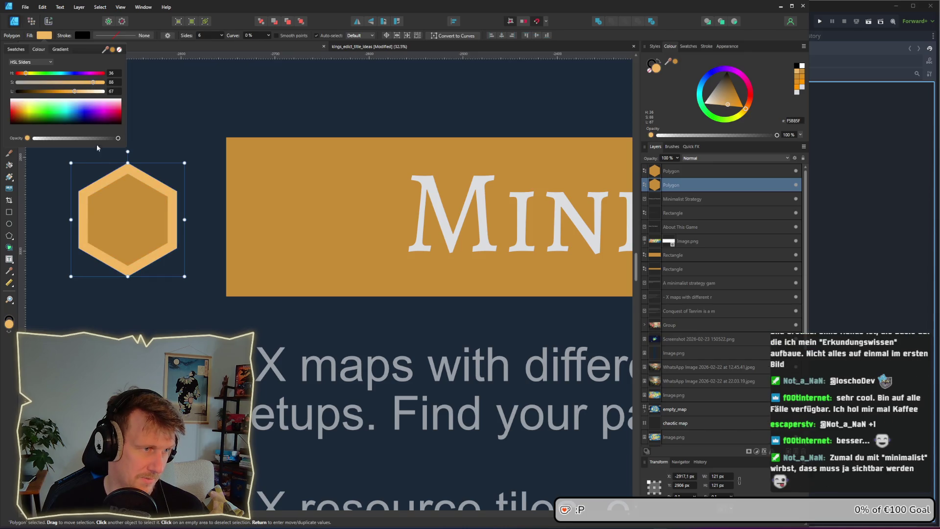
Step: Darken the inner hexagon's gold fill to form a framed emblem
{"action": "left_click", "coordinate": [136, 226]}
{"action": "left_click", "coordinate": [48, 38]}
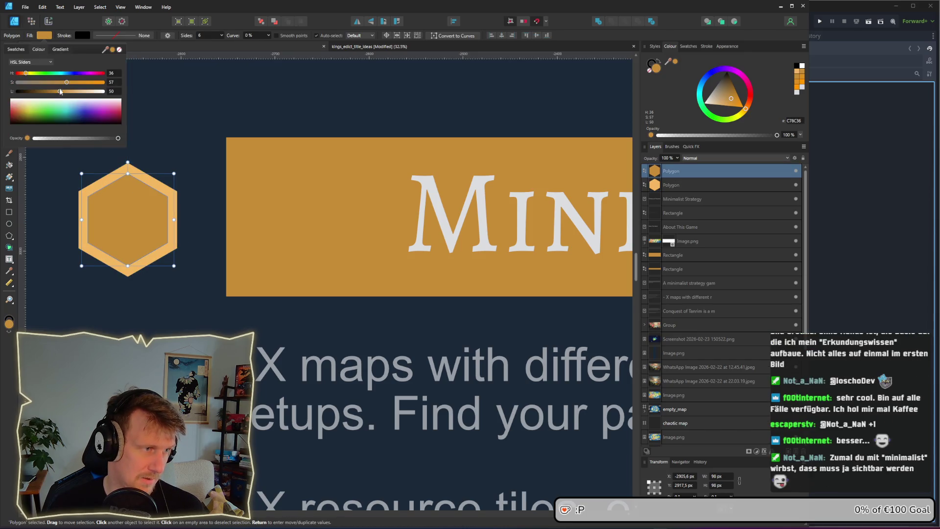
{"action": "left_click_drag", "start_coordinate": [60, 90], "coordinate": [54, 91]}
{"action": "left_click", "coordinate": [59, 196]}
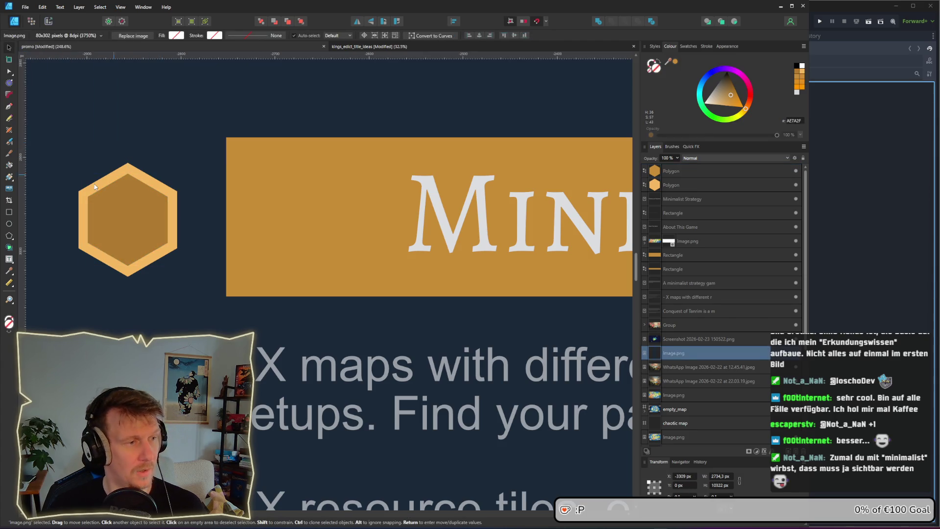
{"action": "scroll", "coordinate": [29, 216], "scroll_direction": "left", "scroll_amount": 2}
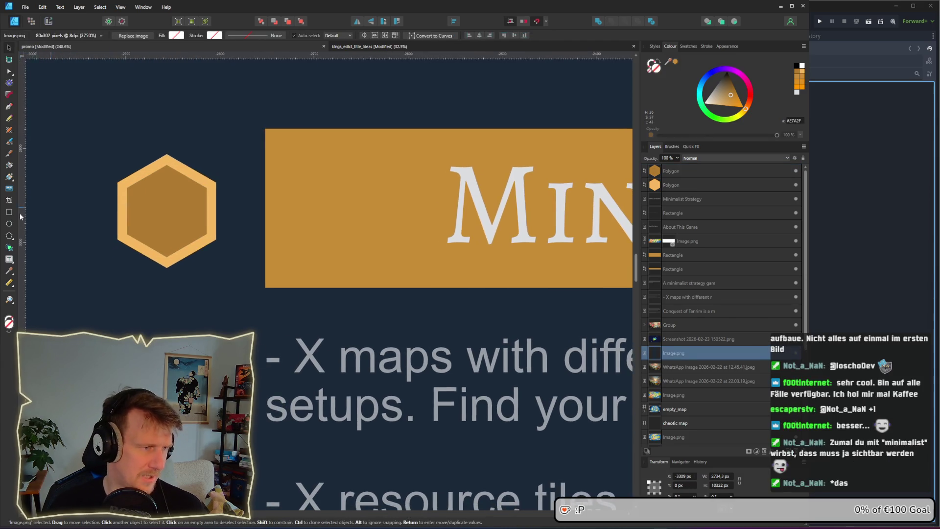
{"action": "left_click", "coordinate": [9, 236]}
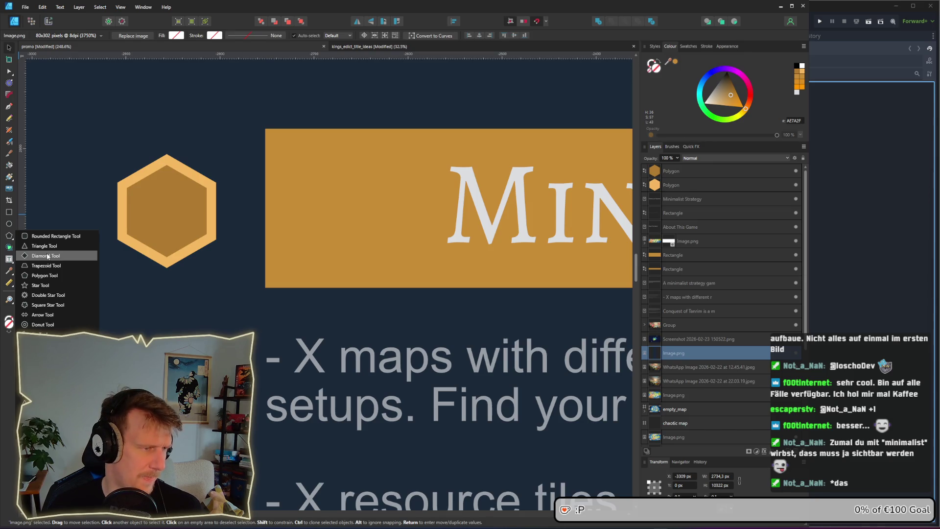
Step: Draw a small diamond in the hexagon's centre and set its fill lightness to white
{"action": "left_click", "coordinate": [48, 256]}
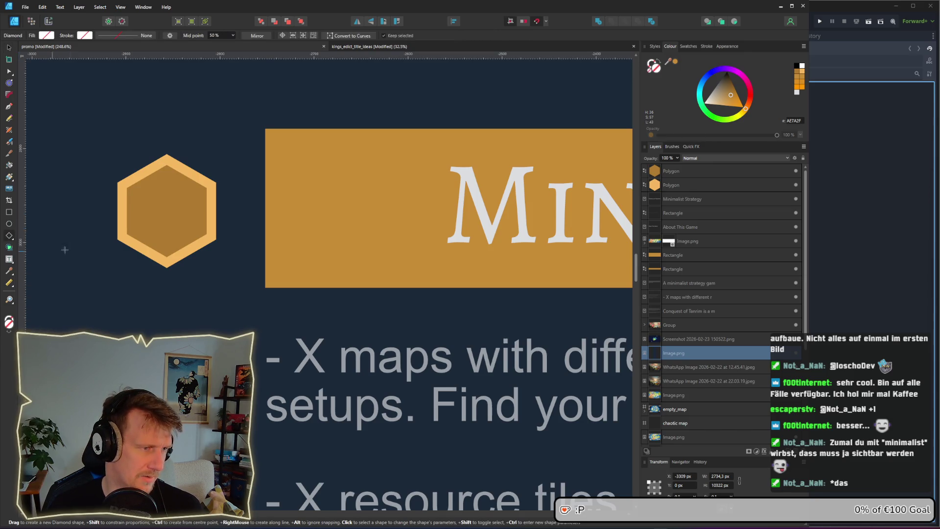
{"action": "scroll", "coordinate": [156, 207], "scroll_direction": "up", "scroll_amount": 1}
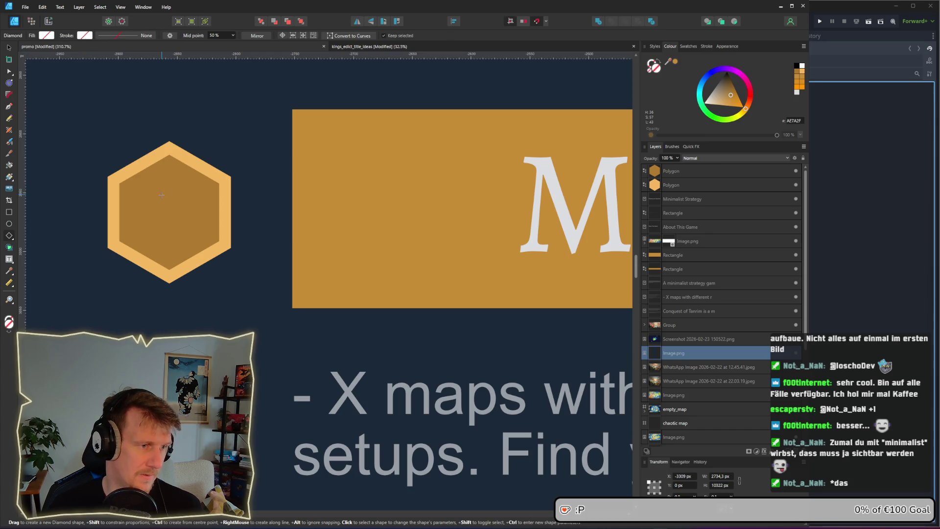
{"action": "left_click_drag", "start_coordinate": [162, 195], "coordinate": [196, 229]}
{"action": "left_click", "coordinate": [50, 36]}
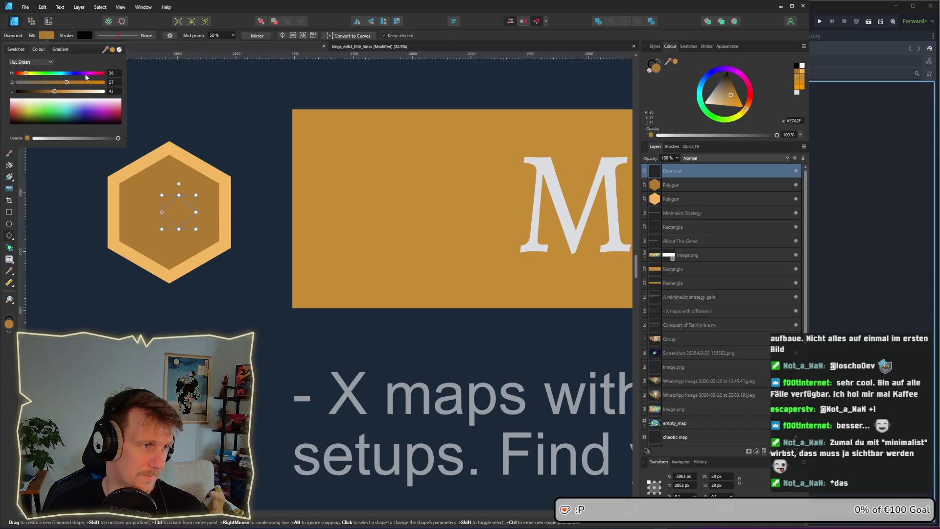
{"action": "left_click_drag", "start_coordinate": [78, 91], "coordinate": [103, 91]}
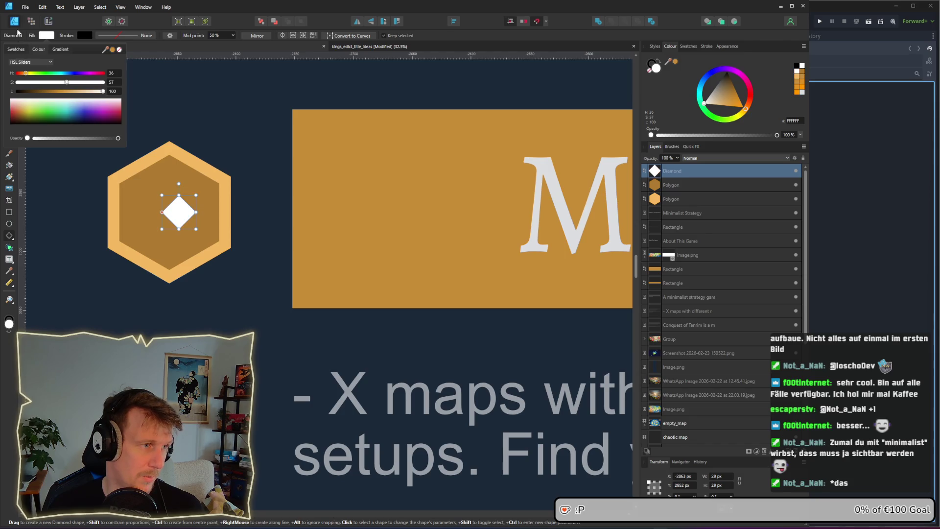
{"action": "left_click", "coordinate": [58, 147]}
Step: Duplicate the white diamond twice so three sit side by side
{"action": "left_click", "coordinate": [9, 49]}
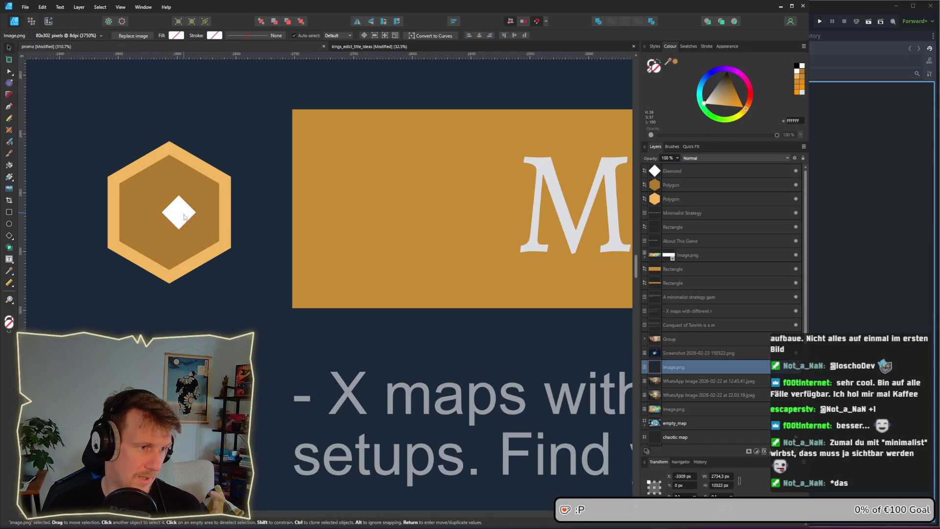
{"action": "left_click", "coordinate": [182, 216]}
{"action": "left_click_drag", "start_coordinate": [166, 216], "coordinate": [195, 219]}
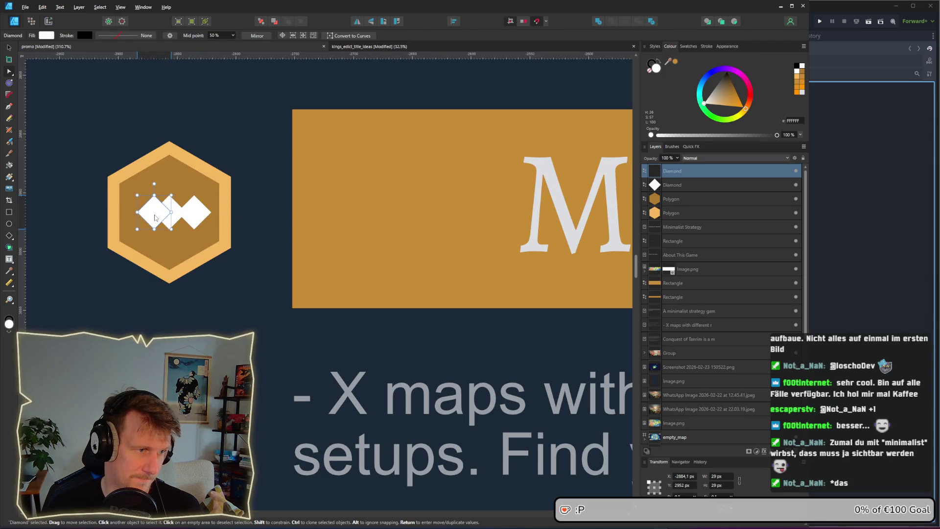
{"action": "key", "text": "ctrl+j"}
{"action": "scroll", "coordinate": [189, 212], "scroll_direction": "up", "scroll_amount": 1}
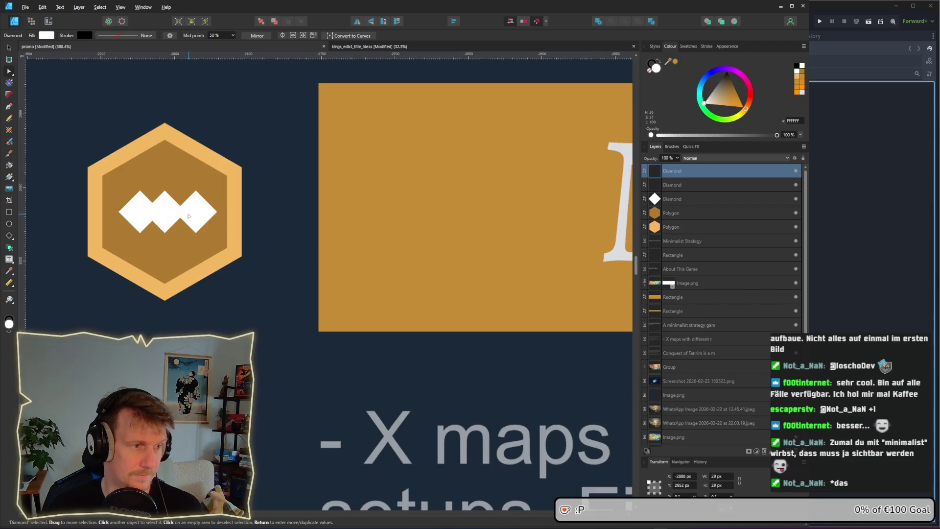
{"action": "left_click_drag", "start_coordinate": [147, 217], "coordinate": [141, 217]}
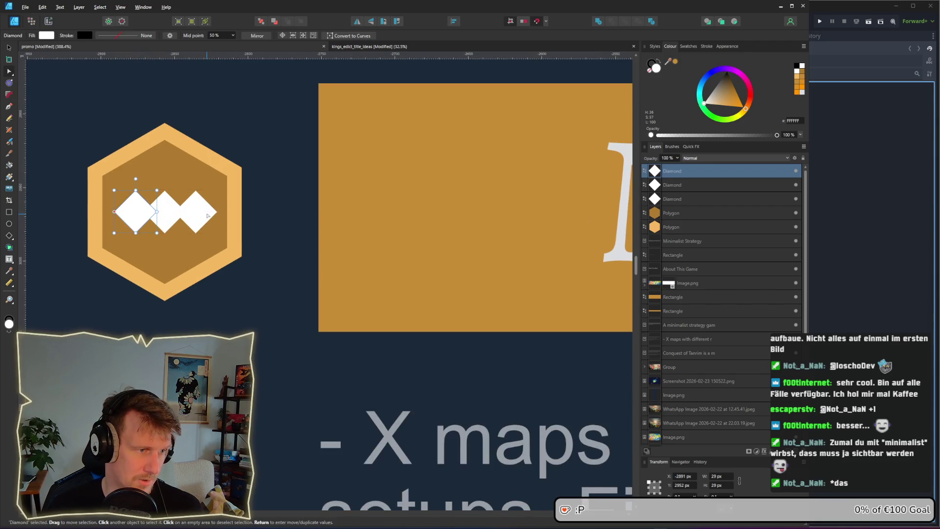
Step: Select all three diamonds and merge them into one zigzag shape with Add
{"action": "left_click", "coordinate": [166, 219]}
{"action": "left_click", "coordinate": [166, 219], "text": "alt"}
{"action": "left_click", "coordinate": [124, 219], "text": "shift"}
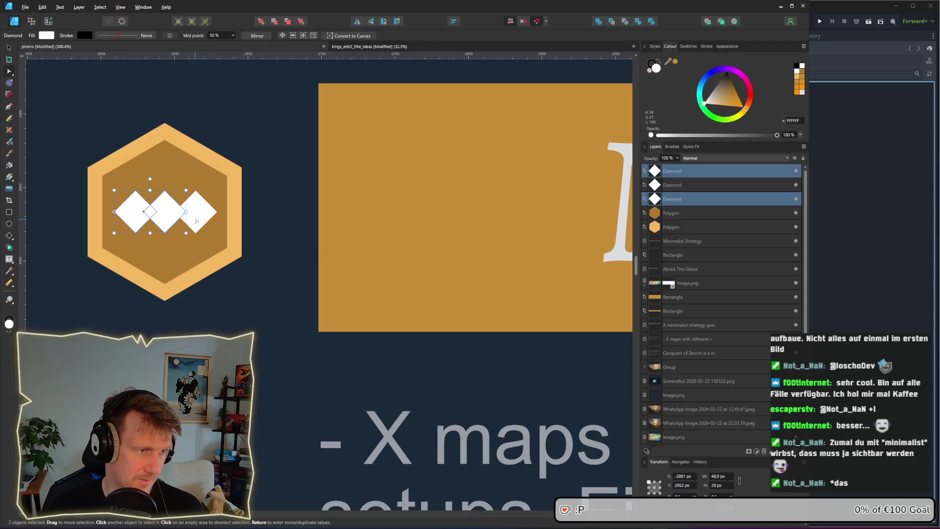
{"action": "left_click", "coordinate": [199, 222], "text": "shift"}
{"action": "left_click", "coordinate": [598, 21]}
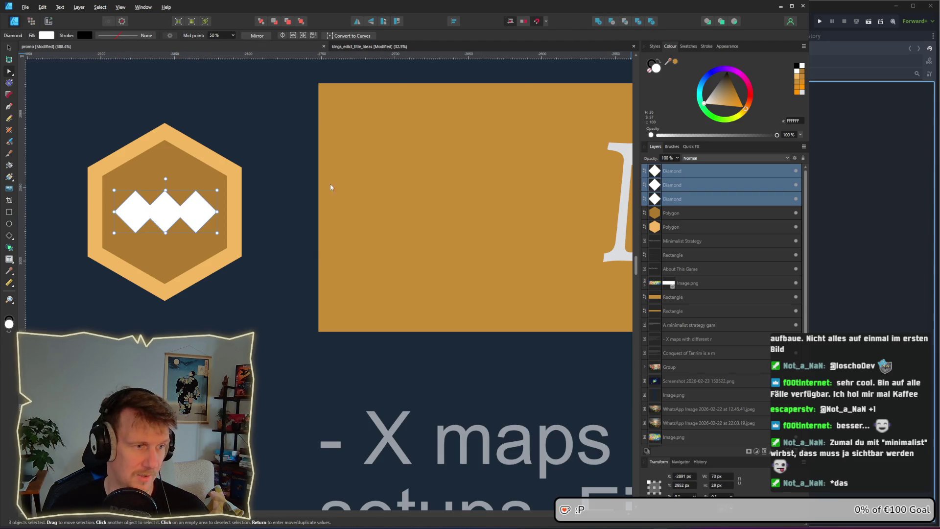
{"action": "scroll", "coordinate": [162, 252], "scroll_direction": "up", "scroll_amount": 3}
{"action": "double_click", "coordinate": [146, 176]}
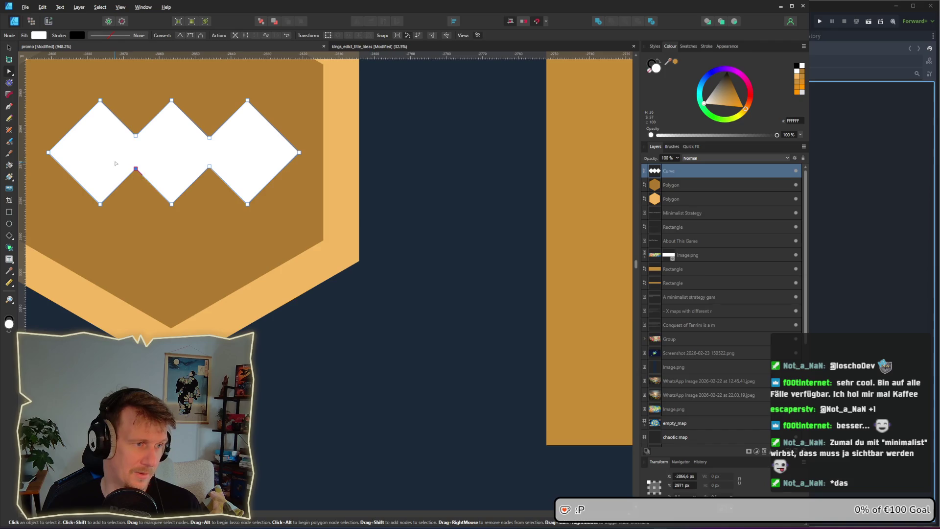
Step: Delete the crown's two inner bottom nodes and drag the corners out to square off a flat base
{"action": "mouse_move", "coordinate": [225, 153]}
{"action": "left_mouse_down"}
{"action": "mouse_move", "coordinate": [118, 193]}
{"action": "mouse_move", "coordinate": [48, 204]}
{"action": "left_mouse_up"}
{"action": "key", "text": "Delete"}
{"action": "mouse_move", "coordinate": [210, 180]}
{"action": "left_mouse_down"}
{"action": "mouse_move", "coordinate": [272, 210]}
{"action": "mouse_move", "coordinate": [300, 209]}
{"action": "left_mouse_up"}
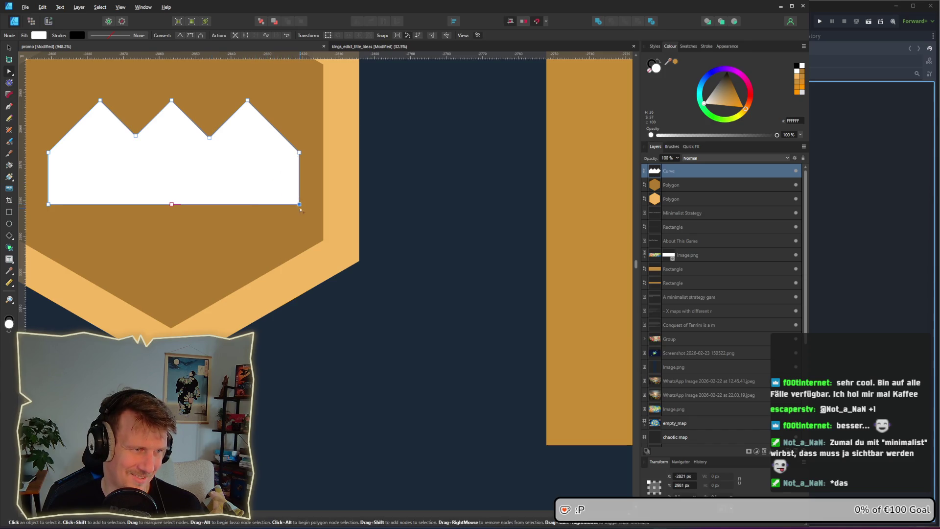
{"action": "scroll", "coordinate": [244, 203], "scroll_direction": "down", "scroll_amount": 3}
{"action": "left_click_drag", "start_coordinate": [152, 170], "coordinate": [176, 204]}
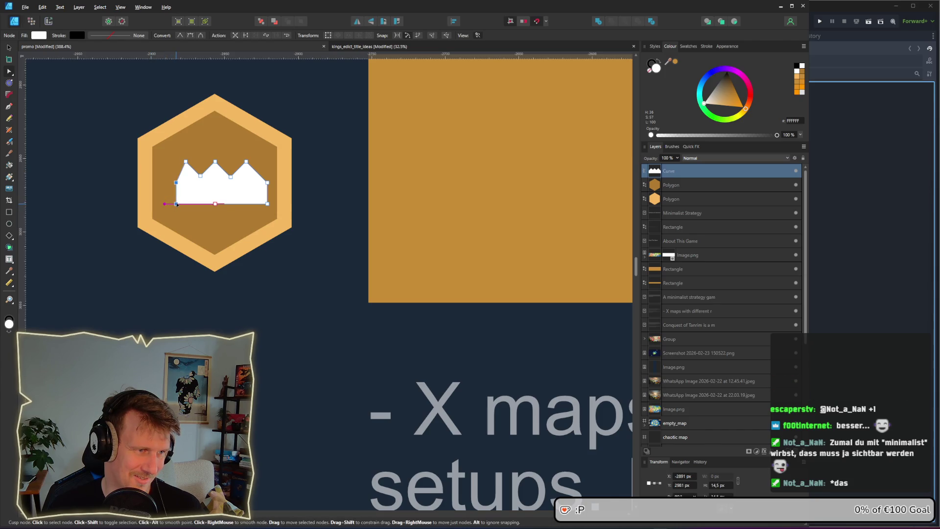
Step: Shift the crown's left and right side nodes so it sits balanced and centred in the hexagon
{"action": "mouse_move", "coordinate": [256, 165]}
{"action": "left_mouse_down"}
{"action": "mouse_move", "coordinate": [281, 213]}
{"action": "mouse_move", "coordinate": [256, 204]}
{"action": "left_mouse_up"}
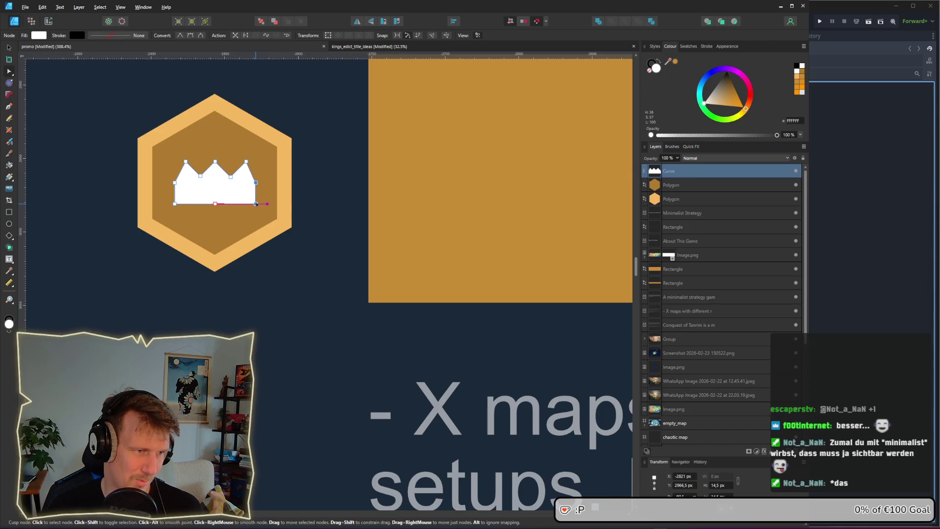
{"action": "left_click", "coordinate": [320, 201]}
{"action": "scroll", "coordinate": [319, 218], "scroll_direction": "down", "scroll_amount": 2}
{"action": "scroll", "coordinate": [319, 219], "scroll_direction": "down", "scroll_amount": 1}
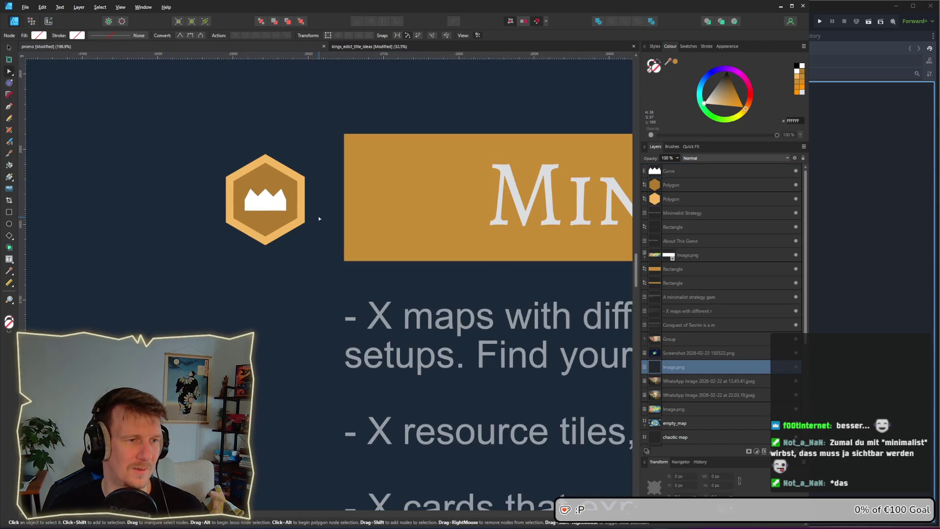
{"action": "scroll", "coordinate": [287, 202], "scroll_direction": "down", "scroll_amount": 4}
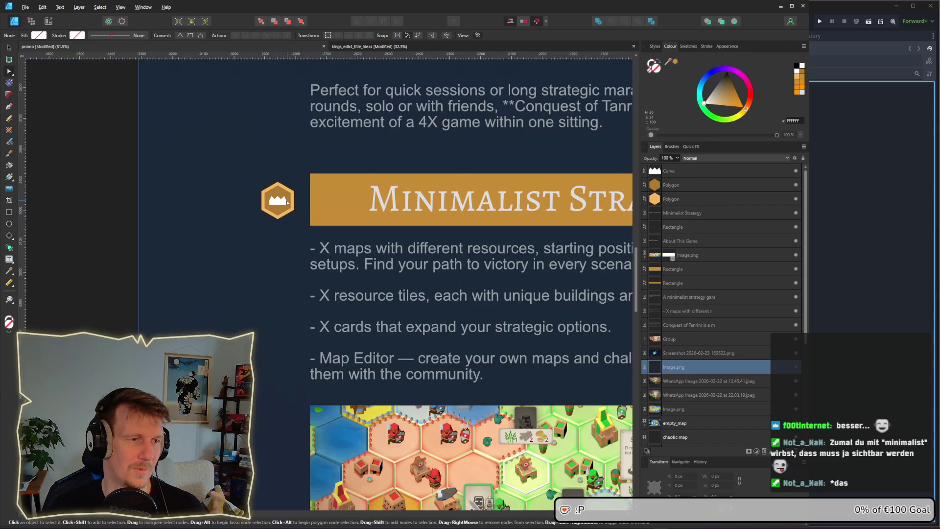
{"action": "scroll", "coordinate": [287, 202], "scroll_direction": "up", "scroll_amount": 8}
{"action": "left_click", "coordinate": [240, 210]}
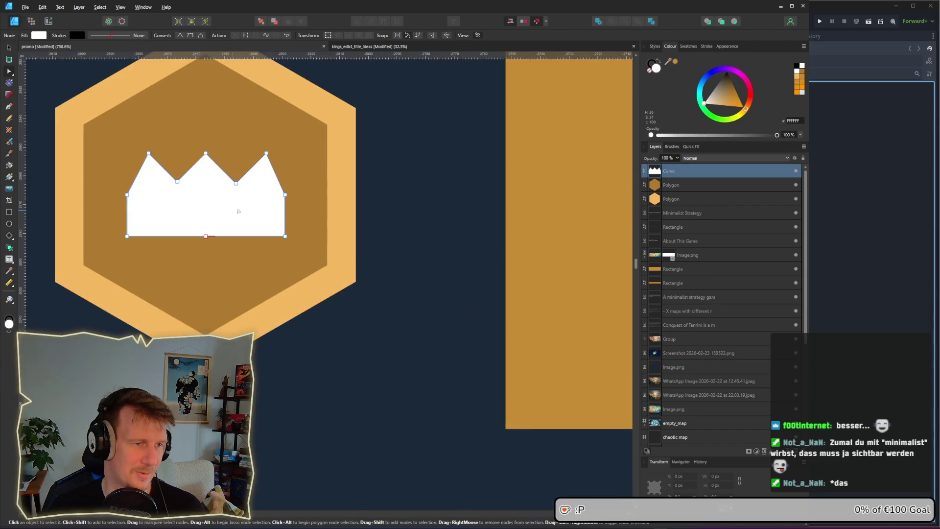
{"action": "mouse_move", "coordinate": [261, 180]}
{"action": "left_mouse_down"}
{"action": "mouse_move", "coordinate": [304, 250]}
{"action": "mouse_move", "coordinate": [282, 239]}
{"action": "left_mouse_up"}
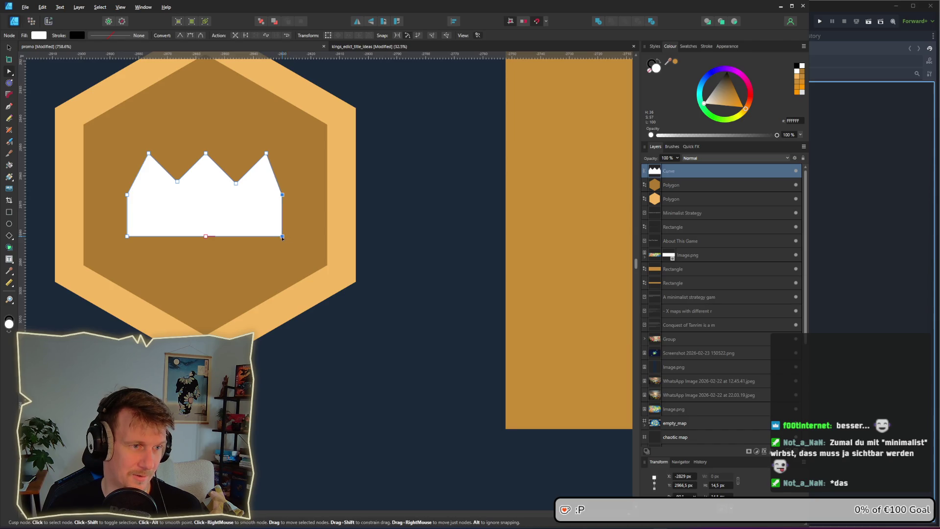
{"action": "mouse_move", "coordinate": [101, 181]}
{"action": "left_mouse_down"}
{"action": "mouse_move", "coordinate": [154, 242]}
{"action": "mouse_move", "coordinate": [136, 237]}
{"action": "left_mouse_up"}
{"action": "left_click_drag", "start_coordinate": [206, 236], "coordinate": [206, 234]}
{"action": "left_click", "coordinate": [395, 326]}
{"action": "scroll", "coordinate": [395, 326], "scroll_direction": "down", "scroll_amount": 3}
{"action": "scroll", "coordinate": [396, 329], "scroll_direction": "down", "scroll_amount": 3}
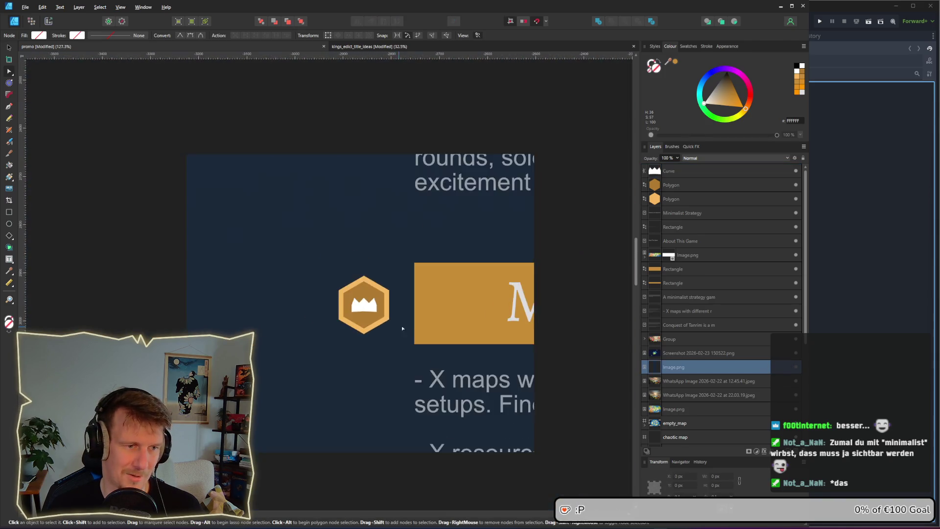
{"action": "left_click", "coordinate": [9, 48]}
{"action": "scroll", "coordinate": [196, 167], "scroll_direction": "right", "scroll_amount": 3}
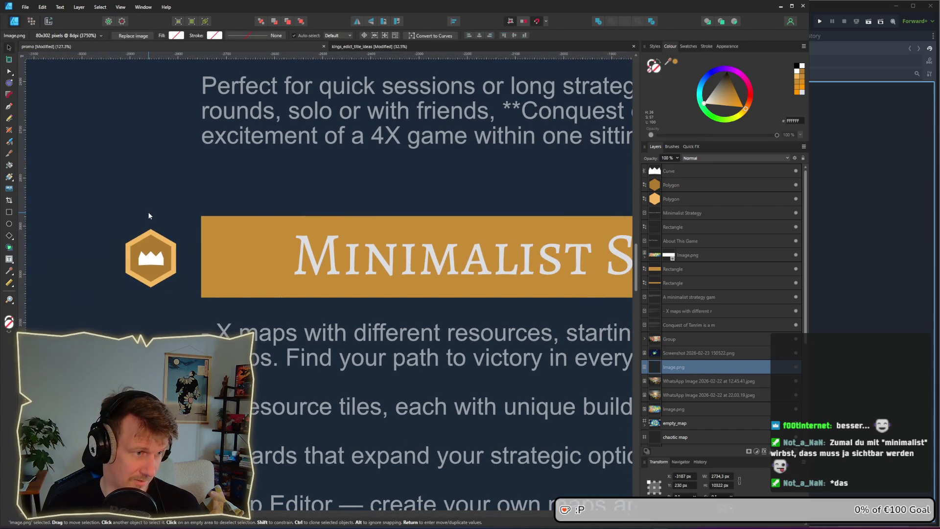
Step: Group the hexagons and crown together into one badge with Ctrl+G
{"action": "scroll", "coordinate": [148, 212], "scroll_direction": "down", "scroll_amount": 3}
{"action": "left_click", "coordinate": [99, 196]}
{"action": "mouse_move", "coordinate": [59, 184]}
{"action": "left_mouse_down"}
{"action": "mouse_move", "coordinate": [160, 250]}
{"action": "mouse_move", "coordinate": [208, 227]}
{"action": "mouse_move", "coordinate": [61, 219]}
{"action": "mouse_move", "coordinate": [577, 213]}
{"action": "left_mouse_up"}
{"action": "scroll", "coordinate": [163, 237], "scroll_direction": "up", "scroll_amount": 3}
{"action": "key", "text": "ctrl+g"}
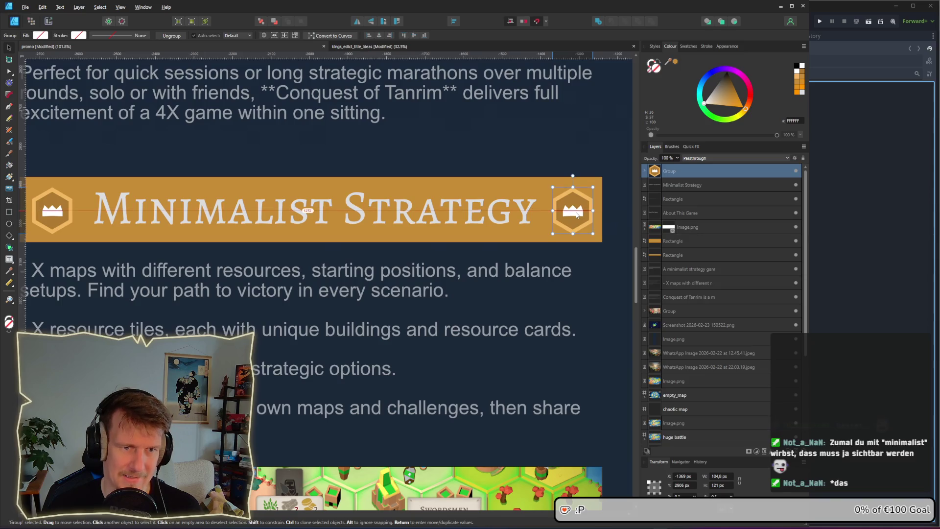
Step: Nudge the grouped left crown badge into alignment at the banner's left end
{"action": "left_click", "coordinate": [56, 211]}
{"action": "left_click_drag", "start_coordinate": [56, 211], "coordinate": [100, 208]}
{"action": "left_click_drag", "start_coordinate": [274, 221], "coordinate": [232, 223]}
{"action": "scroll", "coordinate": [231, 223], "scroll_direction": "down", "scroll_amount": 5}
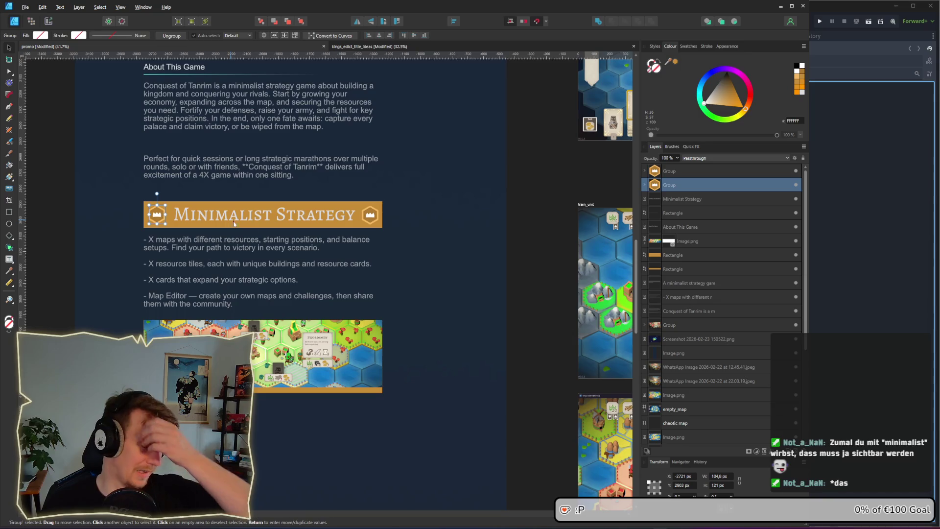
{"action": "left_click", "coordinate": [533, 241]}
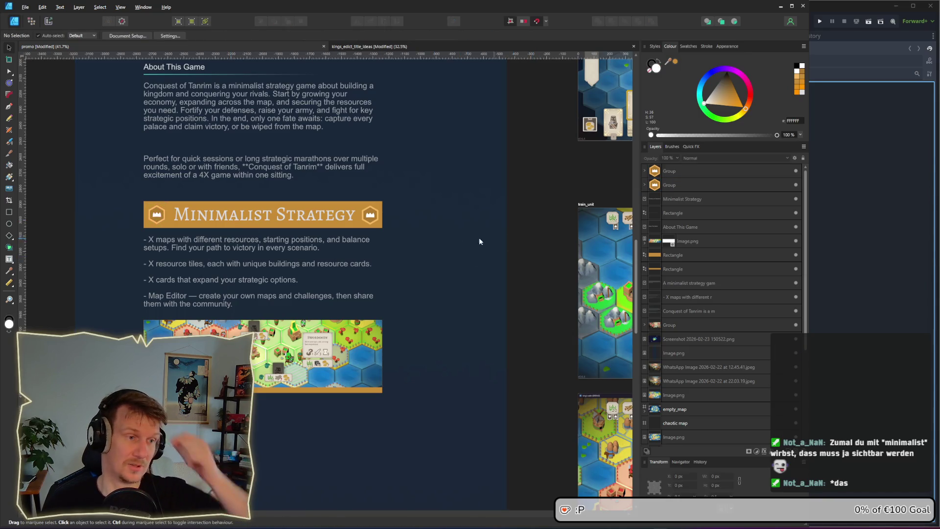
{"action": "left_click_drag", "start_coordinate": [214, 201], "coordinate": [225, 229]}
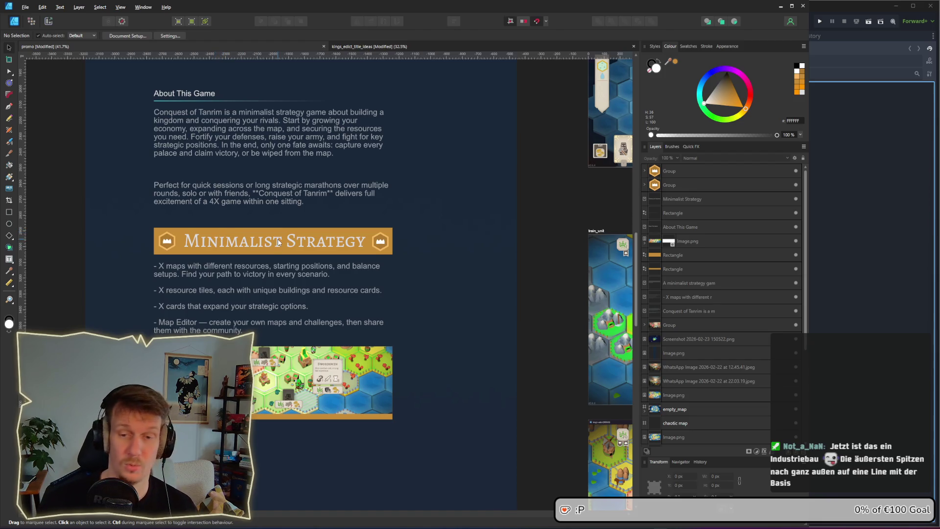
{"action": "left_click_drag", "start_coordinate": [263, 329], "coordinate": [299, 184]}
{"action": "scroll", "coordinate": [294, 259], "scroll_direction": "up", "scroll_amount": 4}
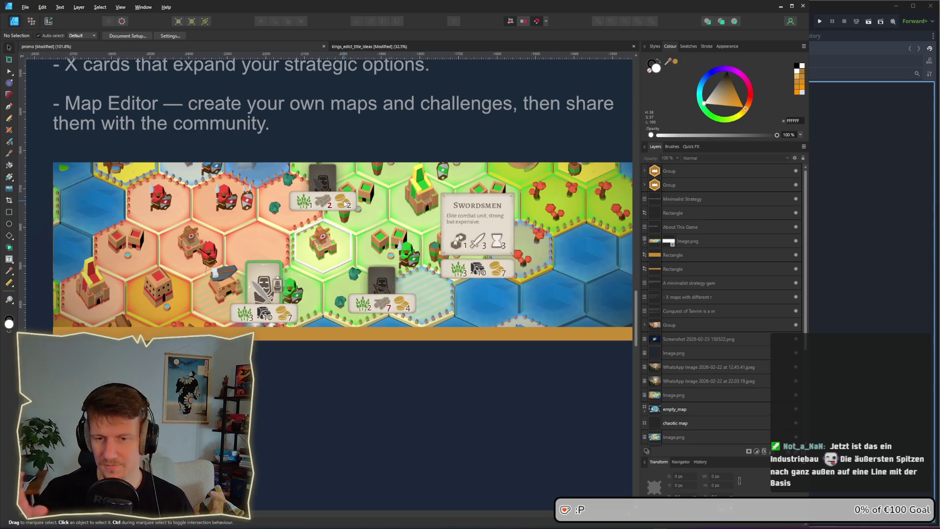
{"action": "scroll", "coordinate": [395, 157], "scroll_direction": "down", "scroll_amount": 2}
{"action": "left_click_drag", "start_coordinate": [395, 158], "coordinate": [384, 237]}
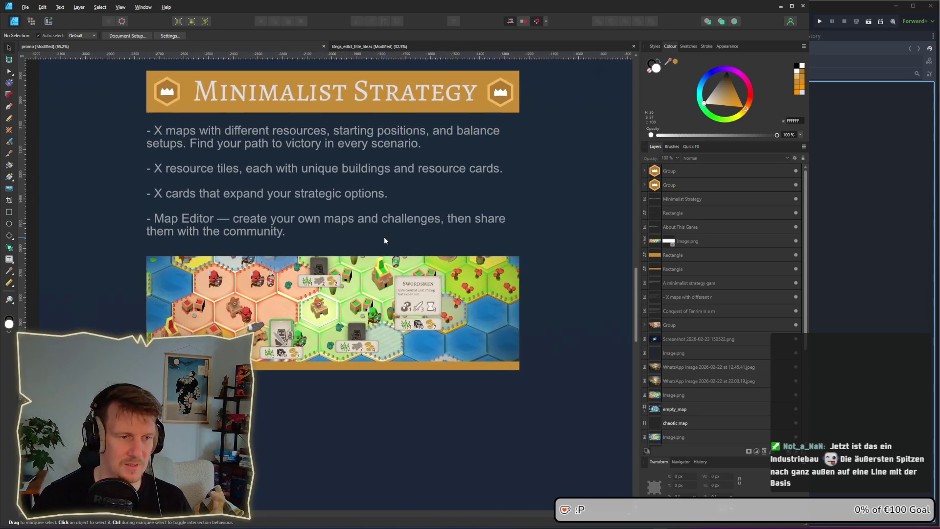
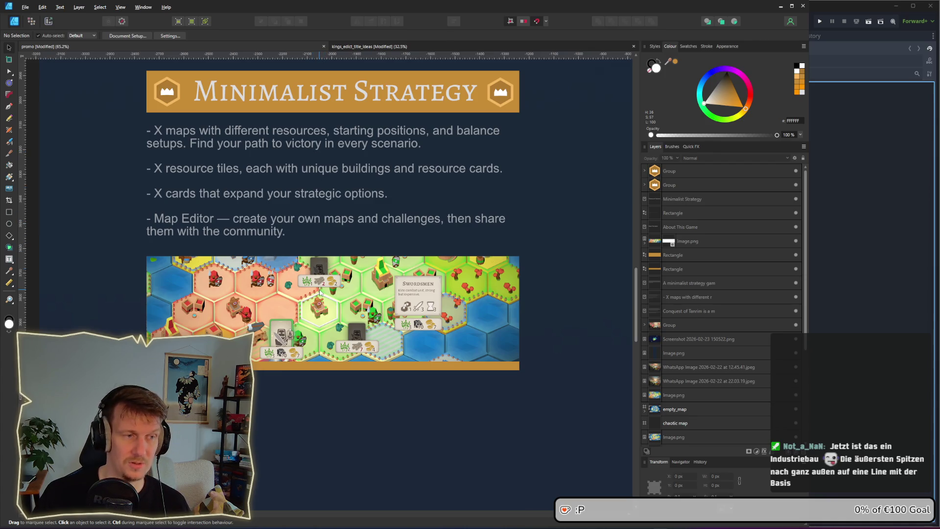
Step: Select the Minimalist Strategy section and snap a copy directly beneath the original
{"action": "left_click_drag", "start_coordinate": [318, 150], "coordinate": [317, 157]}
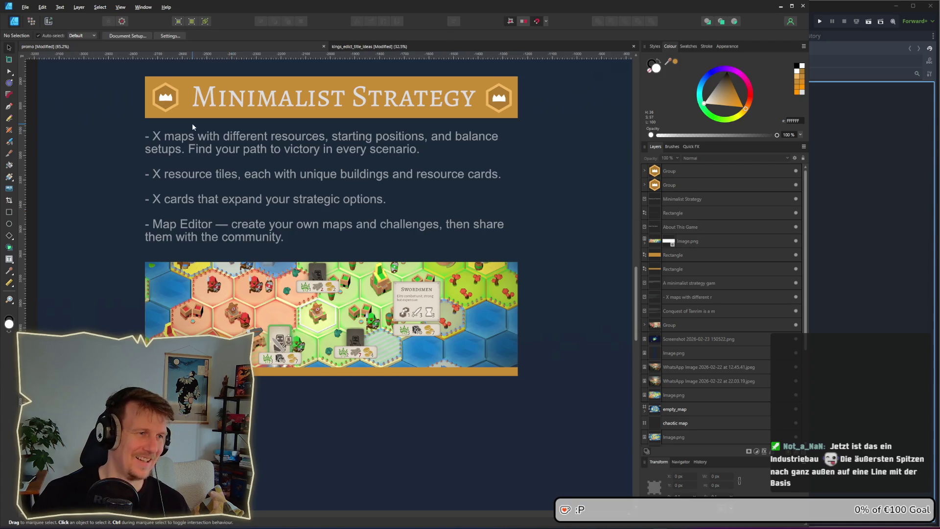
{"action": "scroll", "coordinate": [384, 156], "scroll_direction": "up", "scroll_amount": 3}
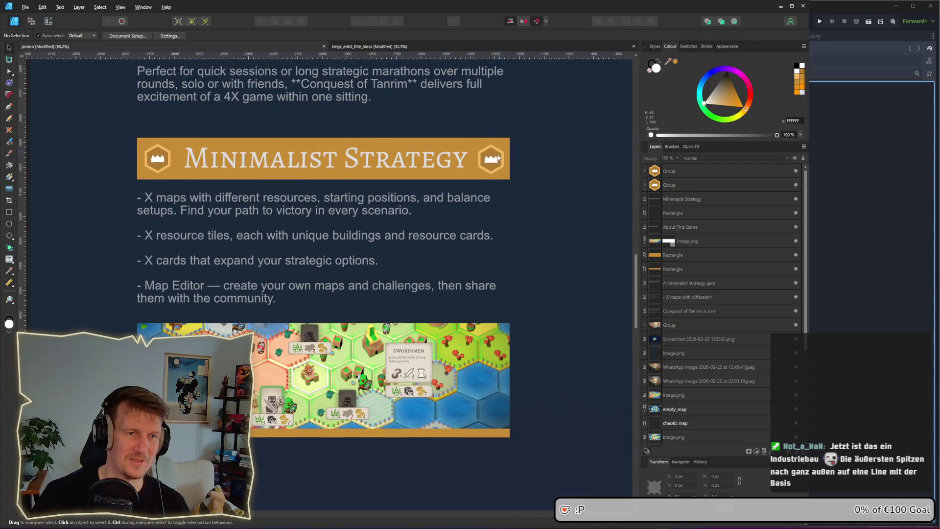
{"action": "scroll", "coordinate": [497, 158], "scroll_direction": "up", "scroll_amount": 2}
{"action": "scroll", "coordinate": [484, 186], "scroll_direction": "down", "scroll_amount": 3}
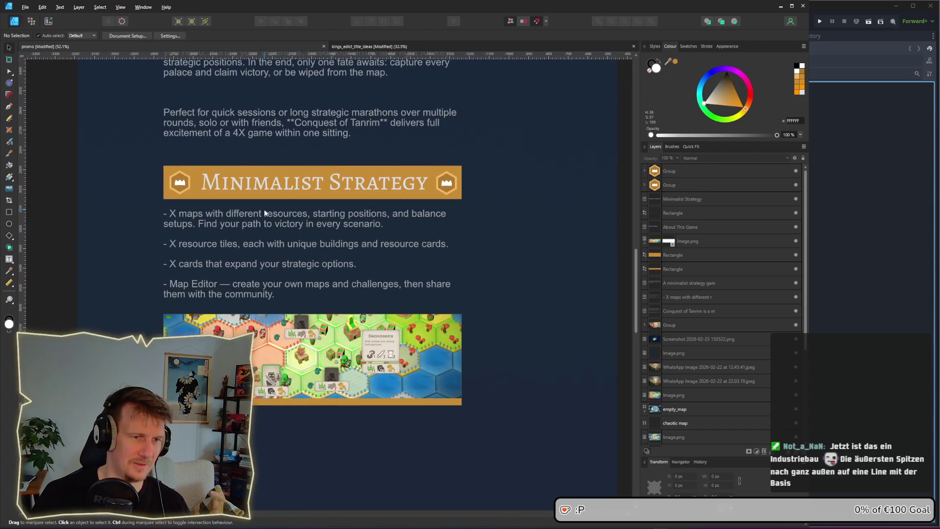
{"action": "scroll", "coordinate": [248, 179], "scroll_direction": "down", "scroll_amount": 3}
{"action": "scroll", "coordinate": [248, 178], "scroll_direction": "up", "scroll_amount": 2}
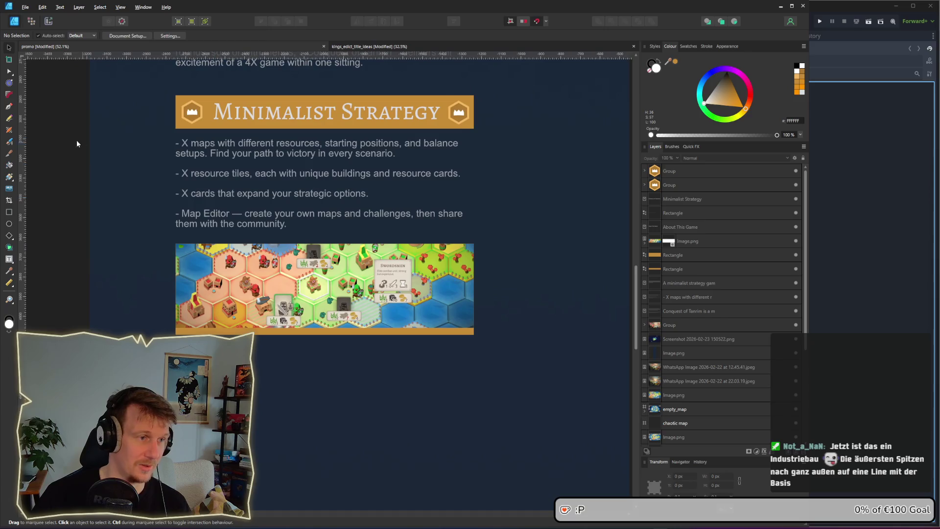
{"action": "left_click_drag", "start_coordinate": [54, 76], "coordinate": [499, 369]}
{"action": "scroll", "coordinate": [432, 352], "scroll_direction": "down", "scroll_amount": 2}
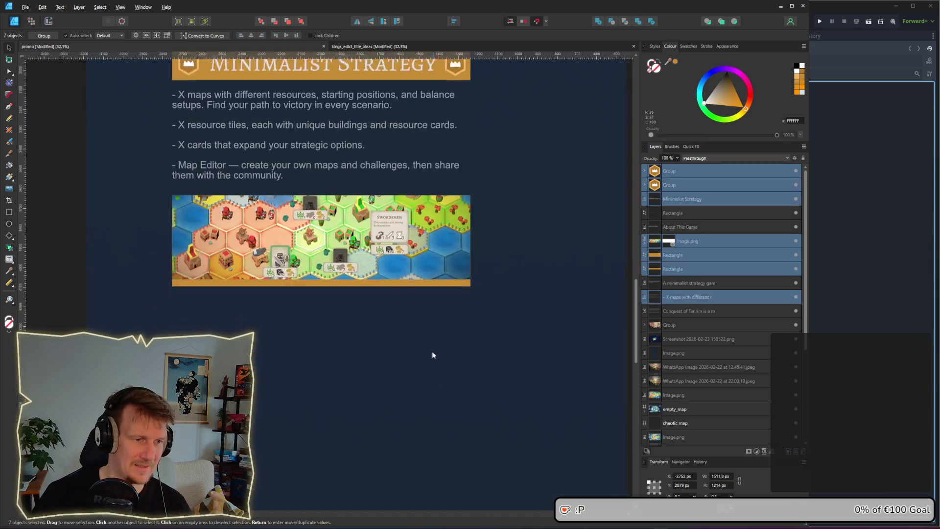
{"action": "scroll", "coordinate": [429, 317], "scroll_direction": "down", "scroll_amount": 2}
{"action": "mouse_move", "coordinate": [373, 266]}
{"action": "left_mouse_down"}
{"action": "mouse_move", "coordinate": [364, 325]}
{"action": "mouse_move", "coordinate": [369, 408]}
{"action": "left_mouse_up"}
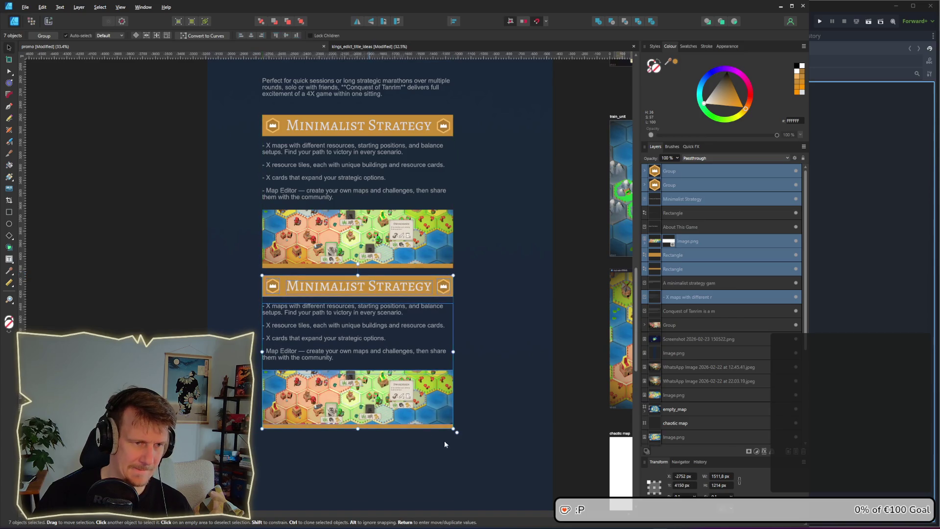
{"action": "left_click_drag", "start_coordinate": [444, 439], "coordinate": [435, 227]}
Step: Add two more copies below, making four stacked Minimalist Strategy sections
{"action": "left_click_drag", "start_coordinate": [354, 203], "coordinate": [354, 365]}
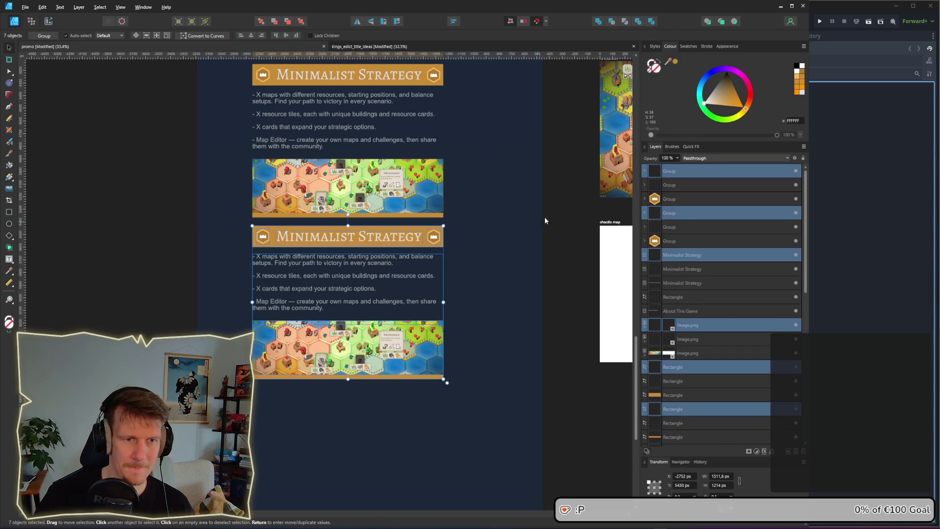
{"action": "left_click", "coordinate": [505, 199]}
{"action": "scroll", "coordinate": [505, 203], "scroll_direction": "up", "scroll_amount": 1}
{"action": "mouse_move", "coordinate": [101, 232]}
{"action": "left_mouse_down"}
{"action": "mouse_move", "coordinate": [207, 312]}
{"action": "mouse_move", "coordinate": [490, 437]}
{"action": "left_mouse_up"}
{"action": "scroll", "coordinate": [426, 423], "scroll_direction": "down", "scroll_amount": 3}
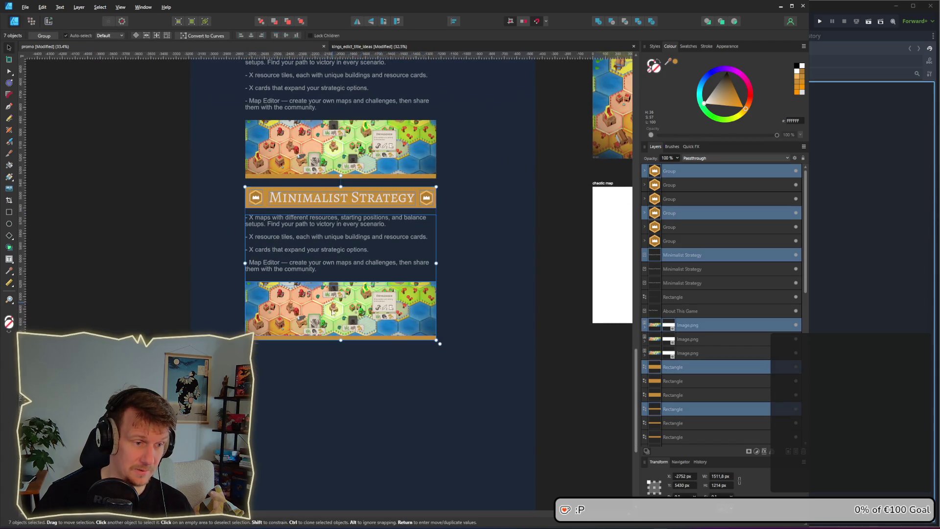
{"action": "left_click_drag", "start_coordinate": [332, 311], "coordinate": [334, 472]}
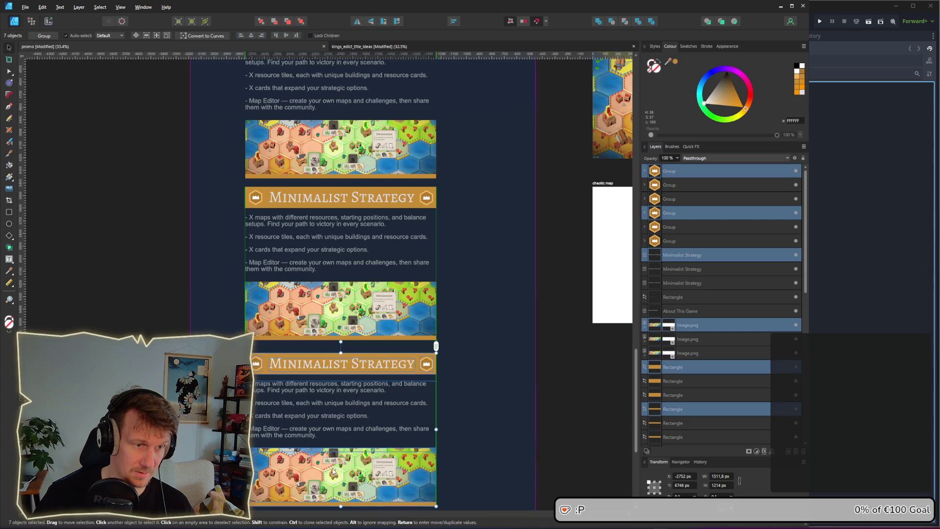
{"action": "left_click", "coordinate": [570, 366]}
{"action": "scroll", "coordinate": [447, 325], "scroll_direction": "up", "scroll_amount": 10}
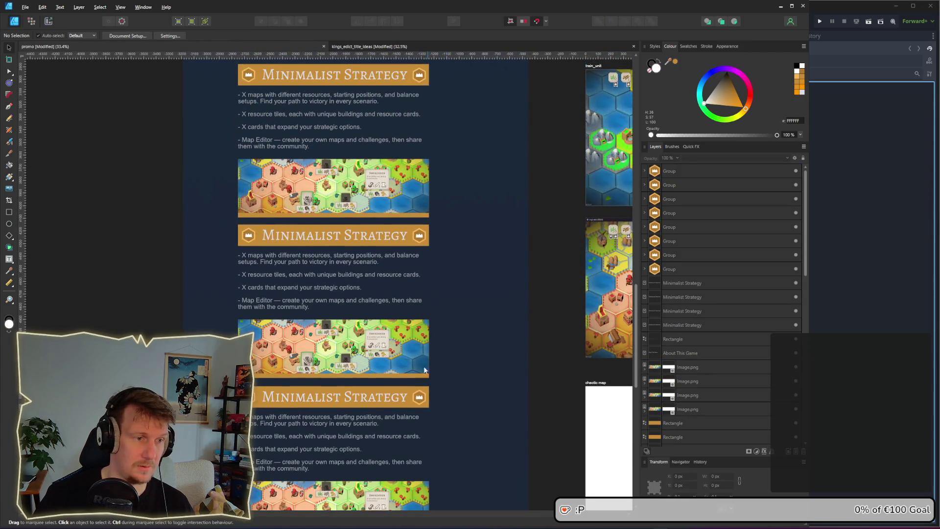
{"action": "scroll", "coordinate": [340, 227], "scroll_direction": "up", "scroll_amount": 5}
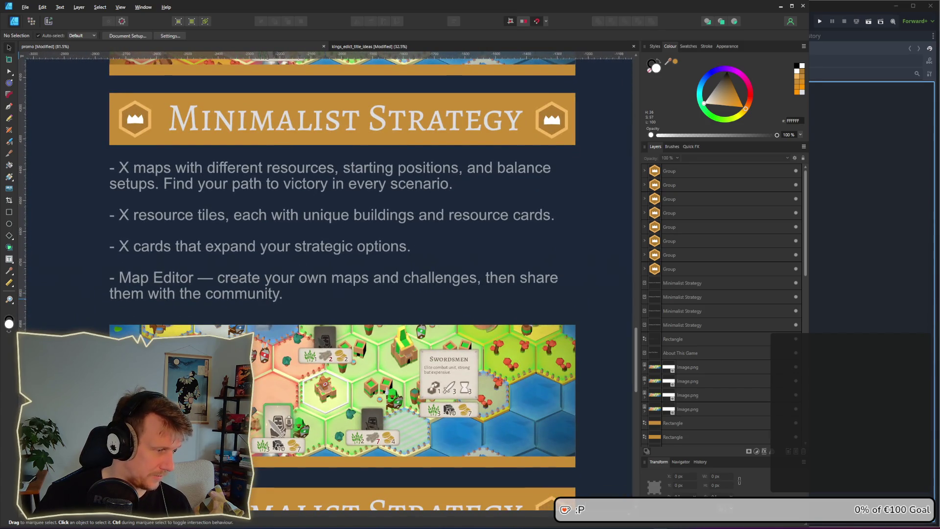
Step: Replace the second section's banner title with 'BUILD UP YOUR ECONOMY'
{"action": "left_click", "coordinate": [245, 128]}
{"action": "double_click", "coordinate": [243, 124]}
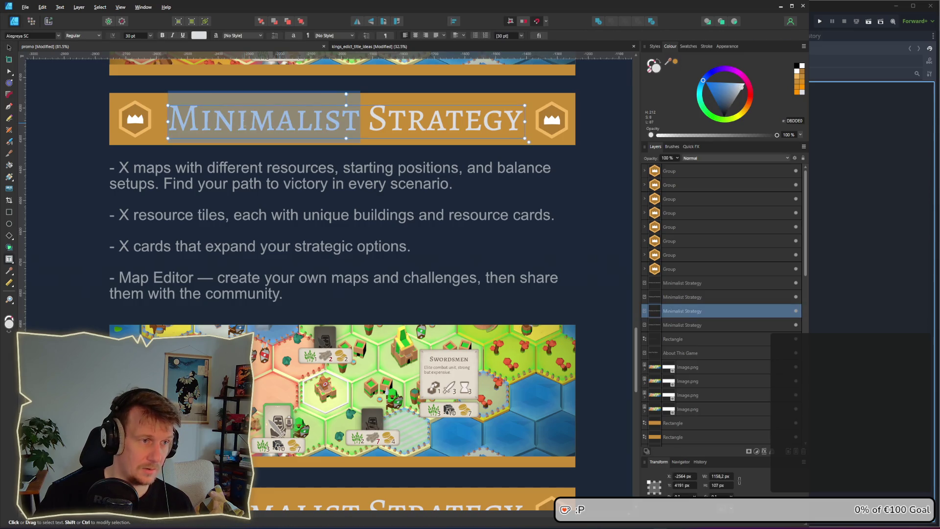
{"action": "triple_click", "coordinate": [244, 121]}
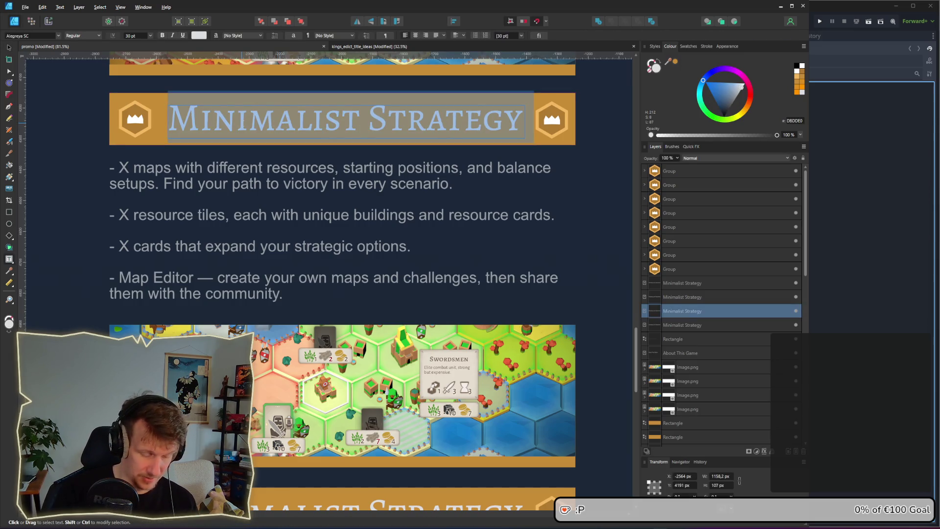
{"action": "type", "text": "BUIÖD"}
{"action": "key", "text": "BackSpace"}
{"action": "key", "text": "BackSpace"}
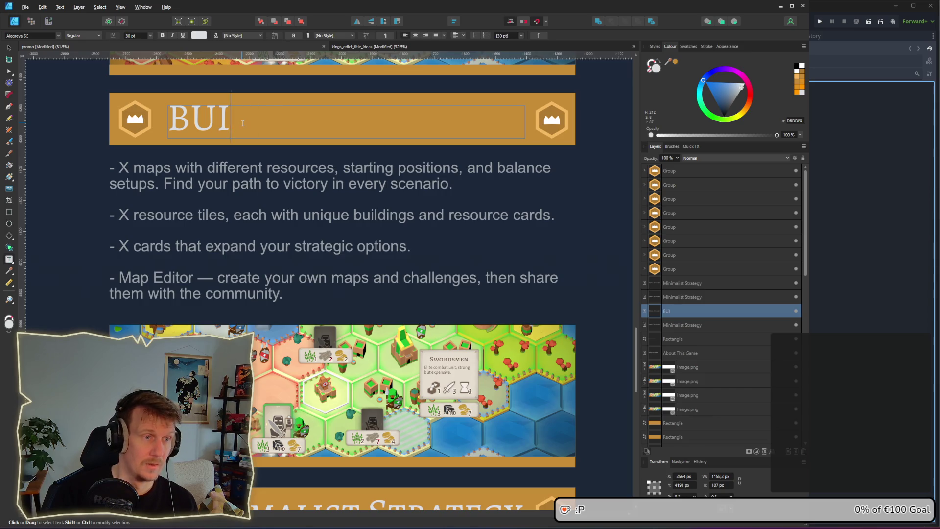
{"action": "type", "text": "ÖD"}
{"action": "key", "text": "BackSpace"}
{"action": "key", "text": "BackSpace"}
{"action": "type", "text": "LD"}
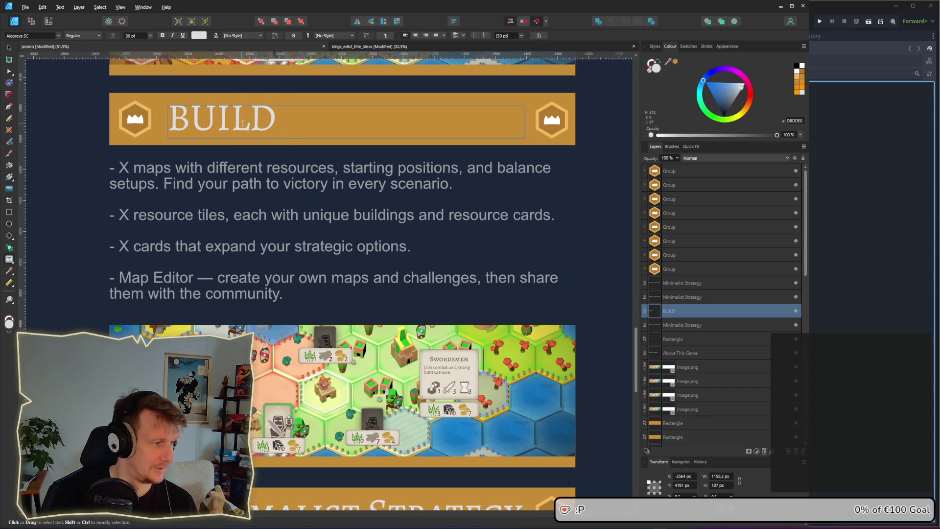
{"action": "type", "text": " UP"}
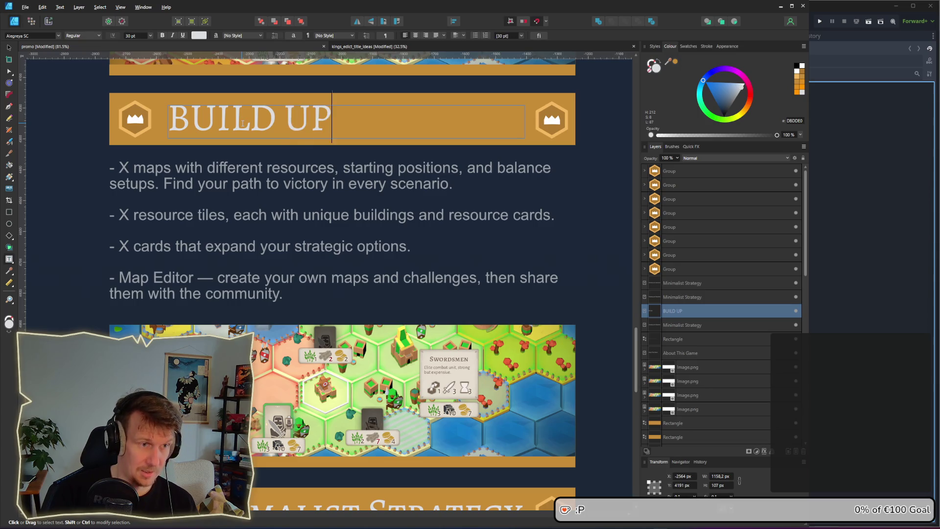
{"action": "type", "text": " YOUR ECONOM"}
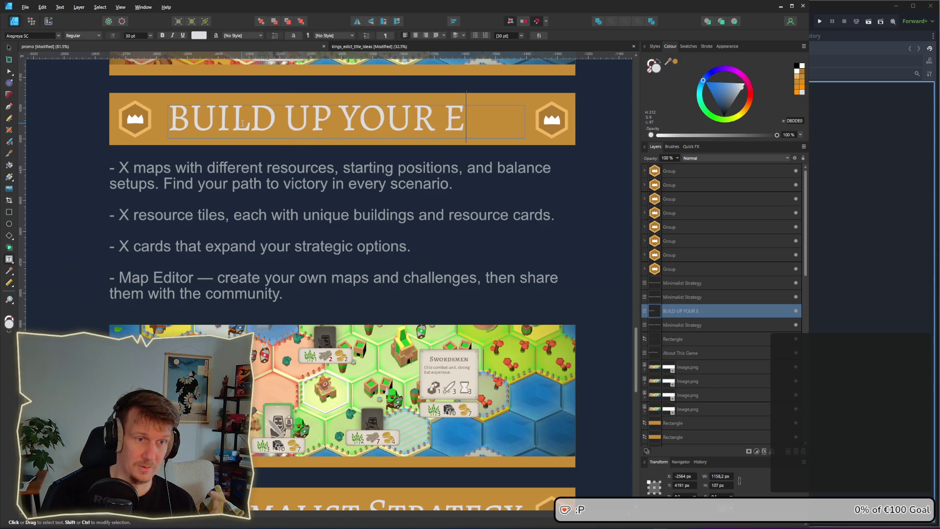
{"action": "type", "text": "Y"}
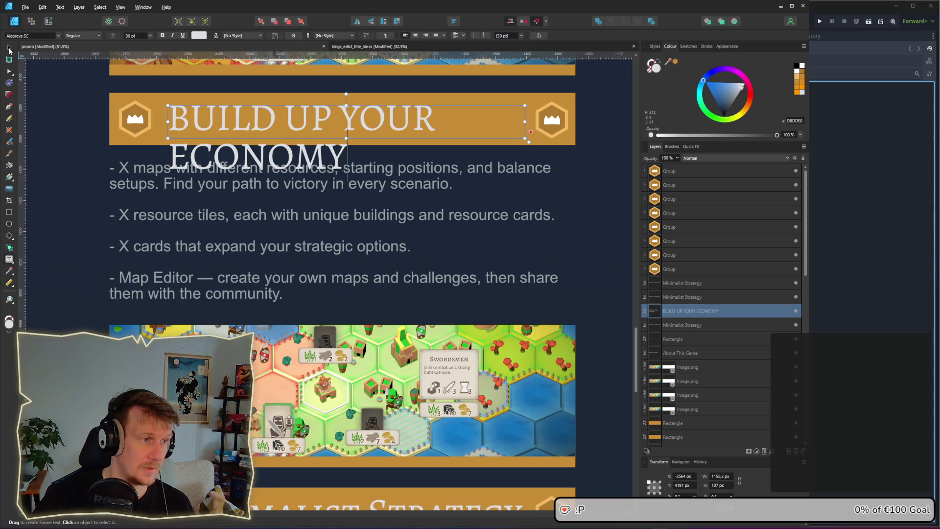
{"action": "left_click", "coordinate": [8, 48]}
{"action": "left_click_drag", "start_coordinate": [257, 128], "coordinate": [263, 214]}
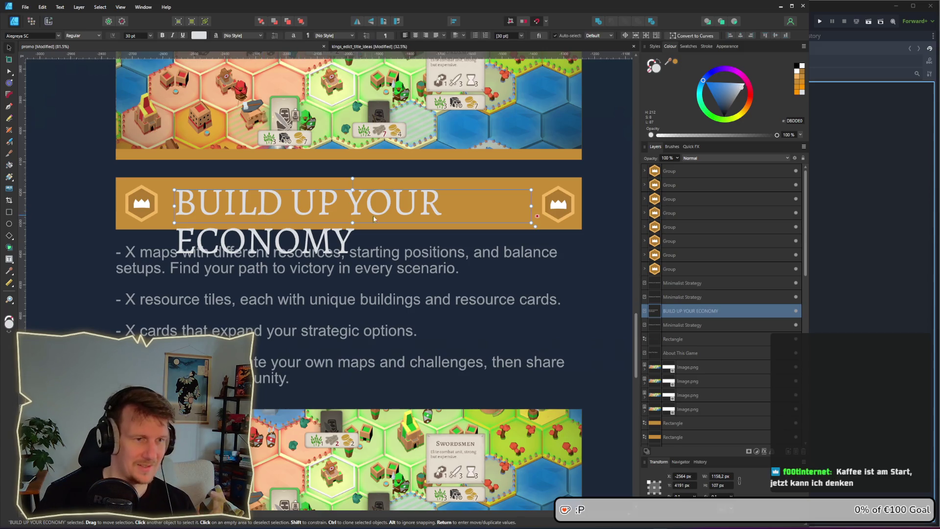
Step: Paste the servants, 30+ buildings and upgrades bullets over the economy section's old body text
{"action": "left_click", "coordinate": [356, 268]}
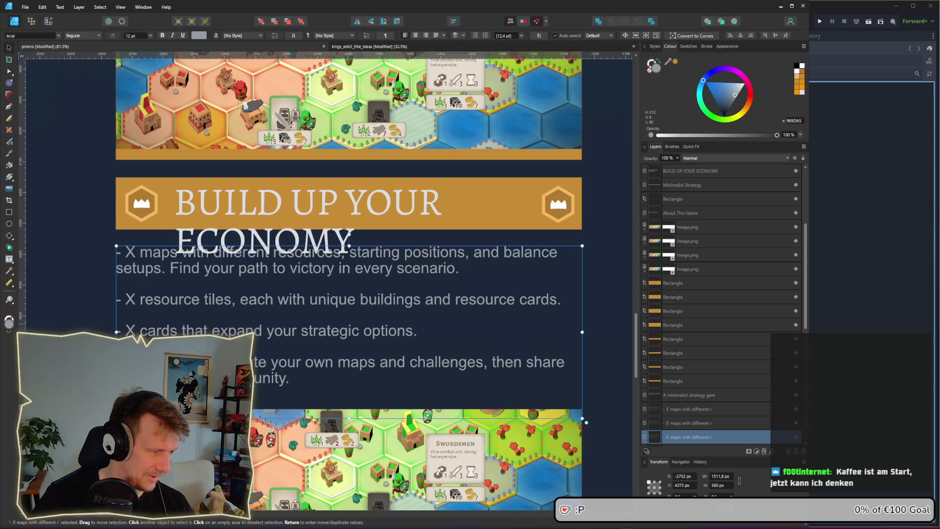
{"action": "double_click", "coordinate": [259, 299]}
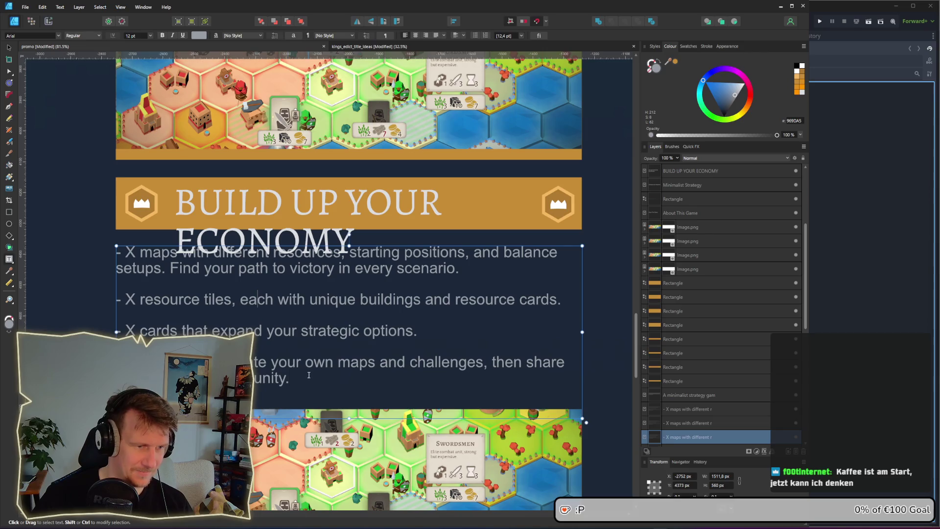
{"action": "key", "text": "ctrl+a"}
{"action": "key", "text": "ctrl+v"}
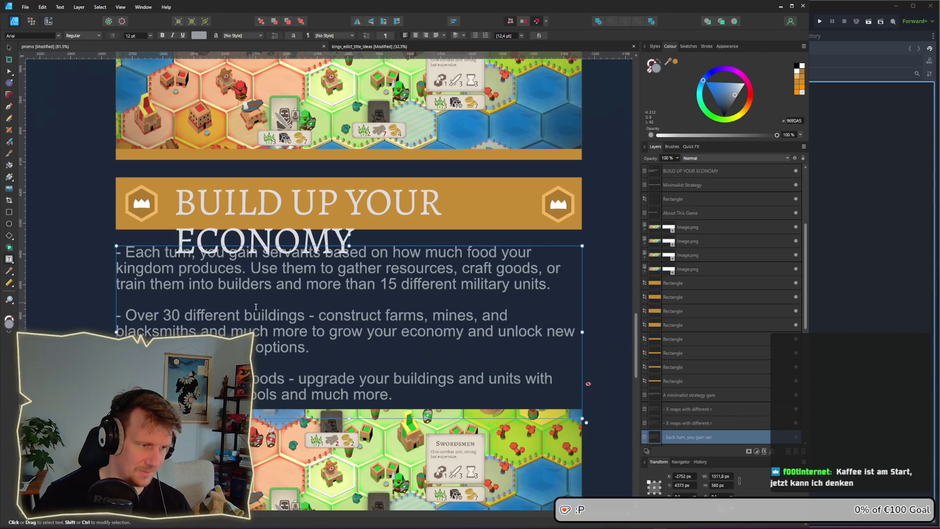
{"action": "scroll", "coordinate": [270, 328], "scroll_direction": "down", "scroll_amount": 1}
{"action": "key", "text": "Escape"}
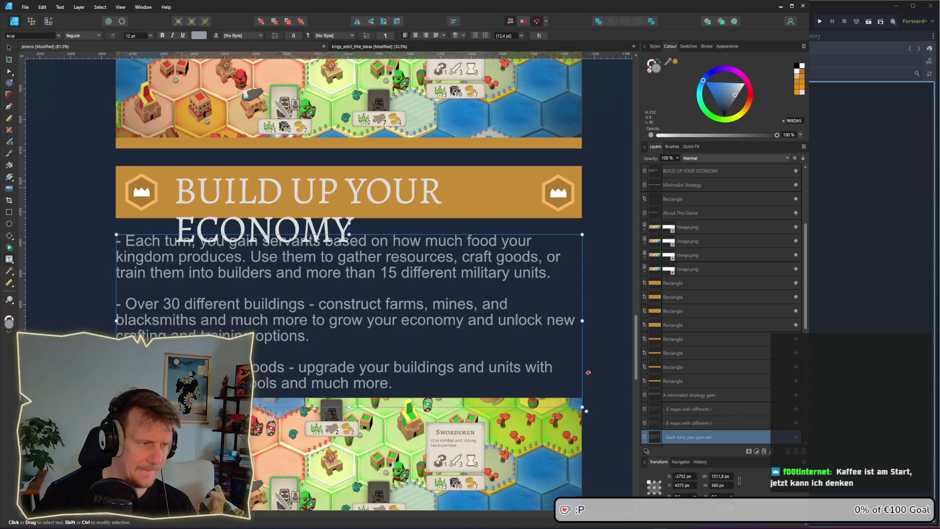
{"action": "left_click", "coordinate": [9, 48]}
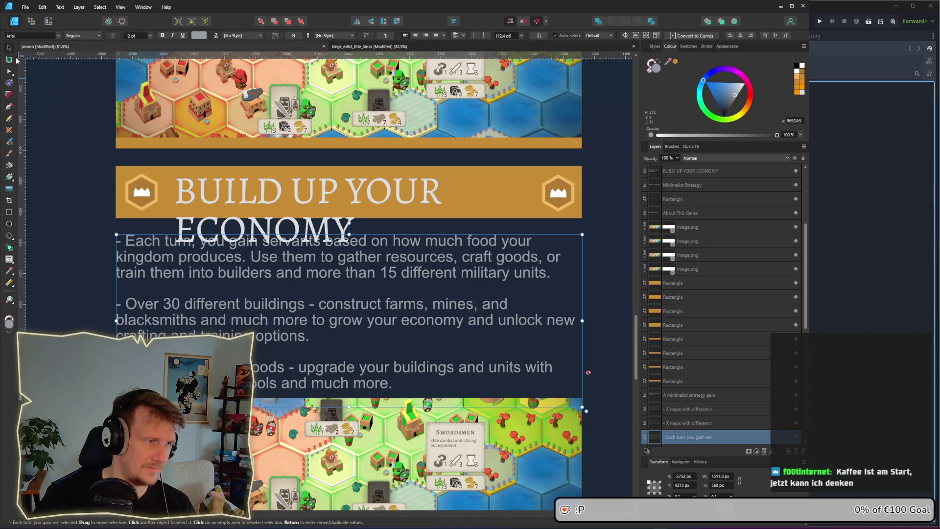
{"action": "left_click", "coordinate": [119, 171]}
Step: Fill the economy banner and the strip under its map screenshot with green
{"action": "left_click", "coordinate": [49, 38]}
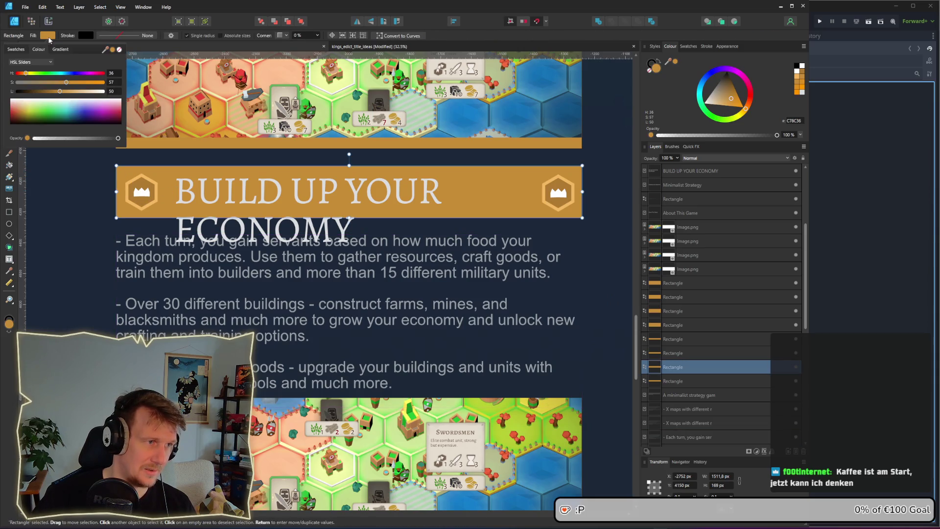
{"action": "left_click_drag", "start_coordinate": [27, 74], "coordinate": [41, 83]}
{"action": "scroll", "coordinate": [311, 224], "scroll_direction": "down", "scroll_amount": 5}
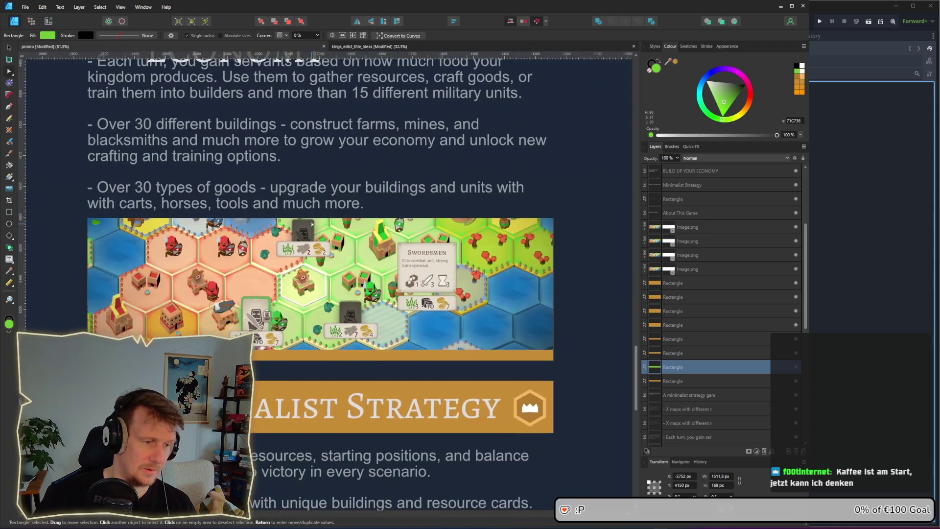
{"action": "left_click", "coordinate": [320, 206]}
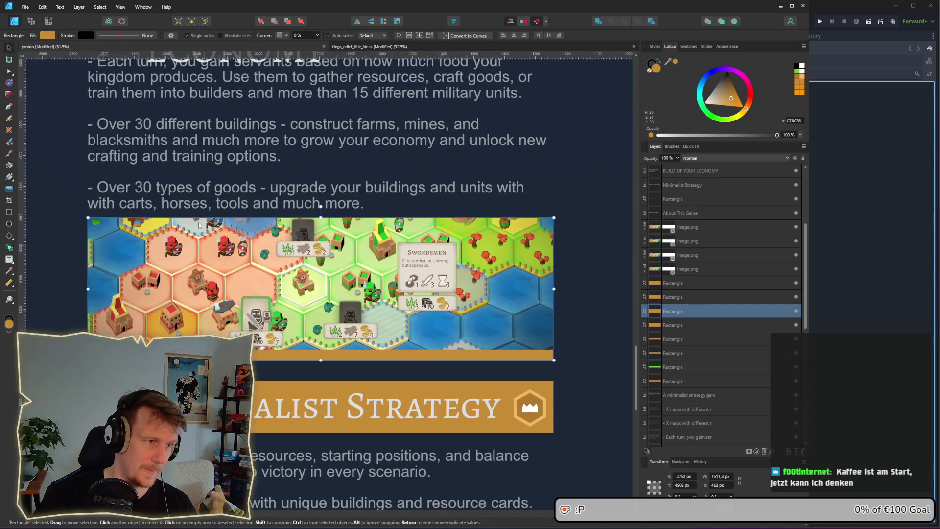
{"action": "scroll", "coordinate": [320, 206], "scroll_direction": "up", "scroll_amount": 3}
{"action": "left_click", "coordinate": [54, 35]}
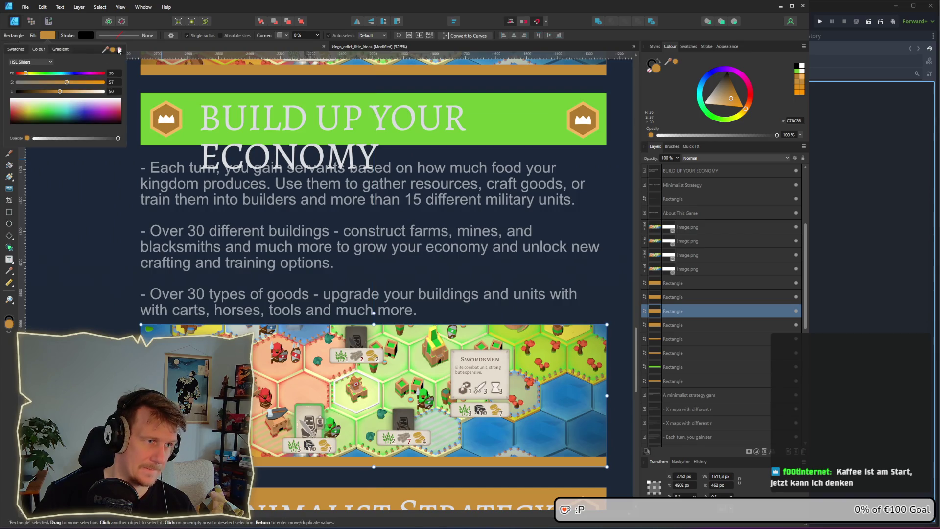
{"action": "left_click_drag", "start_coordinate": [106, 50], "coordinate": [172, 126]}
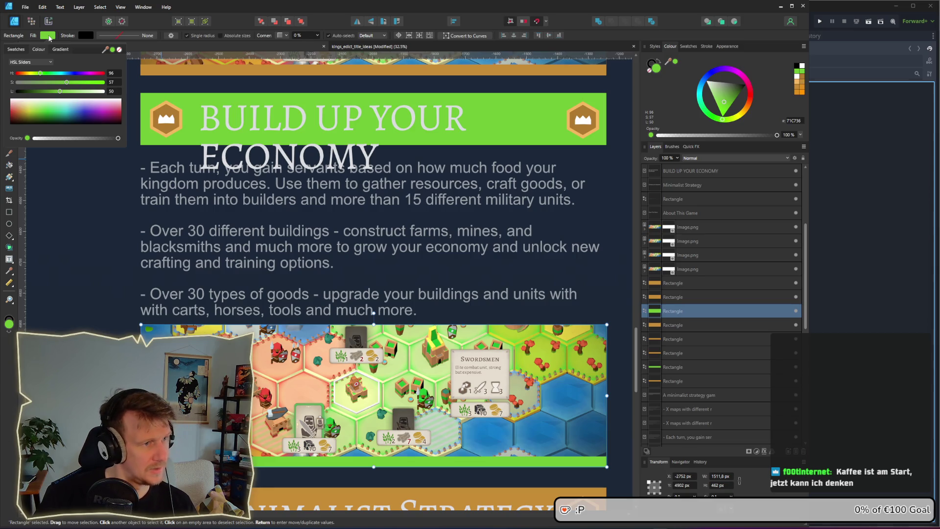
{"action": "left_click", "coordinate": [167, 114]}
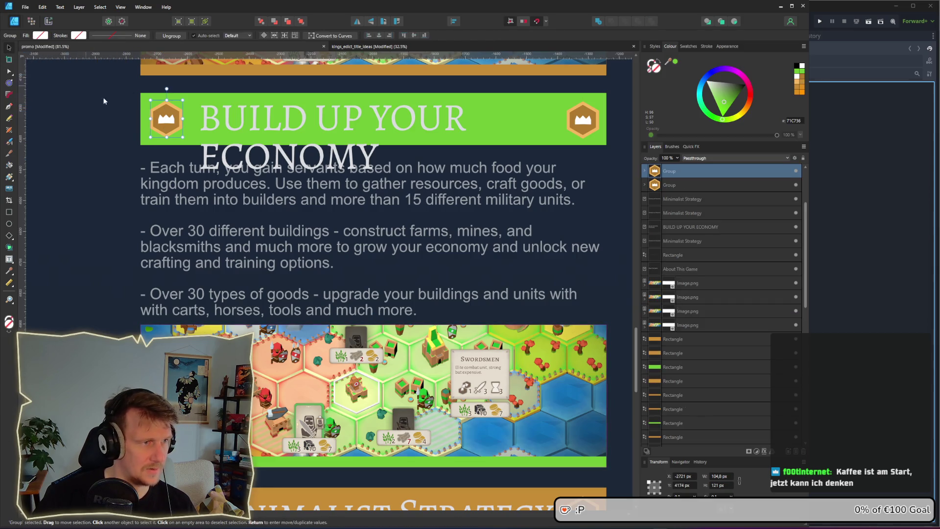
Step: Set both hexagons of the left crown badge to green, hue 96
{"action": "double_click", "coordinate": [158, 108]}
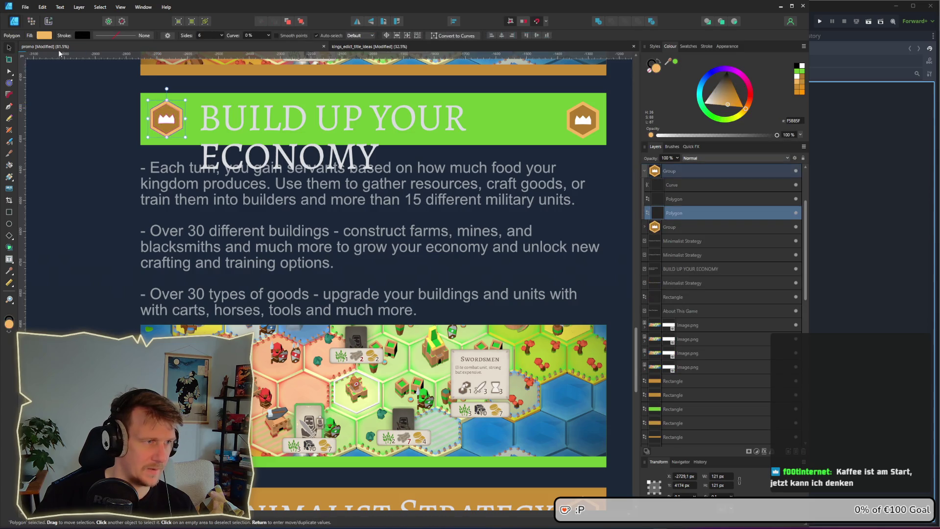
{"action": "left_click", "coordinate": [44, 35]}
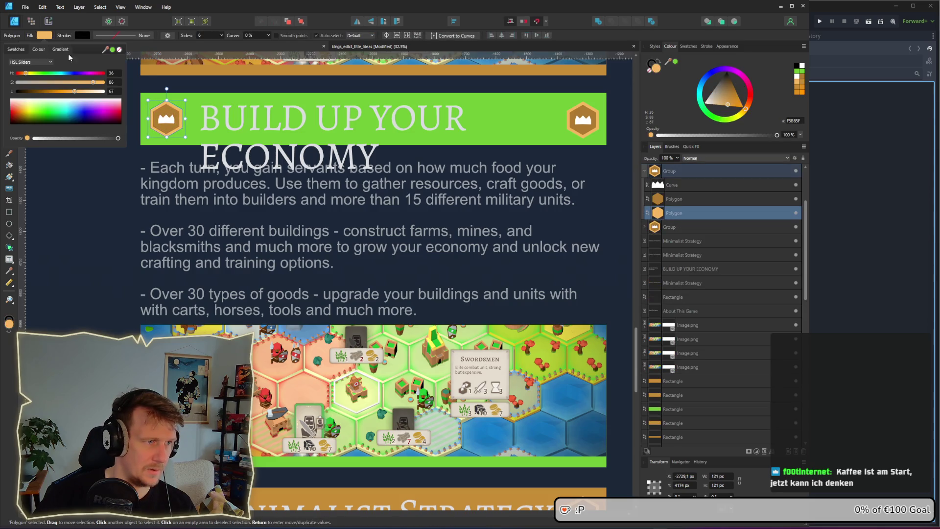
{"action": "left_click", "coordinate": [112, 74]}
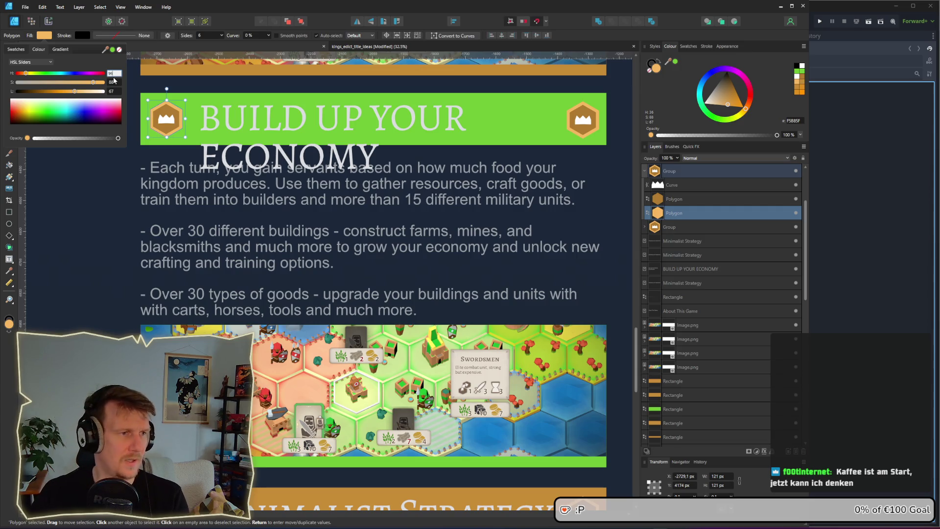
{"action": "key", "text": "Return"}
{"action": "left_click", "coordinate": [166, 118]}
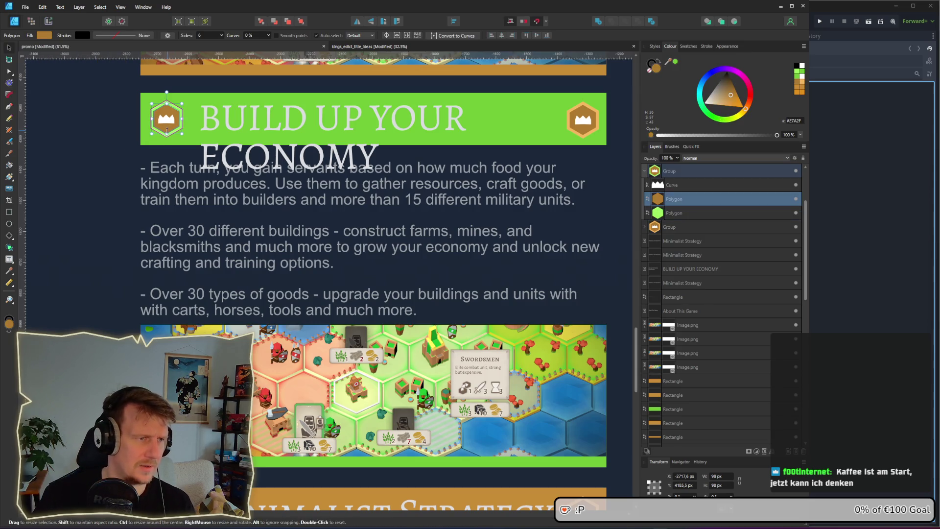
{"action": "left_click", "coordinate": [45, 35]}
{"action": "left_click", "coordinate": [113, 73]}
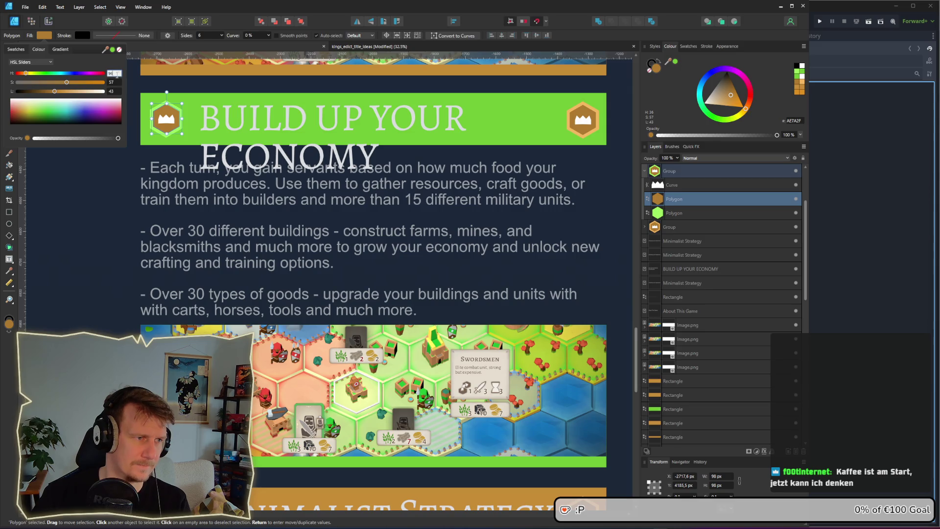
{"action": "key", "text": "Return"}
Step: Replace the orange right badge with a copy of the green left badge
{"action": "left_click", "coordinate": [583, 120]}
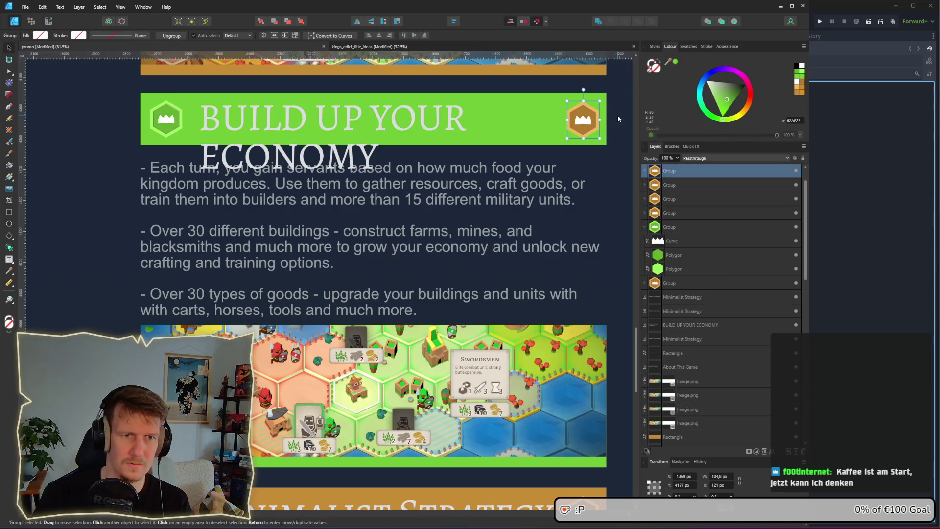
{"action": "key", "text": "Delete"}
{"action": "left_click", "coordinate": [90, 100]}
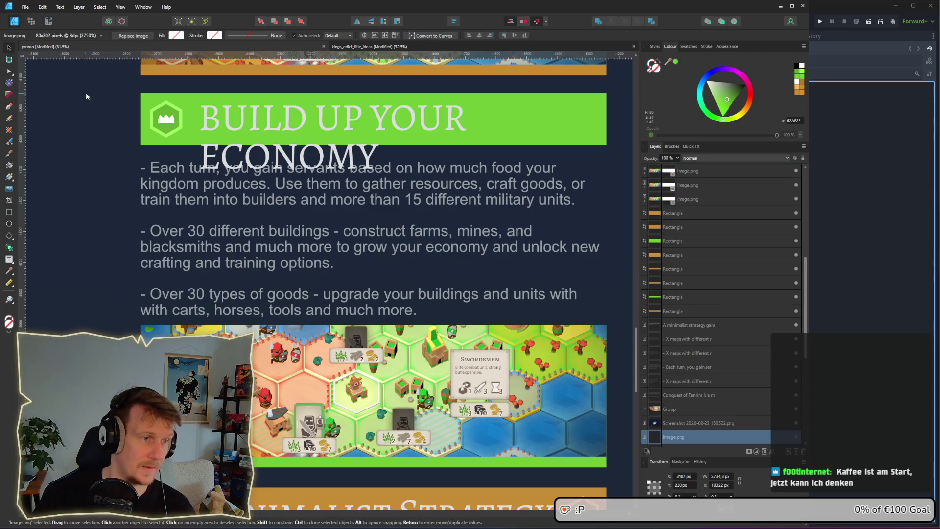
{"action": "left_click_drag", "start_coordinate": [188, 152], "coordinate": [180, 150]}
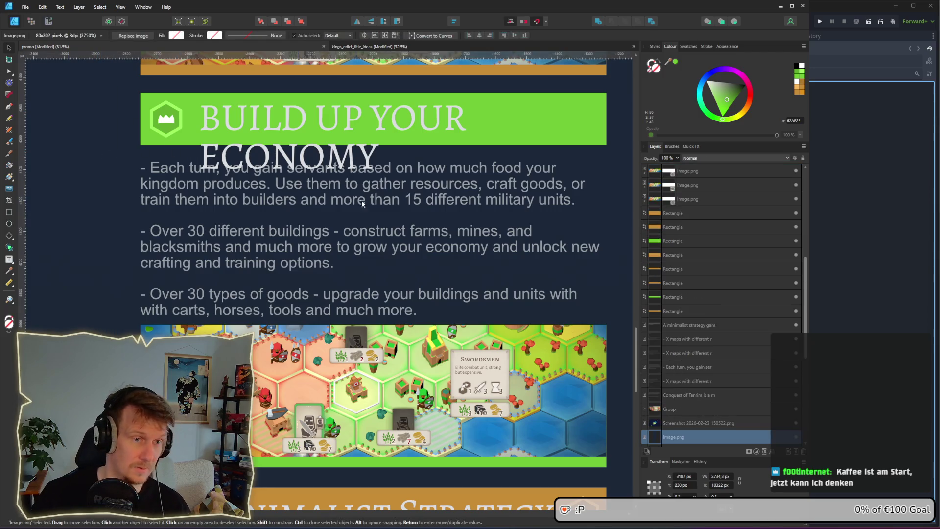
{"action": "left_click", "coordinate": [172, 127]}
{"action": "mouse_move", "coordinate": [173, 127]}
{"action": "left_mouse_down"}
{"action": "mouse_move", "coordinate": [542, 139]}
{"action": "mouse_move", "coordinate": [588, 125]}
{"action": "left_mouse_up"}
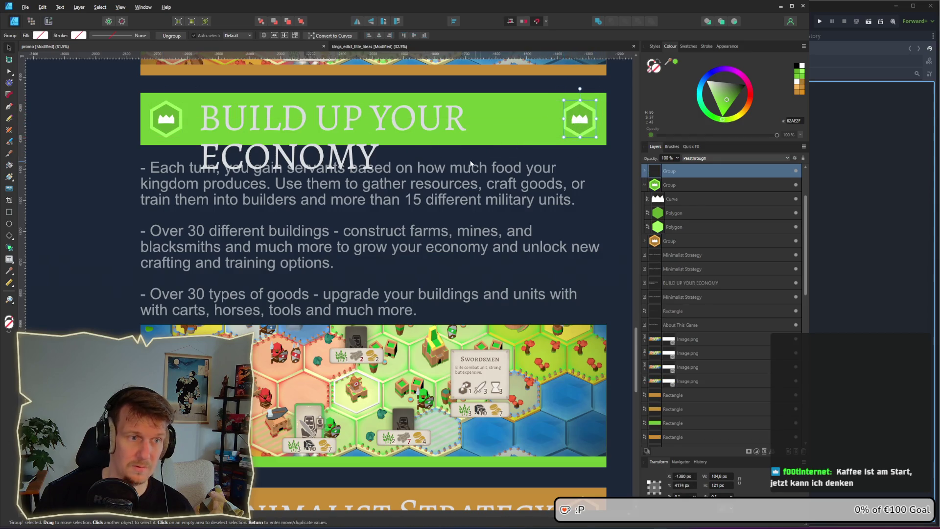
Step: Delete YOUR so the heading reads 'BUILD UP ECONOMY' on one line
{"action": "scroll", "coordinate": [472, 164], "scroll_direction": "down", "scroll_amount": 1}
{"action": "double_click", "coordinate": [426, 126]}
{"action": "key", "text": "ctrl+Left"}
{"action": "key", "text": "ctrl+shift+Right"}
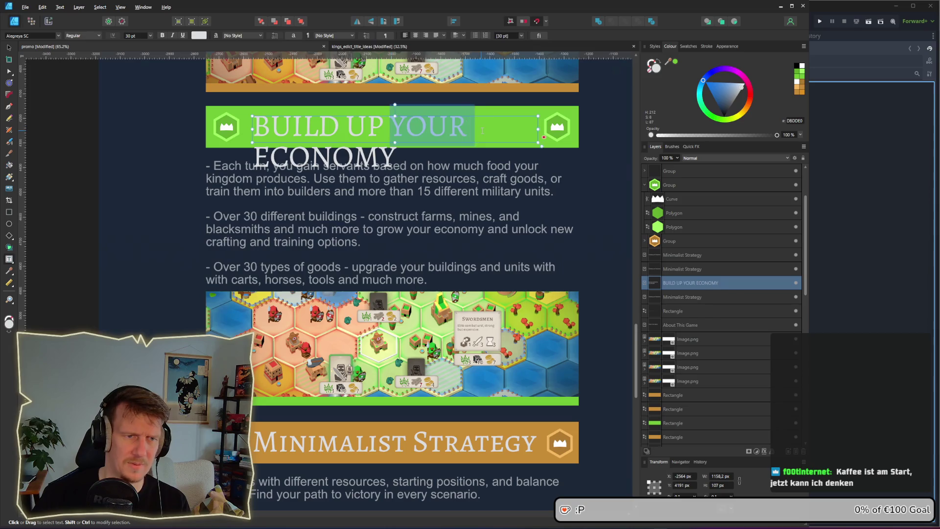
{"action": "key", "text": "Delete"}
{"action": "left_click", "coordinate": [9, 48]}
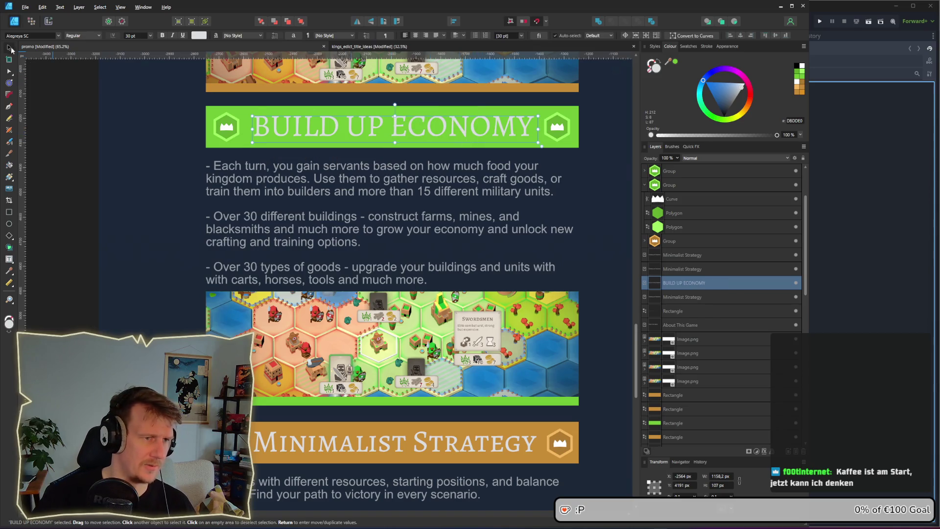
{"action": "scroll", "coordinate": [296, 206], "scroll_direction": "down", "scroll_amount": 1}
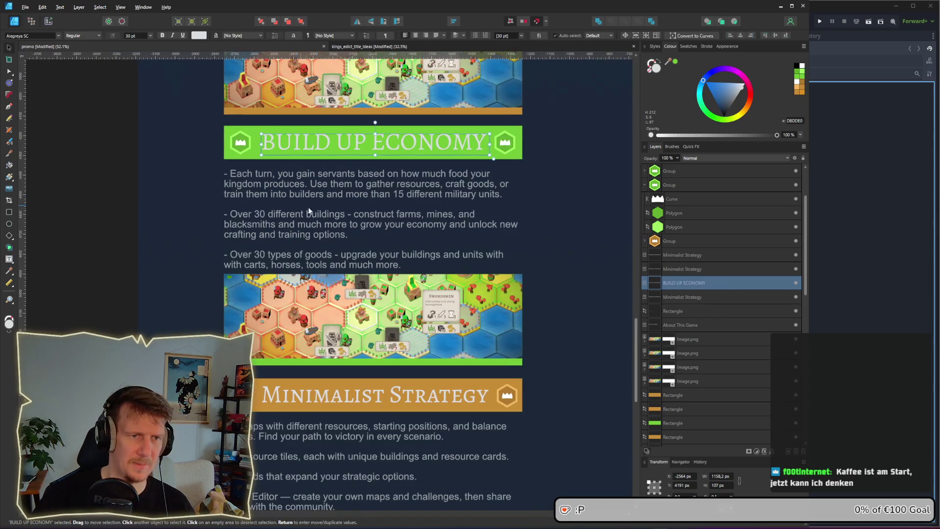
{"action": "left_click", "coordinate": [95, 183]}
{"action": "scroll", "coordinate": [302, 213], "scroll_direction": "up", "scroll_amount": 3}
{"action": "scroll", "coordinate": [301, 213], "scroll_direction": "down", "scroll_amount": 2}
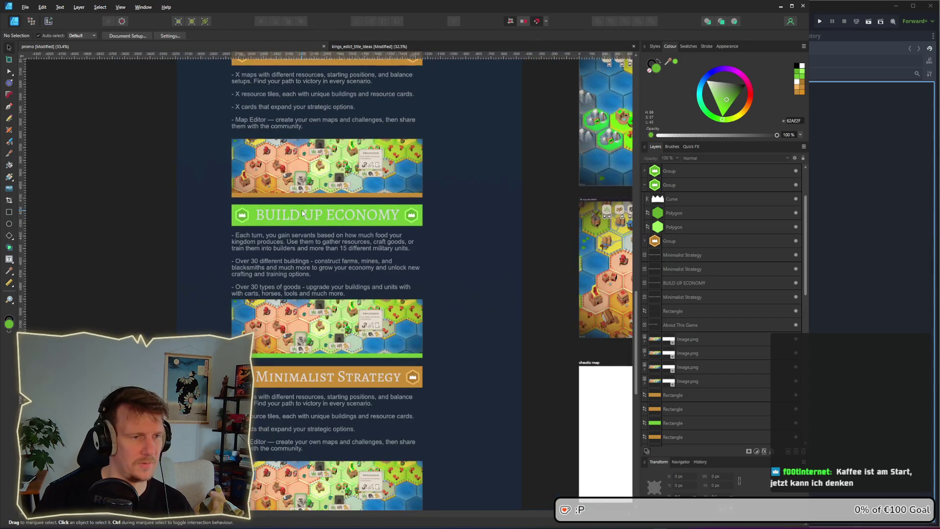
{"action": "scroll", "coordinate": [302, 210], "scroll_direction": "down", "scroll_amount": 1}
Step: Nudge the economy screenshot and its green strip back into alignment
{"action": "scroll", "coordinate": [303, 201], "scroll_direction": "up", "scroll_amount": 4}
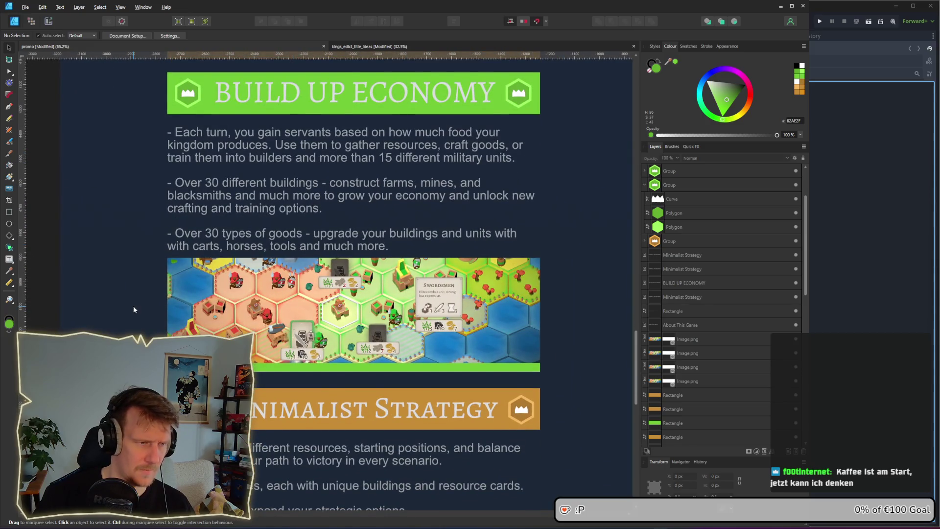
{"action": "scroll", "coordinate": [133, 309], "scroll_direction": "down", "scroll_amount": 1}
{"action": "left_click_drag", "start_coordinate": [65, 269], "coordinate": [474, 354]}
{"action": "left_click_drag", "start_coordinate": [394, 334], "coordinate": [395, 338]}
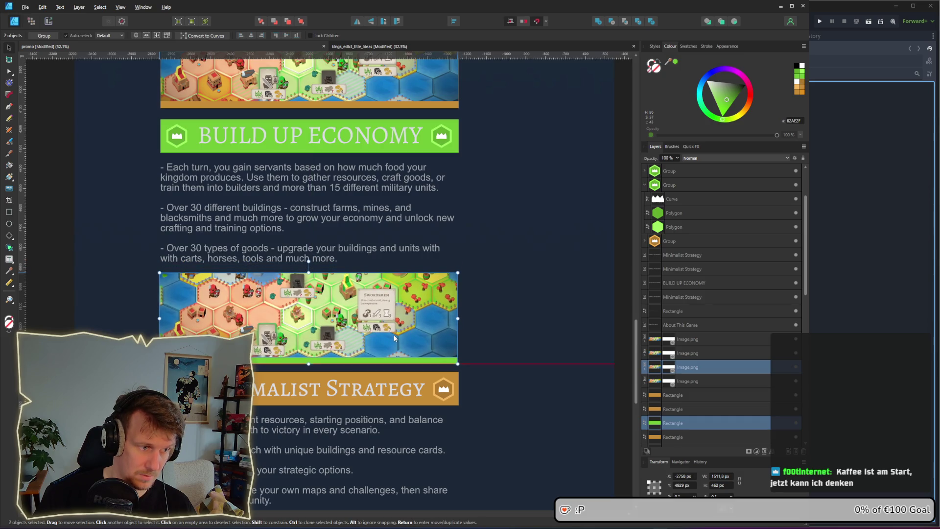
{"action": "left_click", "coordinate": [51, 271]}
Step: Shift the following Minimalist Strategy section slightly down below the economy screenshot
{"action": "scroll", "coordinate": [288, 312], "scroll_direction": "down", "scroll_amount": 3}
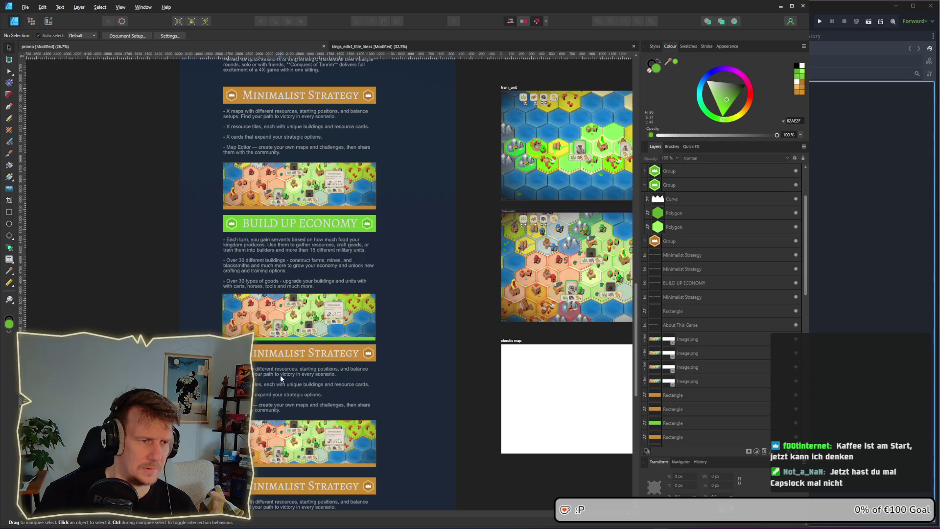
{"action": "scroll", "coordinate": [280, 375], "scroll_direction": "down", "scroll_amount": 3}
{"action": "scroll", "coordinate": [283, 183], "scroll_direction": "up", "scroll_amount": 3}
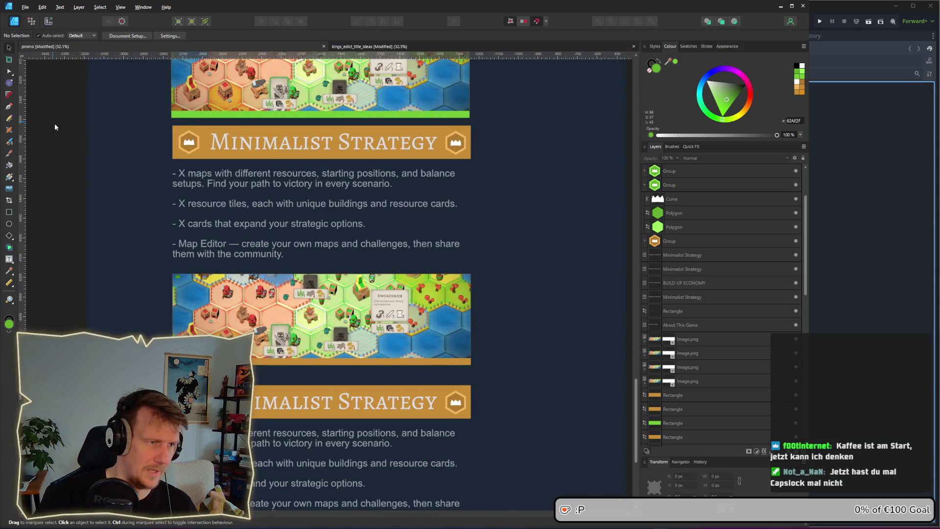
{"action": "left_click_drag", "start_coordinate": [55, 125], "coordinate": [518, 372]}
{"action": "left_click_drag", "start_coordinate": [398, 324], "coordinate": [397, 334]}
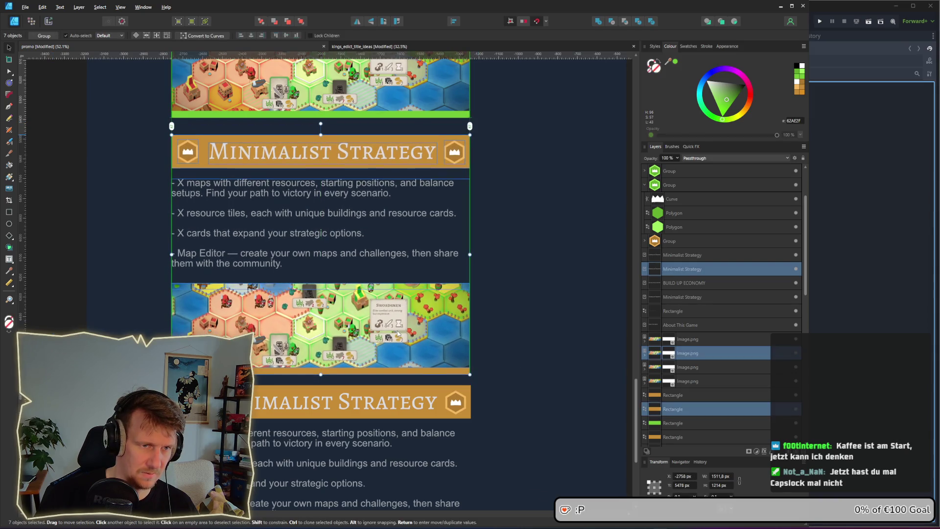
{"action": "left_click", "coordinate": [54, 154]}
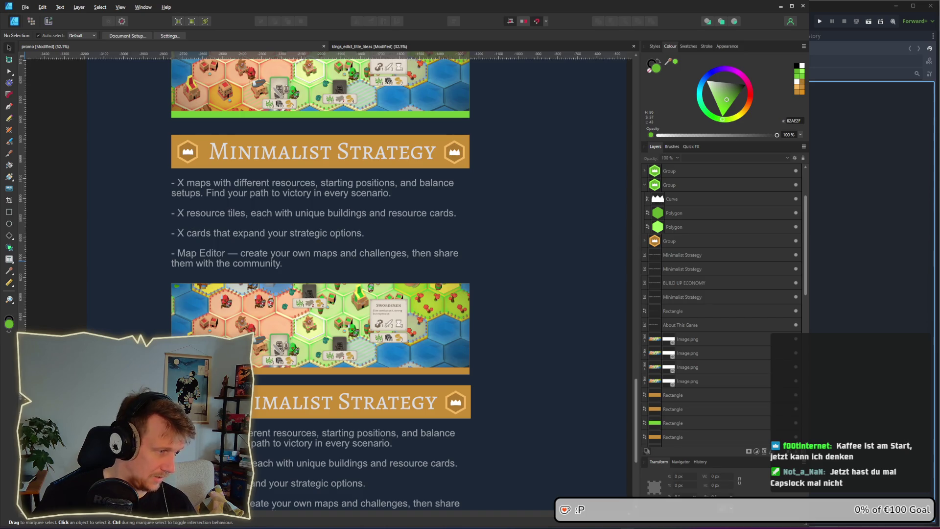
{"action": "left_click", "coordinate": [265, 154]}
Step: Retitle the section heading 'EXPAND THE REALM'
{"action": "triple_click", "coordinate": [265, 155]}
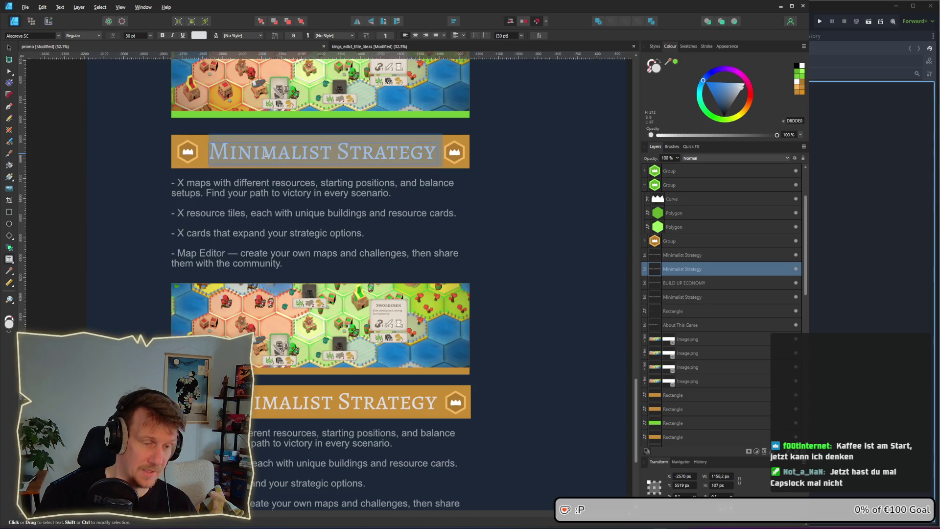
{"action": "type", "text": "EXPAND YOUR REALM"}
{"action": "left_click_drag", "start_coordinate": [374, 151], "coordinate": [307, 151]}
{"action": "key", "text": "BackSpace"}
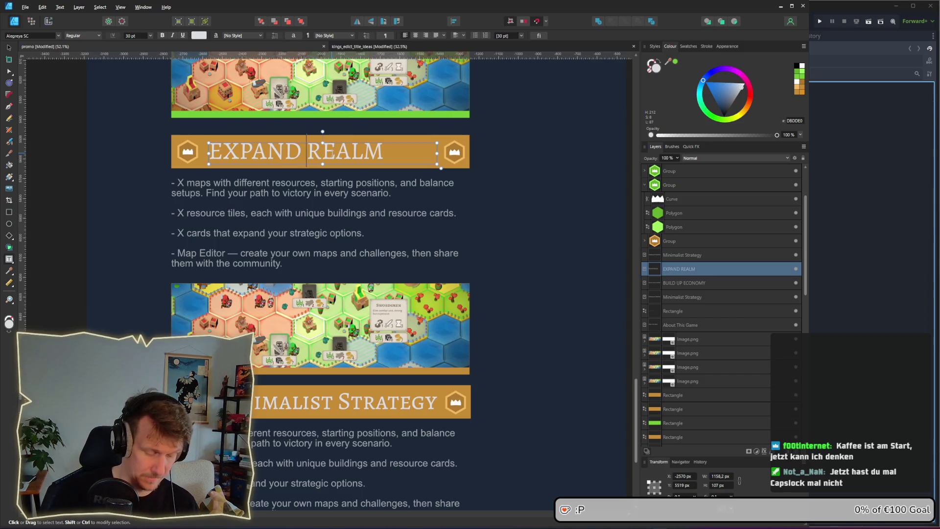
{"action": "type", "text": "THE"}
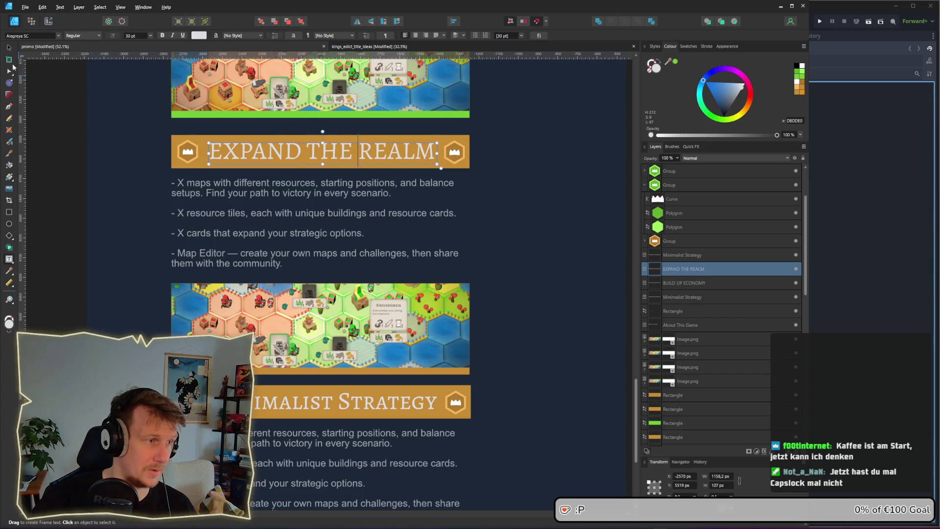
{"action": "left_click", "coordinate": [9, 47]}
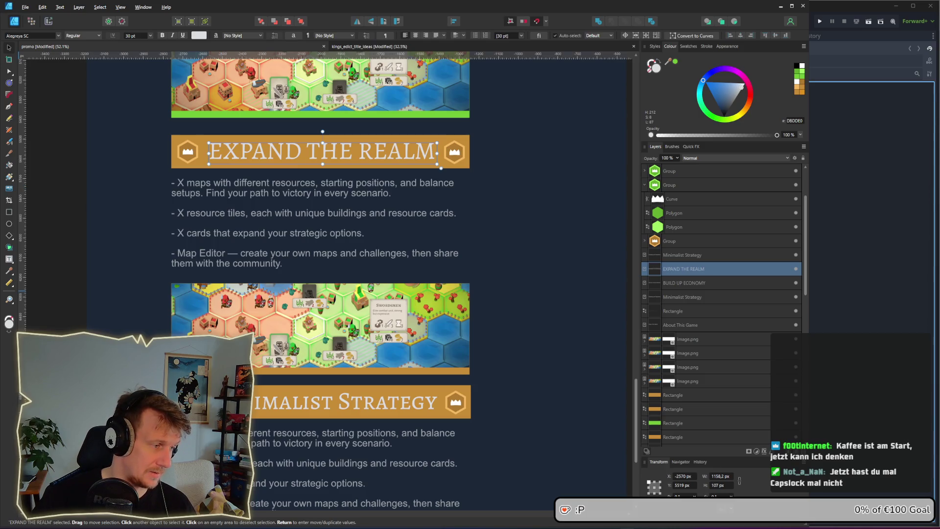
Step: Paste the claim-new-land, valuable-tiles and strategic-advantage bullets over the old text
{"action": "left_click", "coordinate": [282, 256]}
{"action": "double_click", "coordinate": [283, 264]}
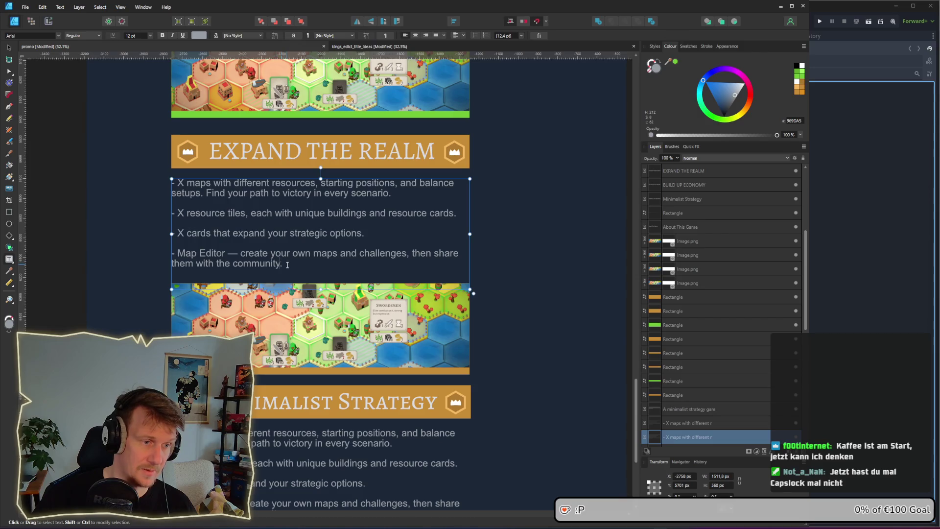
{"action": "mouse_move", "coordinate": [283, 265]}
{"action": "left_mouse_down"}
{"action": "mouse_move", "coordinate": [200, 233]}
{"action": "mouse_move", "coordinate": [173, 185]}
{"action": "left_mouse_up"}
{"action": "key", "text": "ctrl+v"}
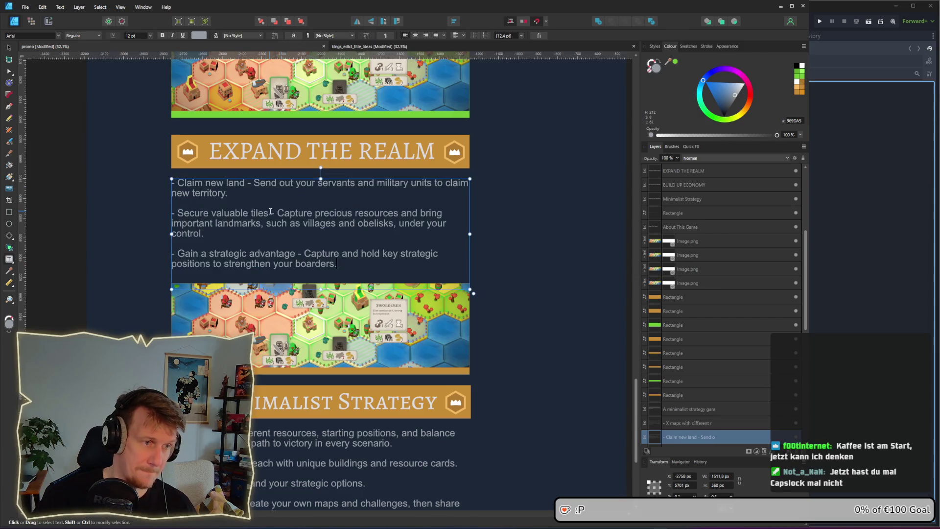
{"action": "left_click", "coordinate": [62, 193]}
Step: Move Build Up Economy aside and raise Expand The Realm directly under the top image
{"action": "left_click", "coordinate": [9, 47]}
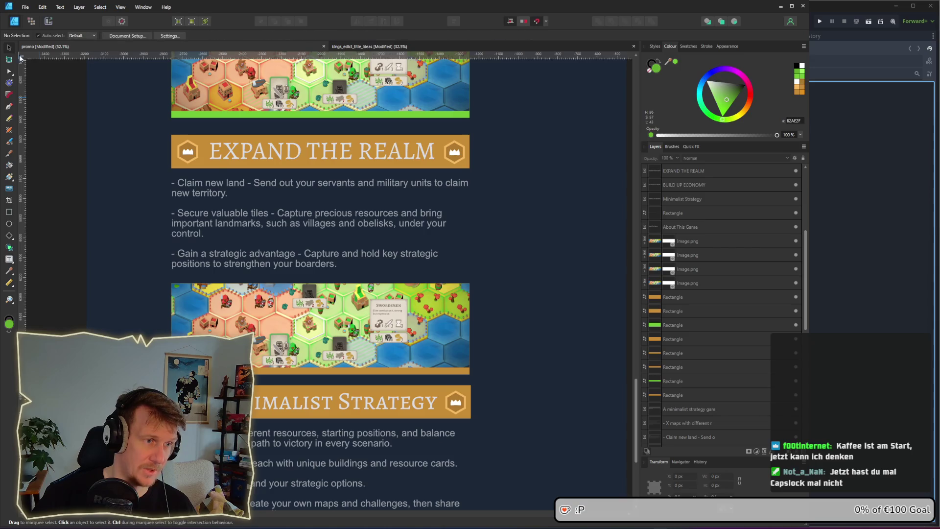
{"action": "scroll", "coordinate": [220, 174], "scroll_direction": "down", "scroll_amount": 3}
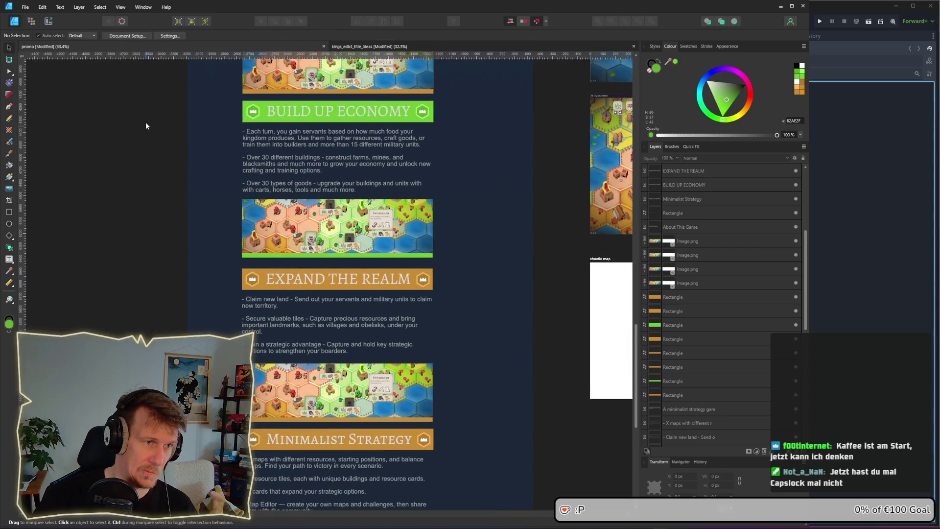
{"action": "mouse_move", "coordinate": [172, 105]}
{"action": "left_mouse_down"}
{"action": "mouse_move", "coordinate": [467, 257]}
{"action": "mouse_move", "coordinate": [448, 245]}
{"action": "left_mouse_up"}
{"action": "mouse_move", "coordinate": [424, 128]}
{"action": "left_mouse_down"}
{"action": "mouse_move", "coordinate": [190, 222]}
{"action": "mouse_move", "coordinate": [190, 268]}
{"action": "left_mouse_up"}
{"action": "mouse_move", "coordinate": [553, 424]}
{"action": "left_mouse_down"}
{"action": "mouse_move", "coordinate": [451, 384]}
{"action": "mouse_move", "coordinate": [287, 275]}
{"action": "mouse_move", "coordinate": [228, 250]}
{"action": "left_mouse_up"}
{"action": "left_click_drag", "start_coordinate": [304, 344], "coordinate": [302, 179]}
Step: Drop the Build Up Economy section into the gap below Expand The Realm
{"action": "left_click", "coordinate": [83, 196]}
{"action": "scroll", "coordinate": [83, 195], "scroll_direction": "left", "scroll_amount": 3}
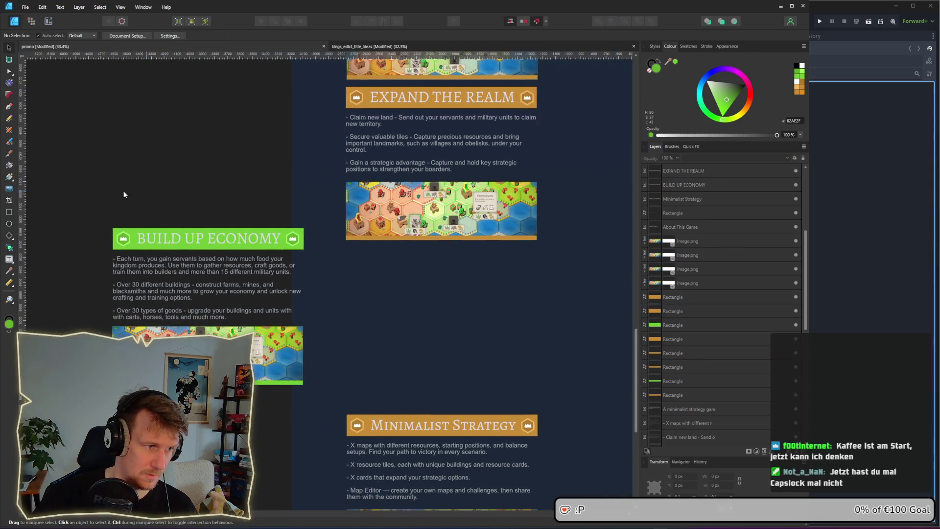
{"action": "left_click_drag", "start_coordinate": [91, 192], "coordinate": [336, 420]}
{"action": "mouse_move", "coordinate": [263, 361]}
{"action": "left_mouse_down"}
{"action": "mouse_move", "coordinate": [456, 359]}
{"action": "mouse_move", "coordinate": [498, 391]}
{"action": "mouse_move", "coordinate": [496, 380]}
{"action": "left_mouse_up"}
{"action": "scroll", "coordinate": [246, 275], "scroll_direction": "up", "scroll_amount": 3}
{"action": "scroll", "coordinate": [246, 275], "scroll_direction": "right", "scroll_amount": 5}
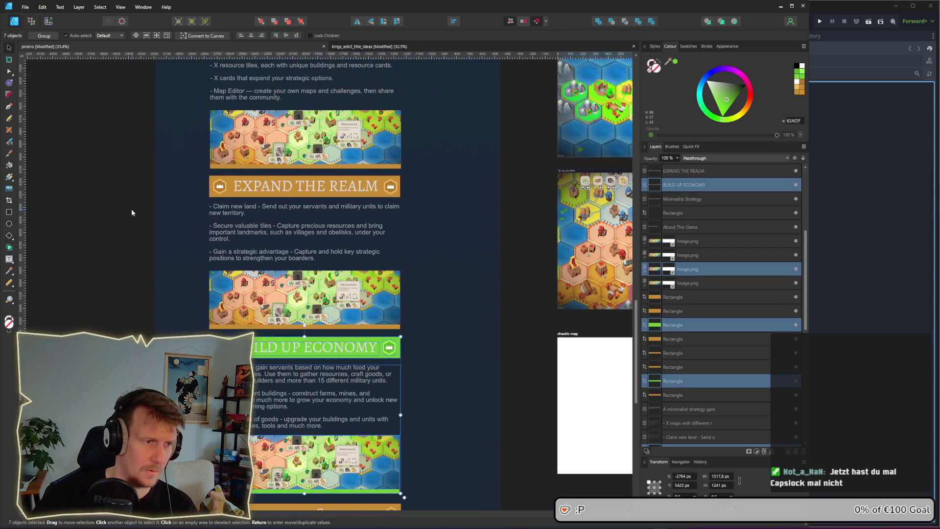
{"action": "left_click", "coordinate": [132, 209]}
{"action": "left_click", "coordinate": [233, 184]}
{"action": "scroll", "coordinate": [233, 185], "scroll_direction": "up", "scroll_amount": 5}
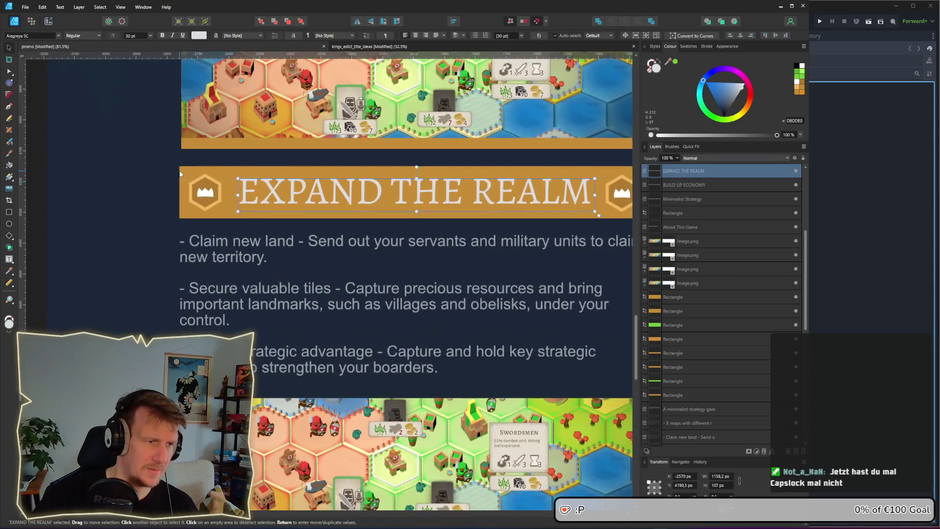
Step: Turn the Expand The Realm banner rectangle and the strip under its screenshot blue
{"action": "left_click", "coordinate": [183, 171]}
{"action": "left_click_drag", "start_coordinate": [78, 73], "coordinate": [64, 73]}
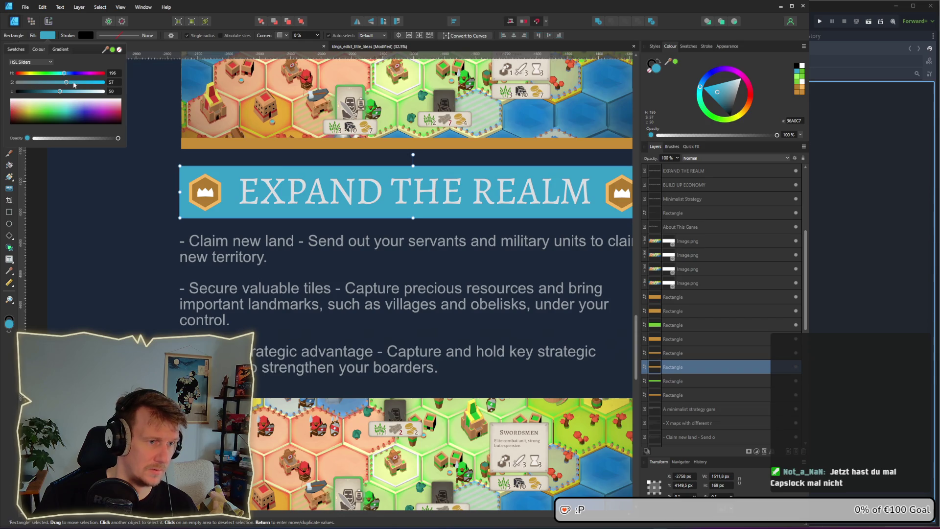
{"action": "scroll", "coordinate": [189, 190], "scroll_direction": "down", "scroll_amount": 5}
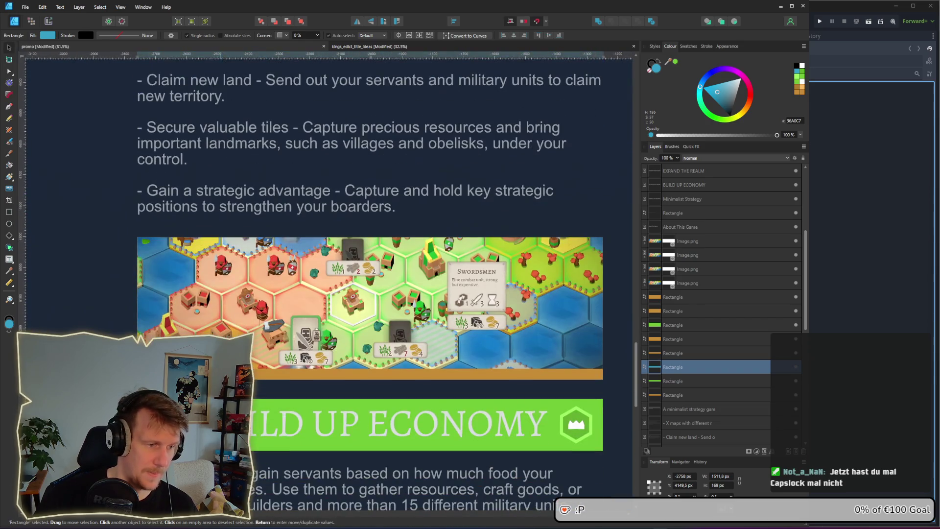
{"action": "left_click", "coordinate": [371, 374]}
{"action": "scroll", "coordinate": [323, 196], "scroll_direction": "up", "scroll_amount": 2}
{"action": "left_click", "coordinate": [48, 35]}
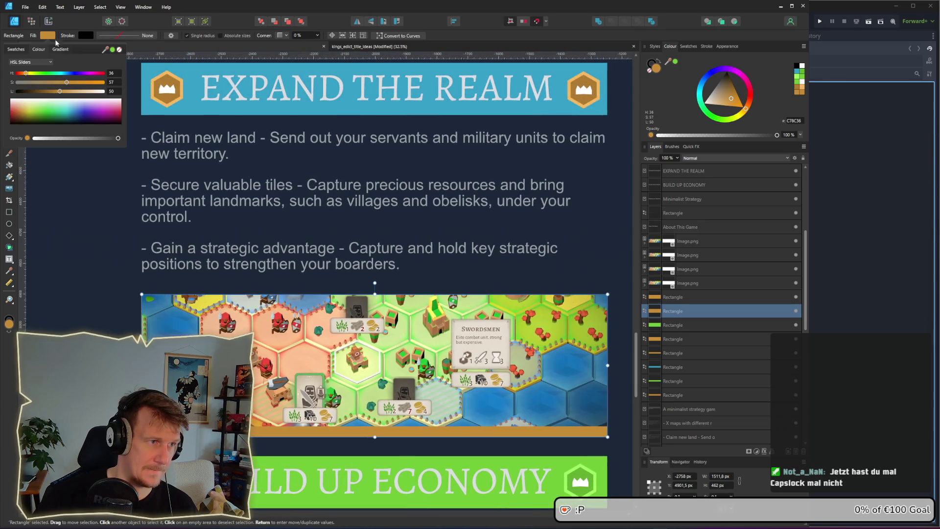
{"action": "left_click", "coordinate": [64, 46]}
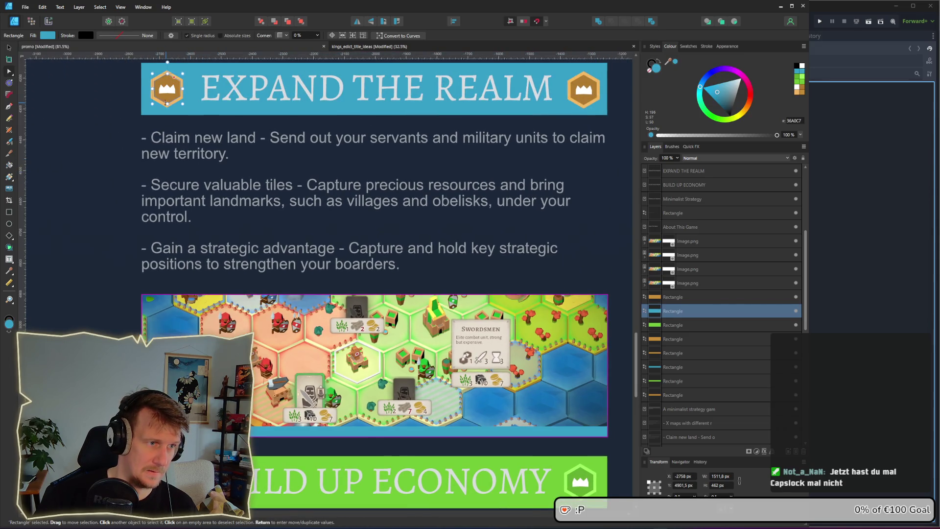
Step: Set the left hexagon badge's layers to blue with hue 196
{"action": "left_click", "coordinate": [45, 35]}
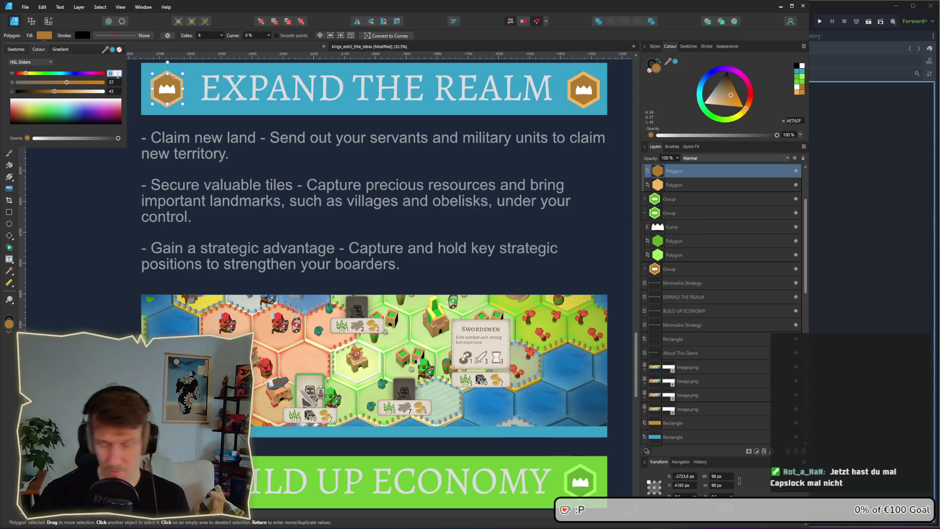
{"action": "type", "text": "19"}
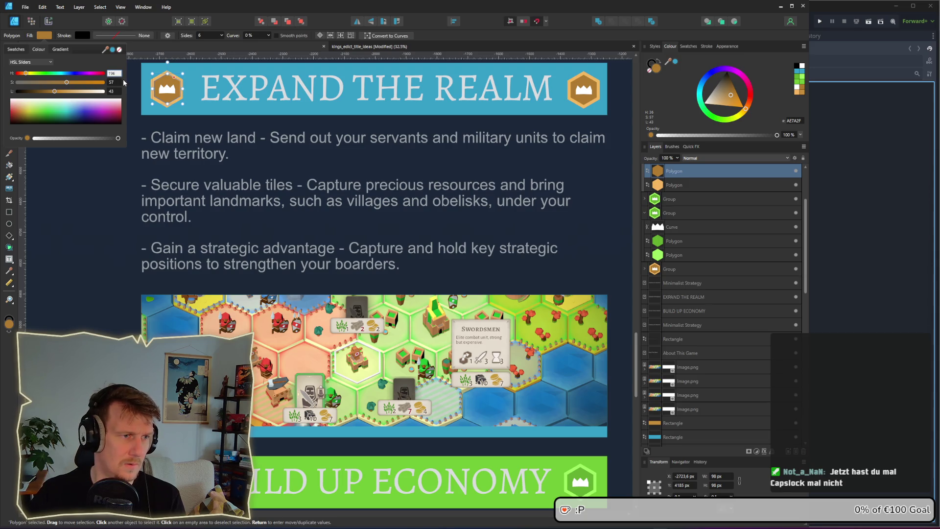
{"action": "key", "text": "Return"}
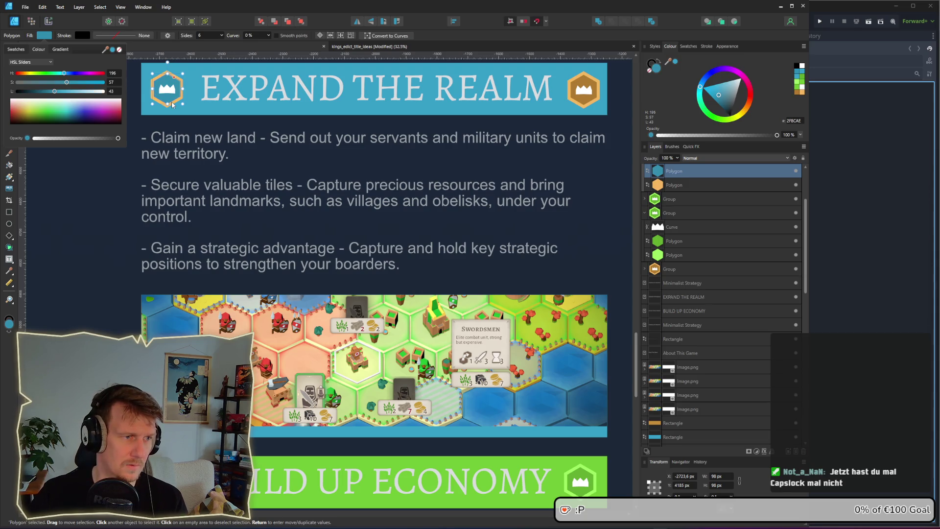
{"action": "left_click", "coordinate": [172, 104]}
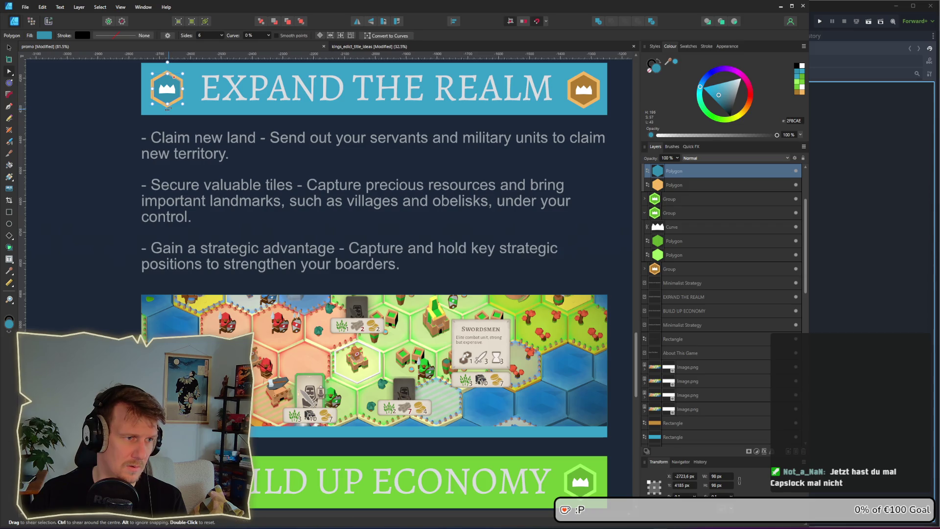
{"action": "key", "text": "Delete"}
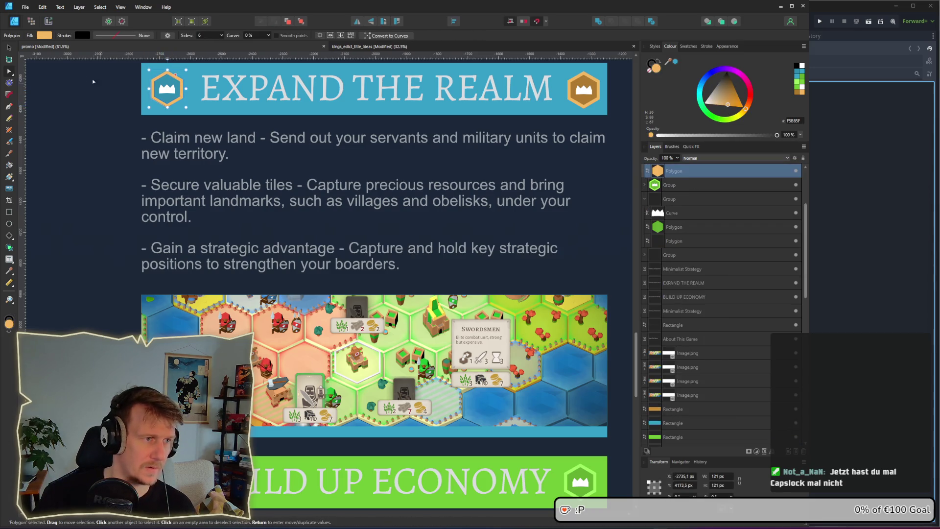
{"action": "left_click", "coordinate": [44, 35]}
{"action": "left_click", "coordinate": [114, 73]}
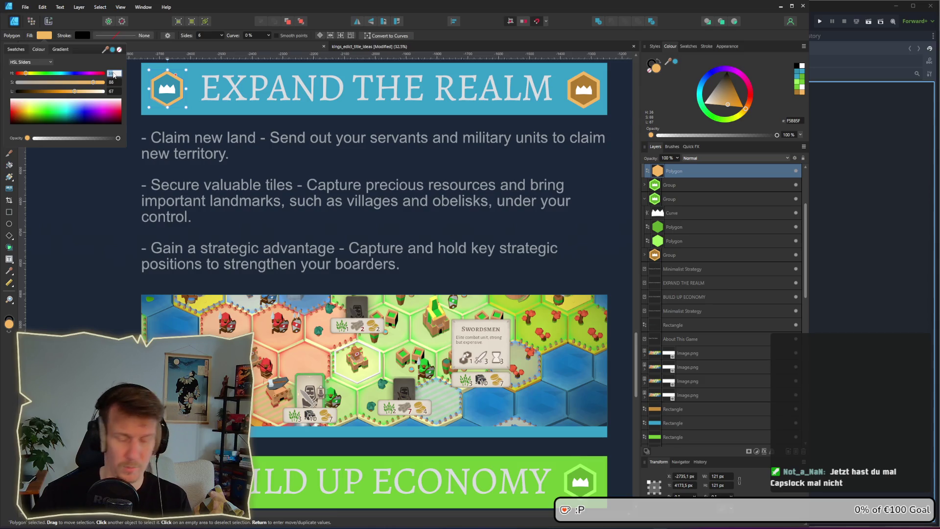
{"action": "key", "text": "Return"}
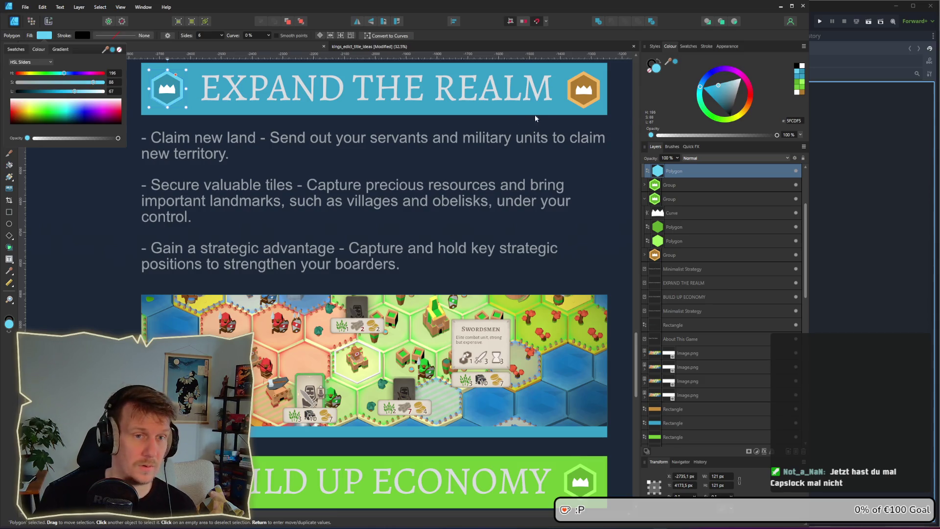
Step: Place a copy of the blue badge at the banner's right end
{"action": "double_click", "coordinate": [585, 100]}
{"action": "left_click", "coordinate": [585, 103]}
{"action": "key", "text": "v"}
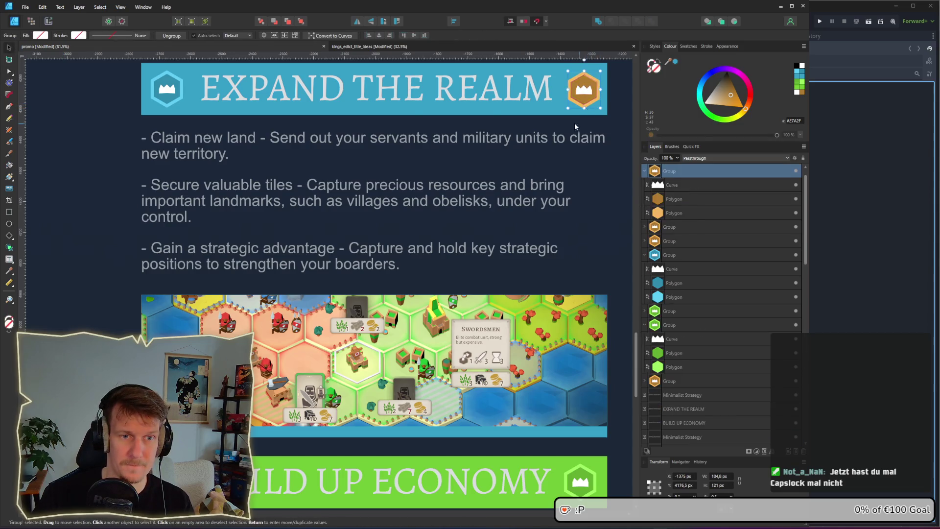
{"action": "left_click", "coordinate": [177, 94]}
{"action": "left_click_drag", "start_coordinate": [177, 95], "coordinate": [578, 99]}
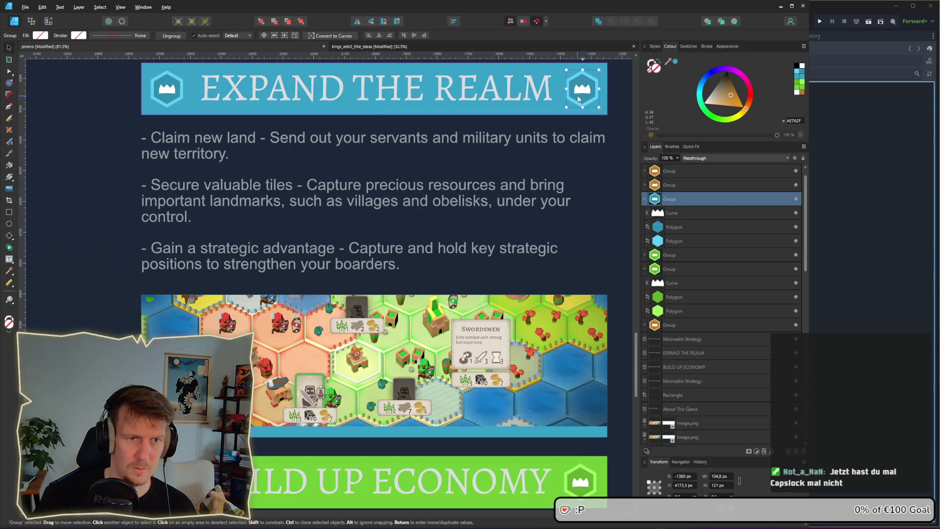
{"action": "left_click", "coordinate": [625, 134]}
{"action": "scroll", "coordinate": [613, 147], "scroll_direction": "down", "scroll_amount": 5}
Step: Retype the first banner heading so it reads 'Expand The Realm' with corrected capitals
{"action": "scroll", "coordinate": [480, 267], "scroll_direction": "up", "scroll_amount": 2}
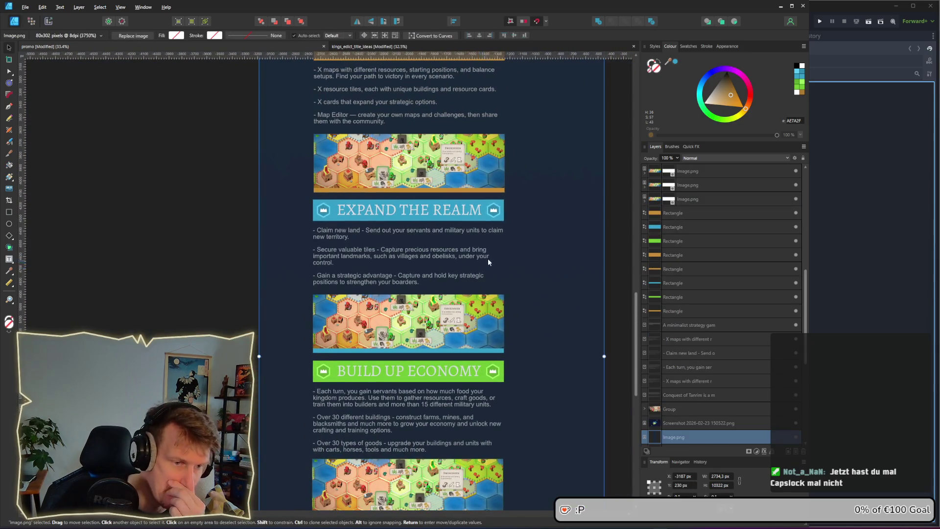
{"action": "scroll", "coordinate": [498, 285], "scroll_direction": "up", "scroll_amount": 2}
{"action": "scroll", "coordinate": [499, 304], "scroll_direction": "up", "scroll_amount": 1}
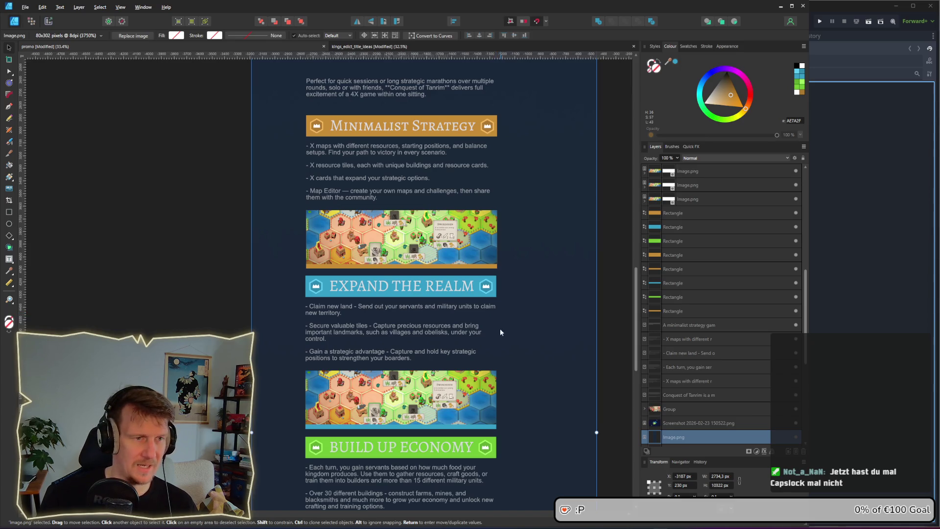
{"action": "scroll", "coordinate": [400, 295], "scroll_direction": "up", "scroll_amount": 2}
{"action": "double_click", "coordinate": [364, 282]}
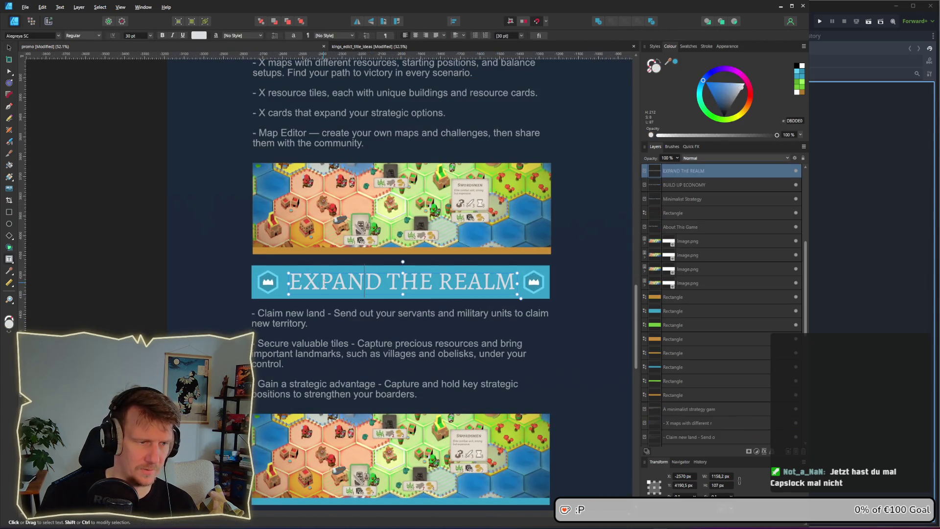
{"action": "left_click_drag", "start_coordinate": [304, 284], "coordinate": [514, 282]}
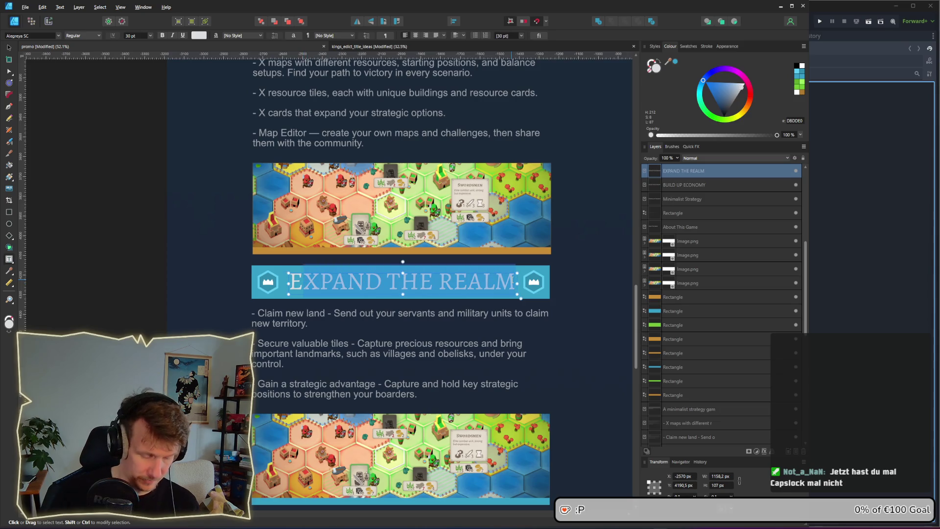
{"action": "type", "text": "xpand"}
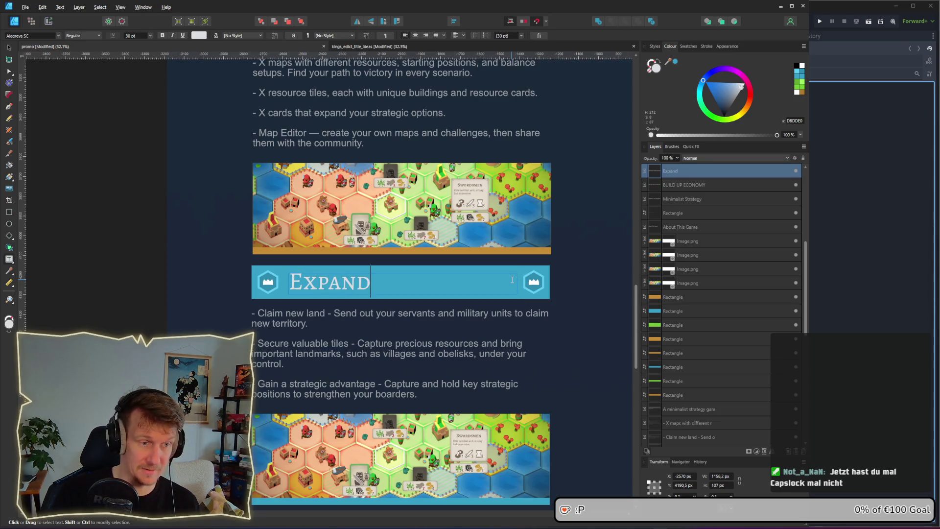
{"action": "type", "text": " th"}
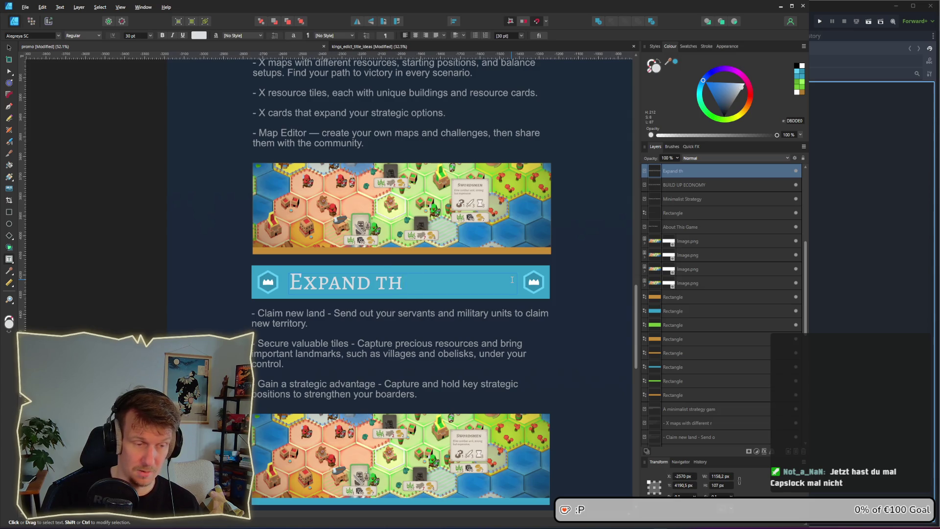
{"action": "type", "text": "e REalm"}
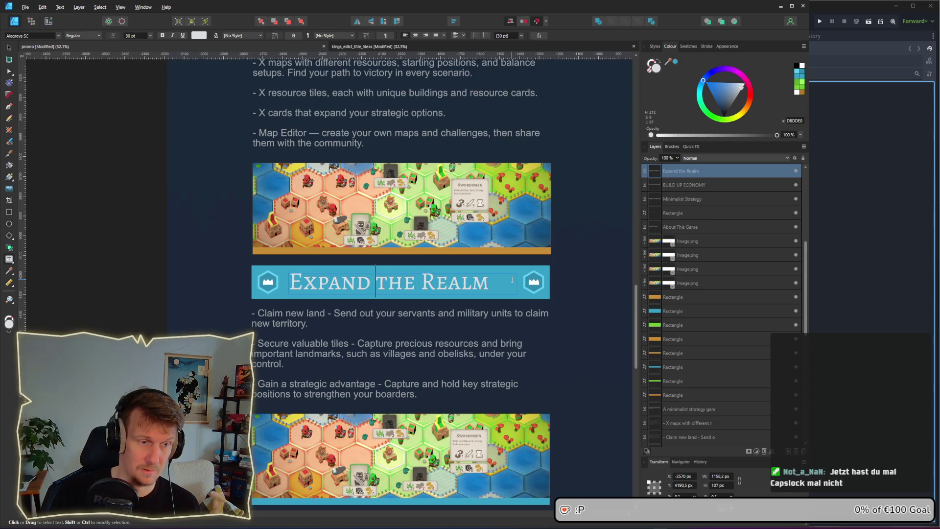
{"action": "key", "text": "Delete"}
{"action": "type", "text": "T"}
{"action": "key", "text": "Escape"}
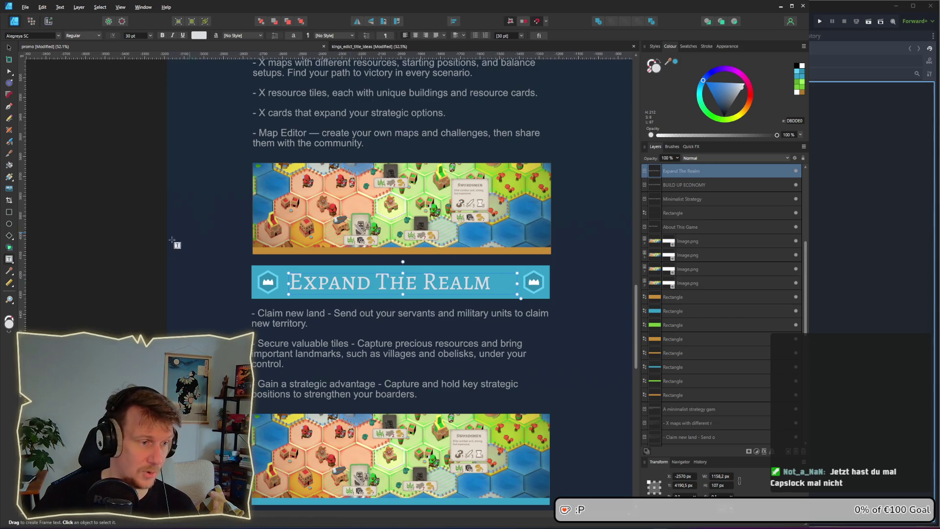
Step: Reselect the Expand The Realm heading frame to check the edited text
{"action": "left_click", "coordinate": [10, 49]}
{"action": "left_click", "coordinate": [138, 119]}
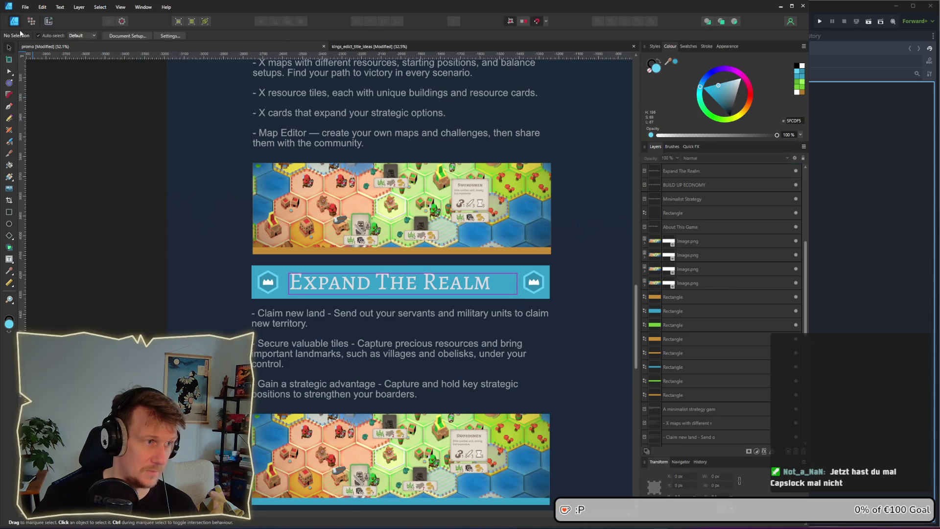
{"action": "left_click", "coordinate": [305, 279]}
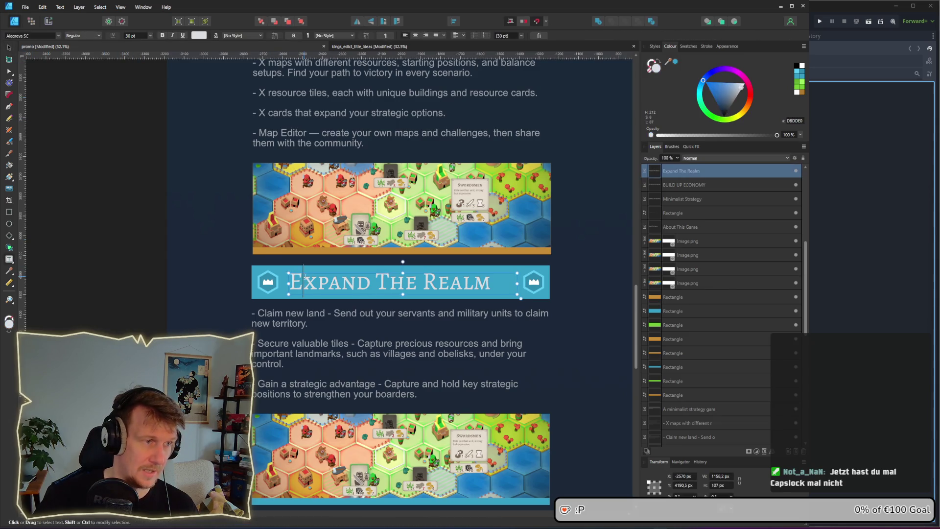
{"action": "left_click", "coordinate": [157, 175]}
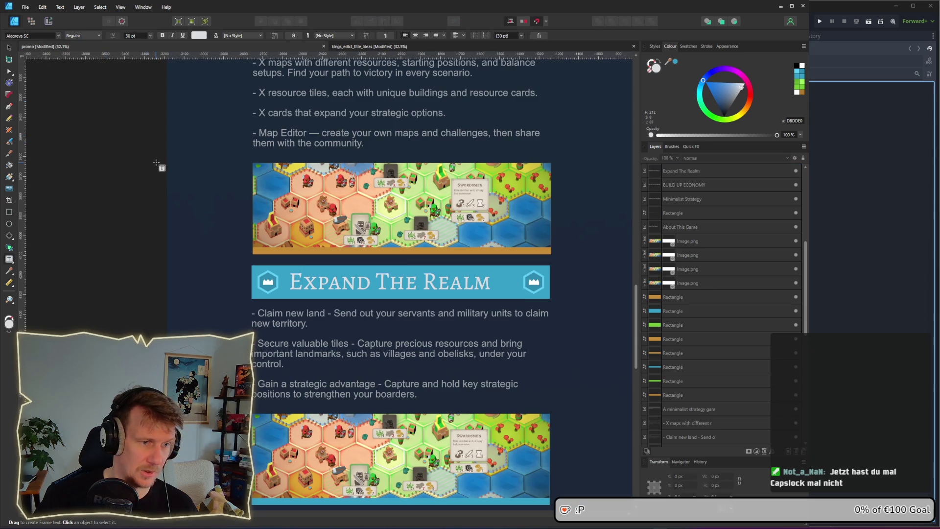
{"action": "scroll", "coordinate": [151, 251], "scroll_direction": "up", "scroll_amount": 2}
{"action": "scroll", "coordinate": [345, 254], "scroll_direction": "down", "scroll_amount": 5}
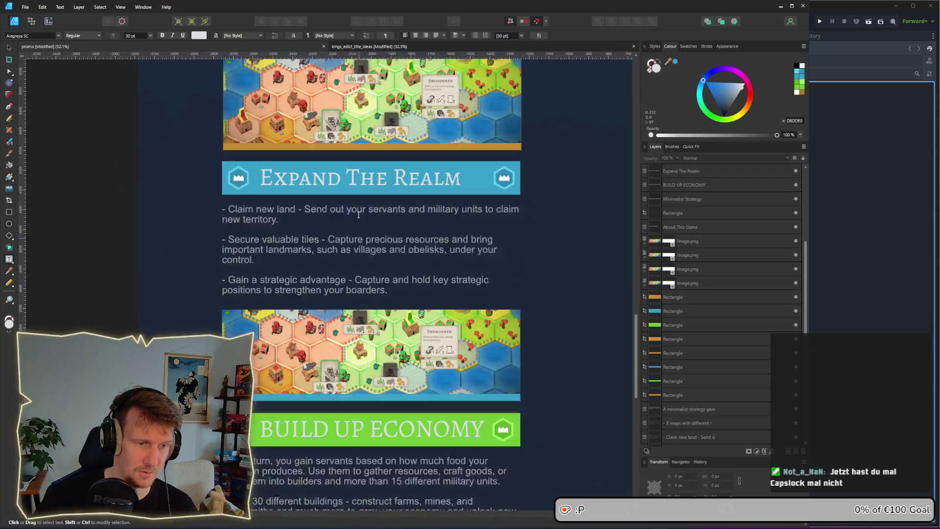
{"action": "left_click", "coordinate": [274, 225]}
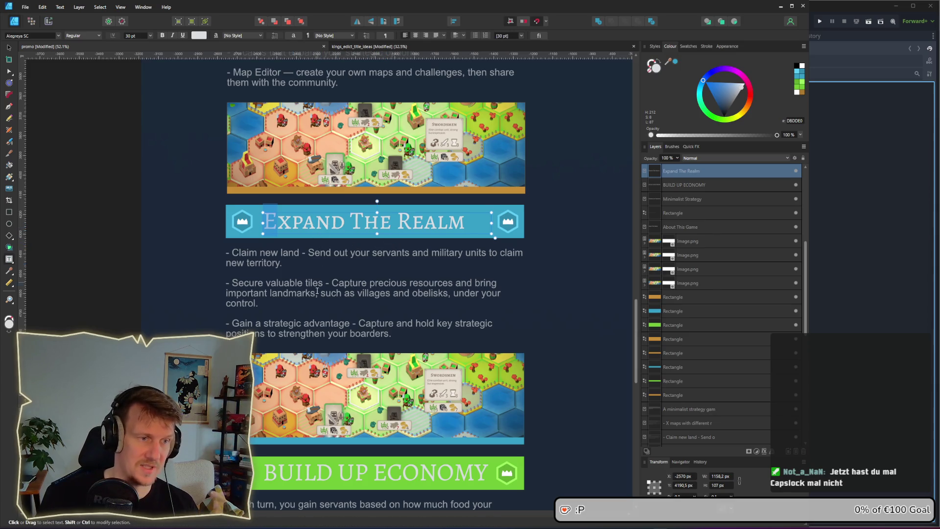
Step: Replace the green banner's heading text with 'Build Up Economy'
{"action": "scroll", "coordinate": [394, 242], "scroll_direction": "down", "scroll_amount": 6}
{"action": "left_click", "coordinate": [294, 308]}
{"action": "left_click_drag", "start_coordinate": [253, 308], "coordinate": [478, 308]}
{"action": "type", "text": "Buid"}
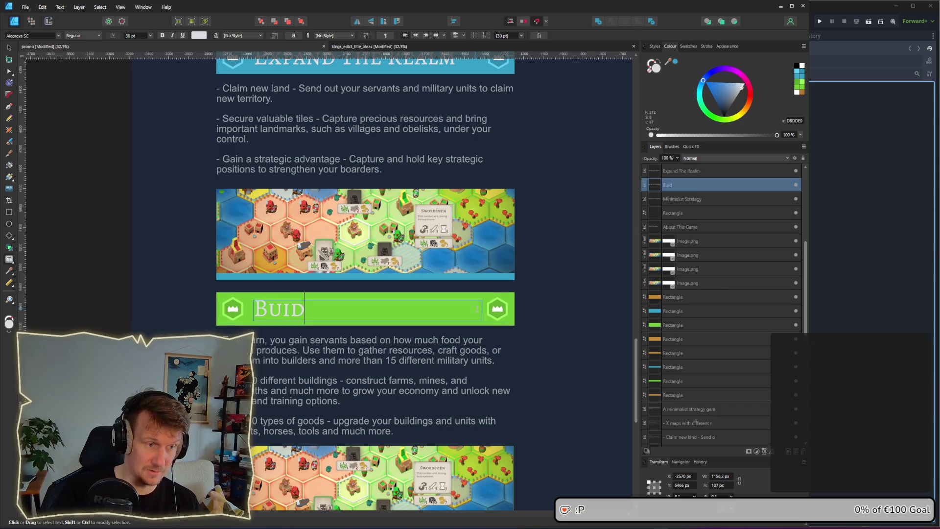
{"action": "key", "text": "BackSpace"}
{"action": "type", "text": "ld"}
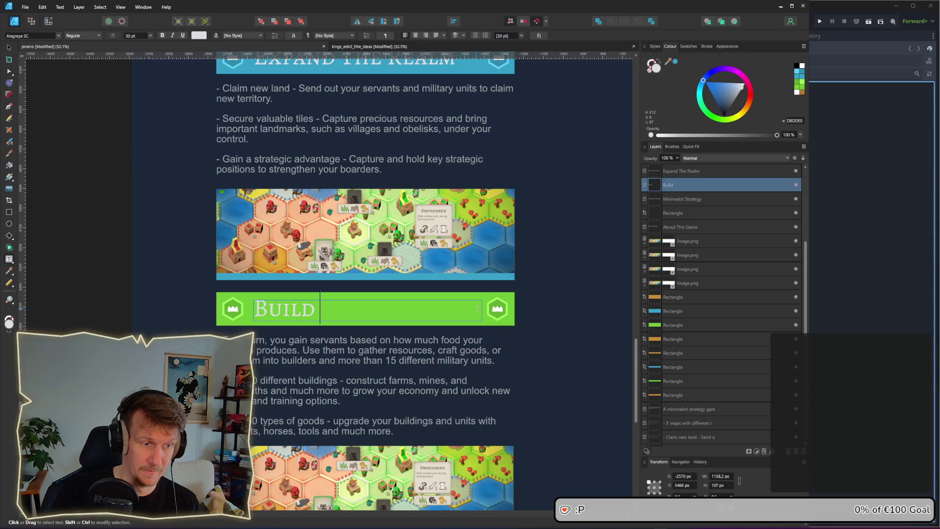
{"action": "type", "text": " Up E"}
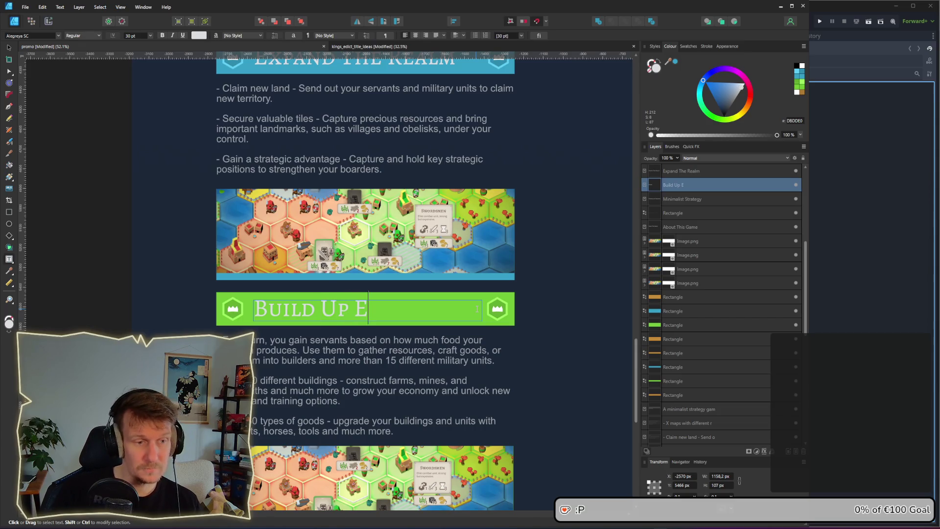
{"action": "type", "text": "conomy"}
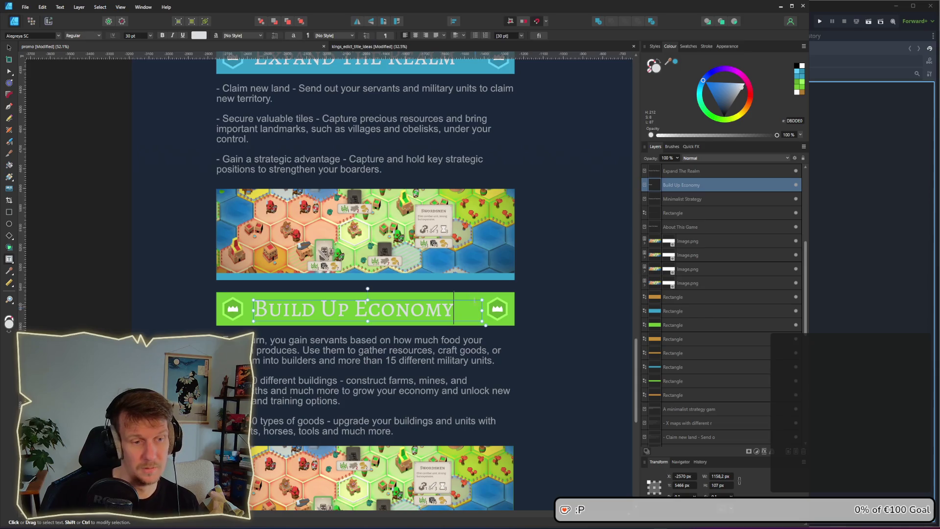
{"action": "key", "text": "Escape"}
Step: Nudge the Build Up Economy title frame slightly to adjust its position
{"action": "left_click", "coordinate": [9, 48]}
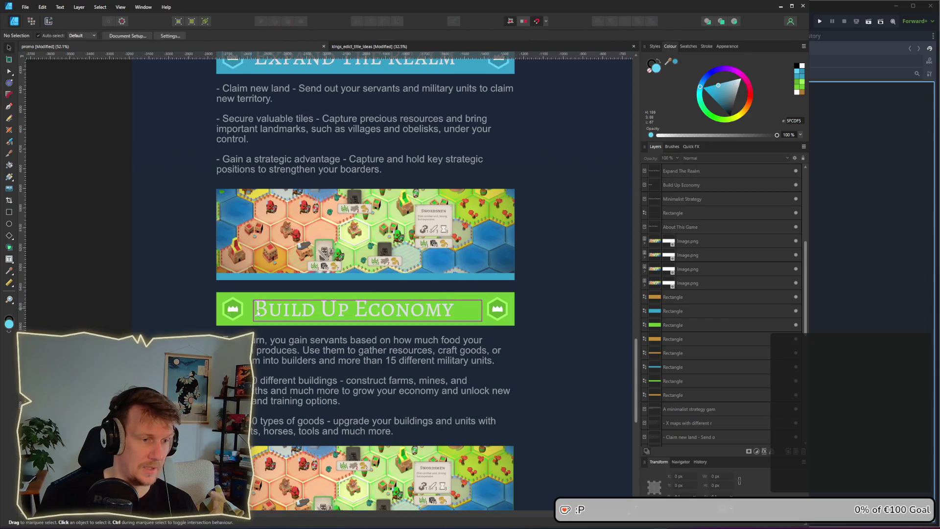
{"action": "mouse_move", "coordinate": [353, 312]}
{"action": "left_mouse_down"}
{"action": "mouse_move", "coordinate": [361, 309]}
{"action": "mouse_move", "coordinate": [351, 310]}
{"action": "left_mouse_up"}
{"action": "scroll", "coordinate": [359, 304], "scroll_direction": "up", "scroll_amount": 1}
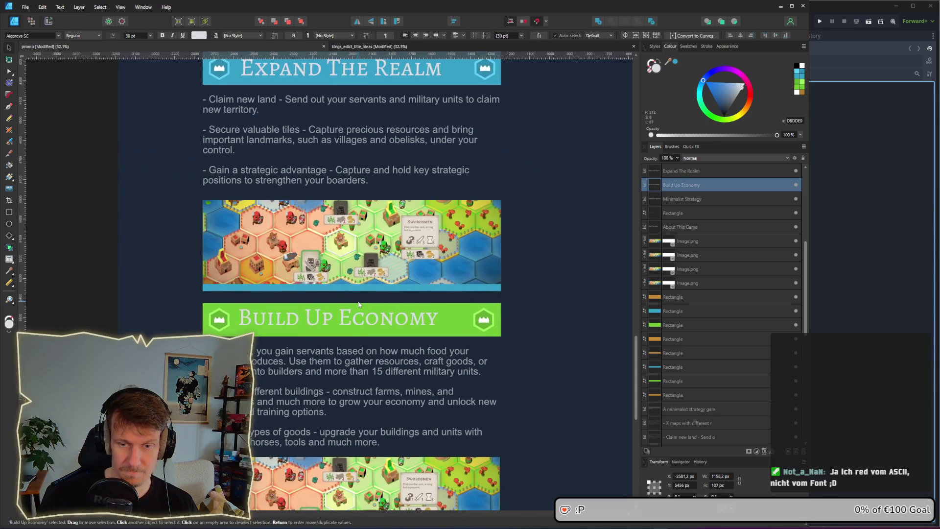
{"action": "scroll", "coordinate": [359, 304], "scroll_direction": "down", "scroll_amount": 1}
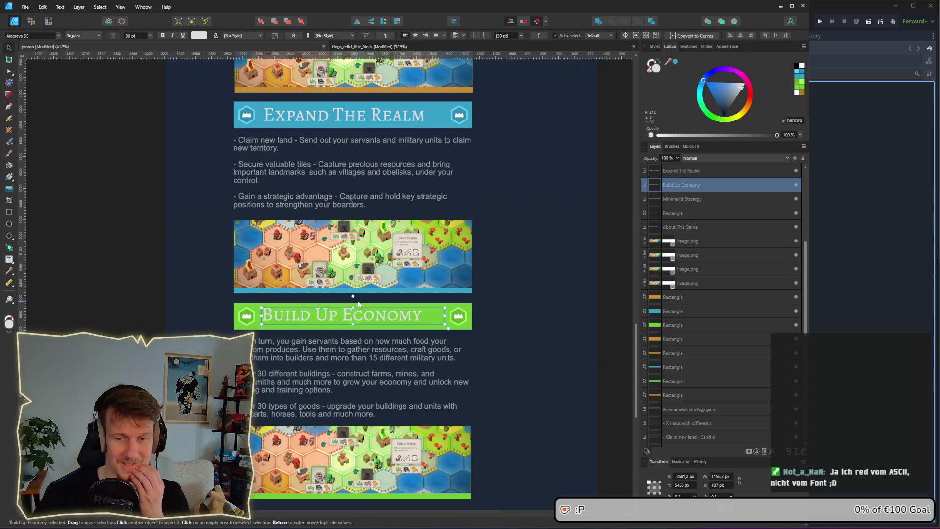
{"action": "left_click_drag", "start_coordinate": [356, 318], "coordinate": [362, 321]}
Step: Apply Align Centre to the Expand The Realm and Build Up Economy title text, then deselect
{"action": "left_click", "coordinate": [521, 298]}
{"action": "scroll", "coordinate": [407, 270], "scroll_direction": "up", "scroll_amount": 2}
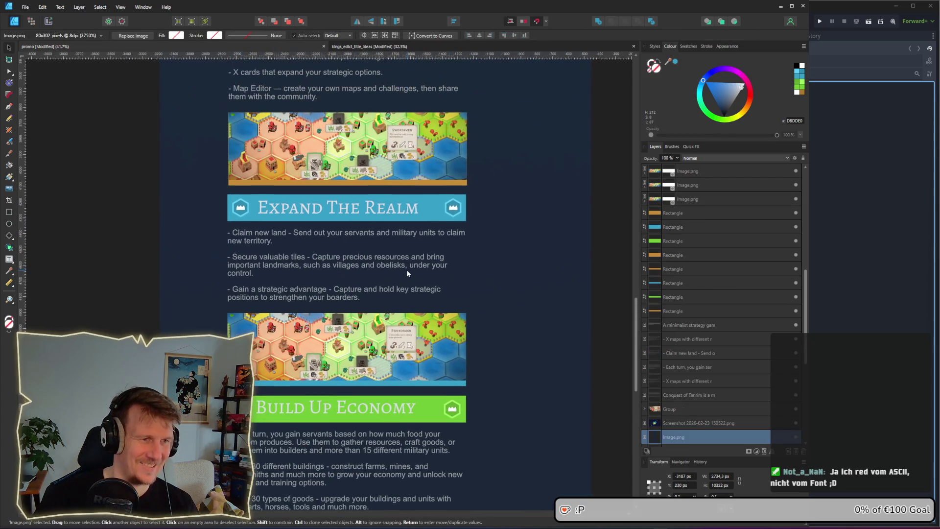
{"action": "scroll", "coordinate": [378, 252], "scroll_direction": "up", "scroll_amount": 3}
{"action": "scroll", "coordinate": [378, 252], "scroll_direction": "down", "scroll_amount": 1}
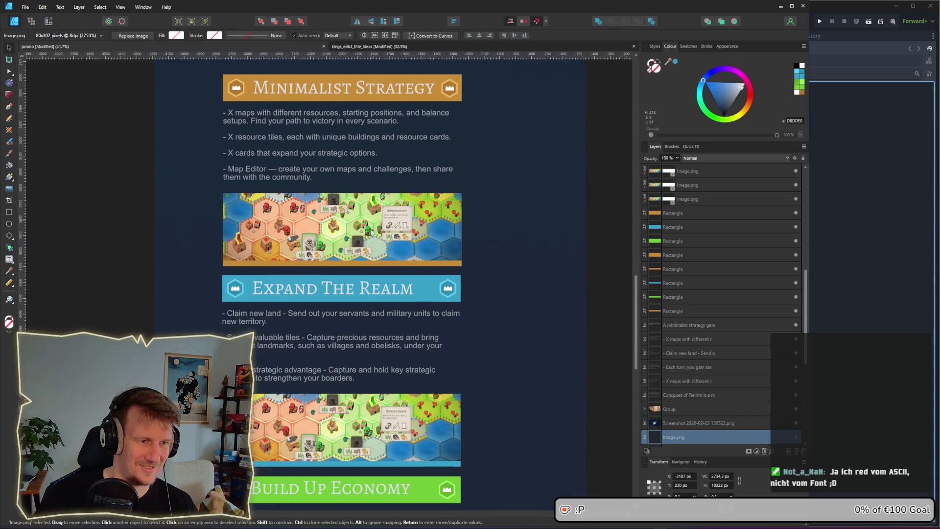
{"action": "left_click", "coordinate": [369, 286]}
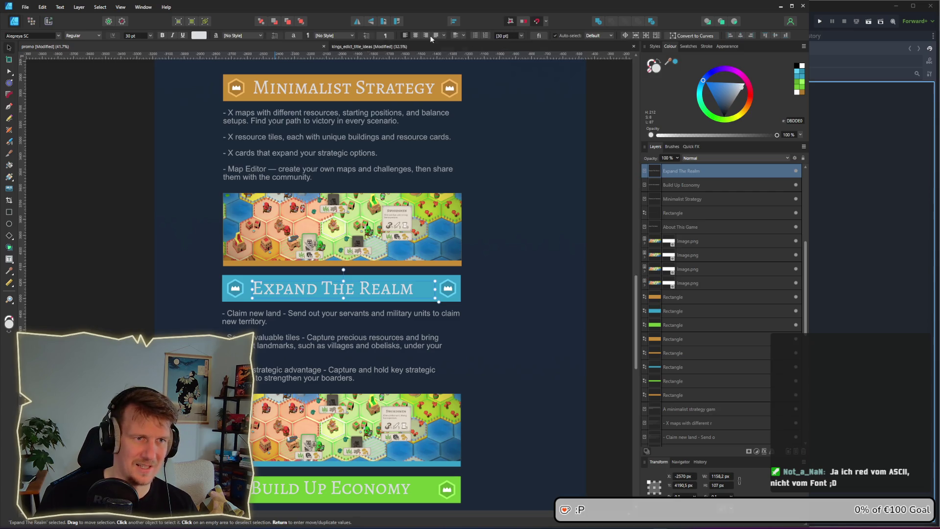
{"action": "left_click", "coordinate": [415, 35]}
{"action": "left_click", "coordinate": [342, 89]}
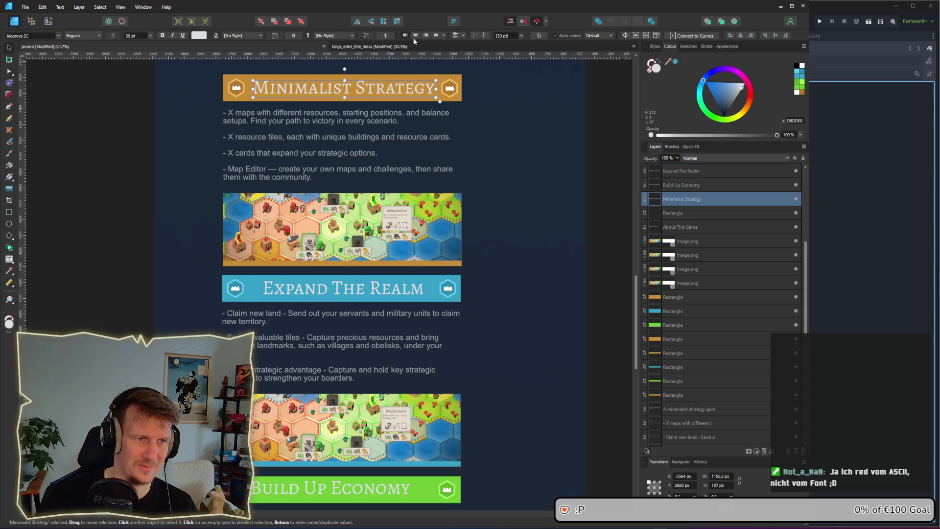
{"action": "scroll", "coordinate": [362, 342], "scroll_direction": "down", "scroll_amount": 5}
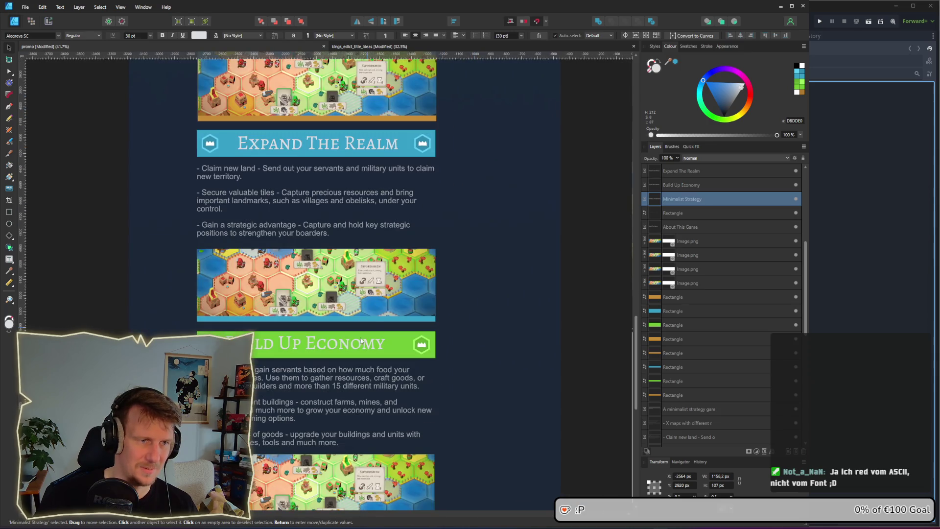
{"action": "left_click", "coordinate": [315, 347]}
{"action": "left_click", "coordinate": [415, 36]}
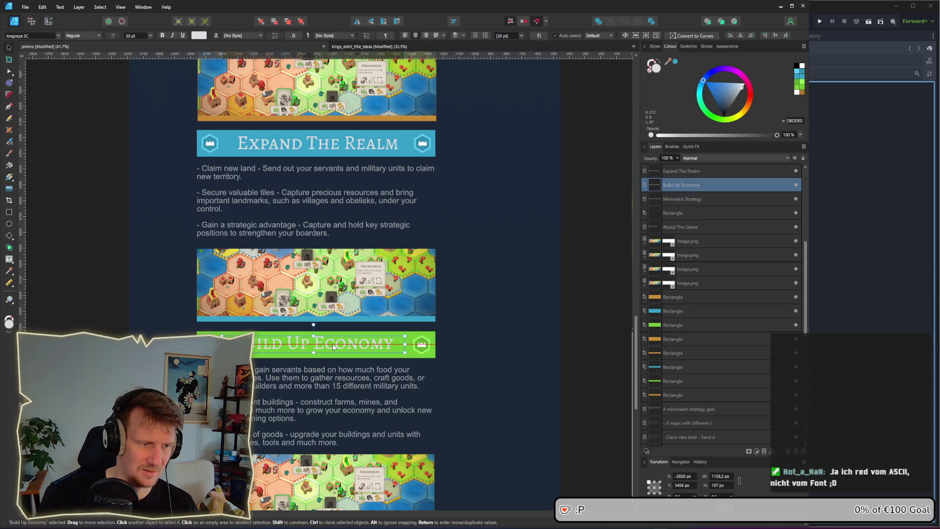
{"action": "left_click", "coordinate": [578, 310]}
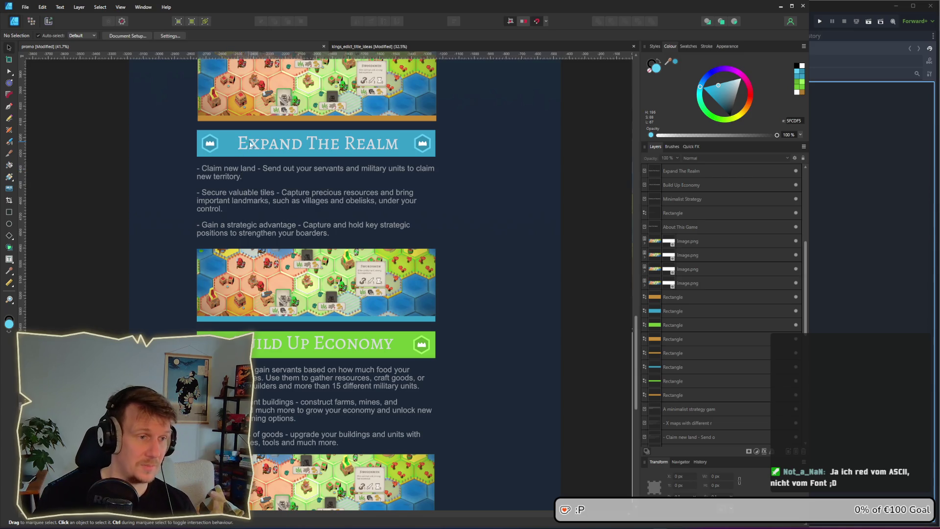
{"action": "scroll", "coordinate": [229, 165], "scroll_direction": "up", "scroll_amount": 4, "text": "ctrl"}
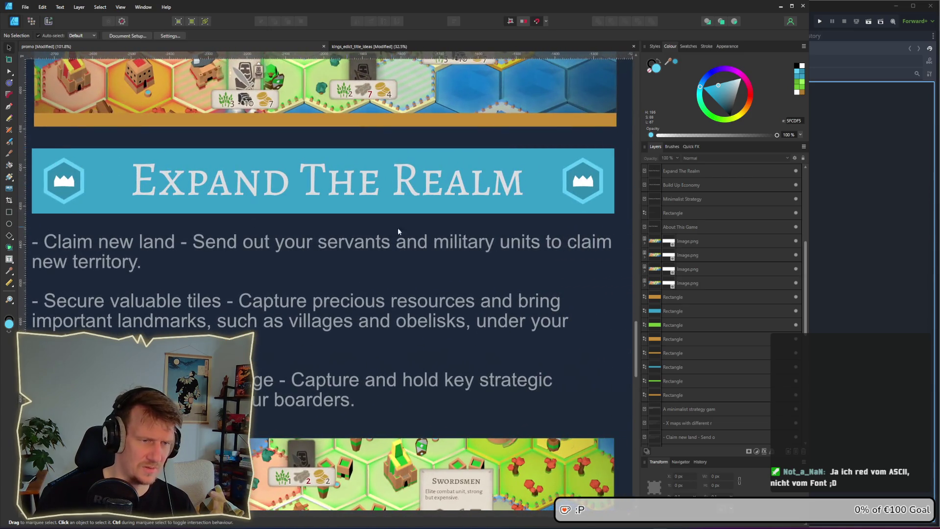
{"action": "scroll", "coordinate": [493, 210], "scroll_direction": "down", "scroll_amount": 1, "text": "ctrl"}
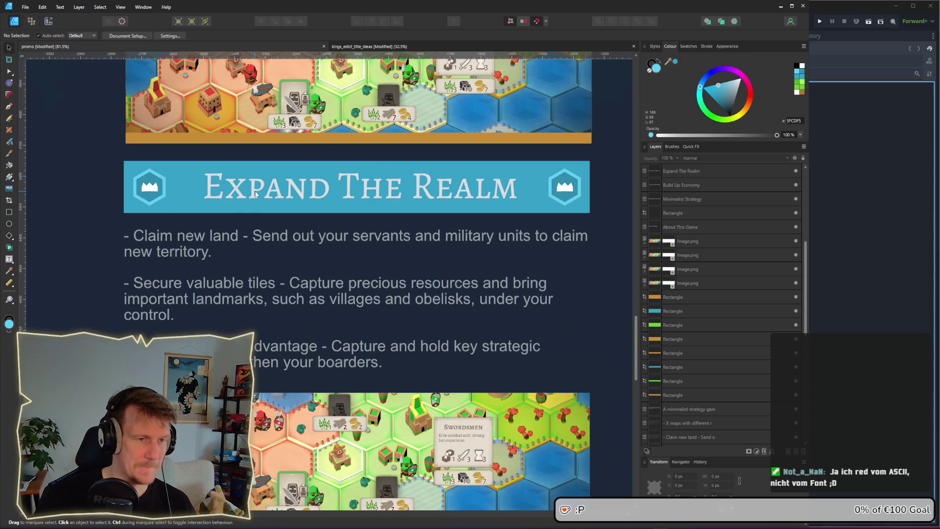
{"action": "scroll", "coordinate": [308, 382], "scroll_direction": "down", "scroll_amount": 4}
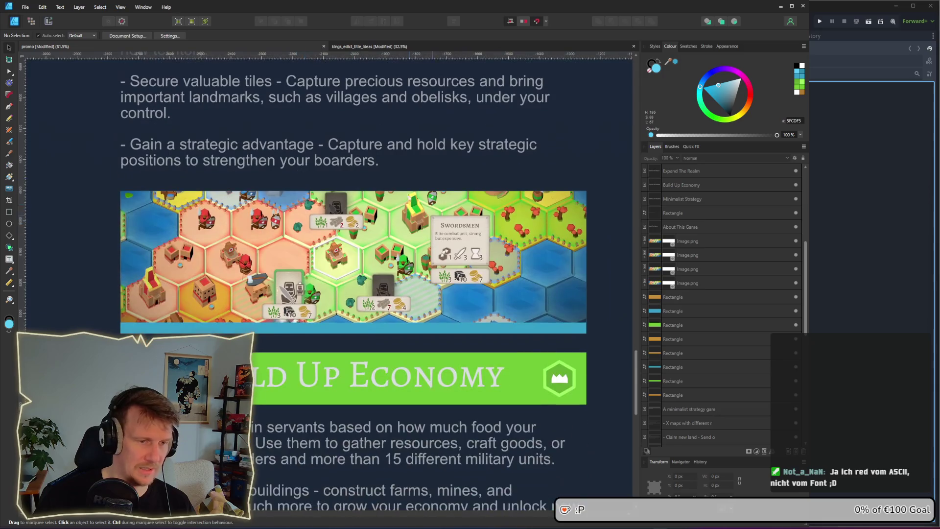
{"action": "scroll", "coordinate": [372, 268], "scroll_direction": "down", "scroll_amount": 5}
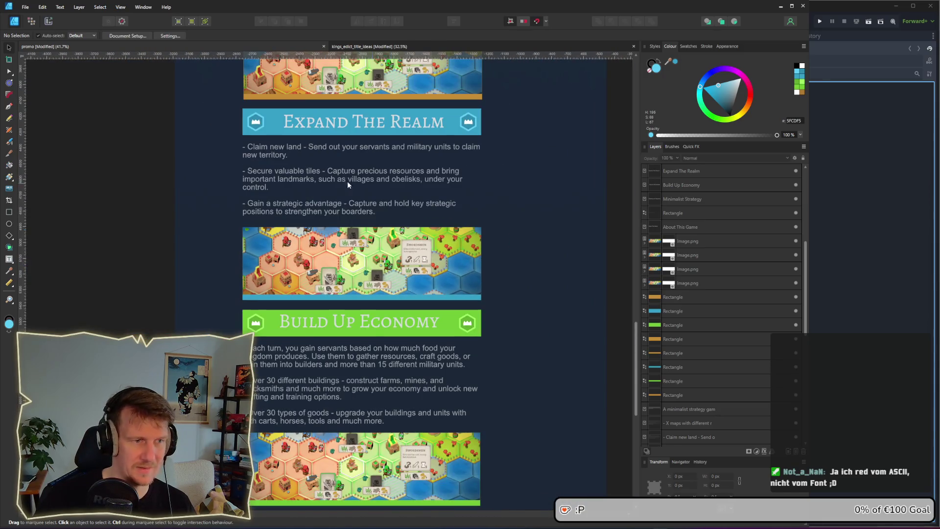
{"action": "scroll", "coordinate": [346, 307], "scroll_direction": "down", "scroll_amount": 1}
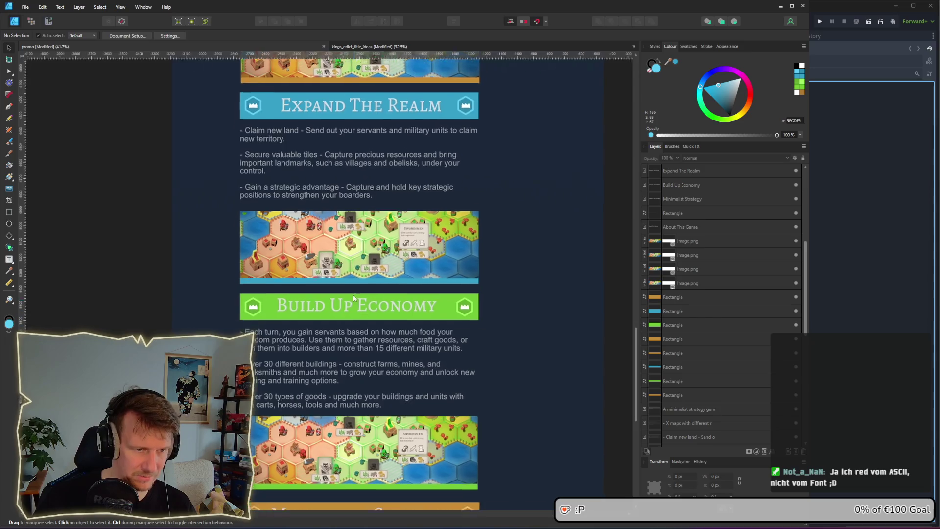
{"action": "scroll", "coordinate": [350, 258], "scroll_direction": "up", "scroll_amount": 4}
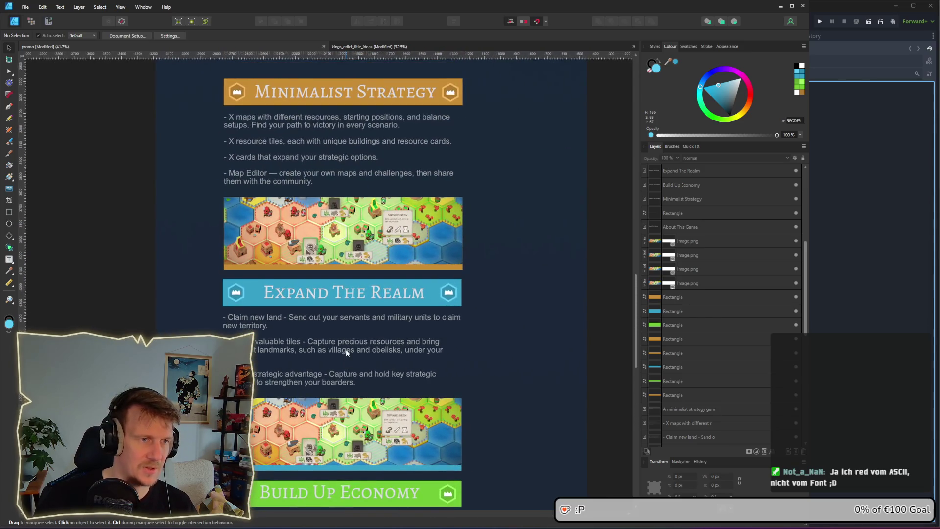
{"action": "scroll", "coordinate": [346, 349], "scroll_direction": "up", "scroll_amount": 1}
{"action": "scroll", "coordinate": [347, 401], "scroll_direction": "down", "scroll_amount": 1}
{"action": "scroll", "coordinate": [348, 424], "scroll_direction": "down", "scroll_amount": 4}
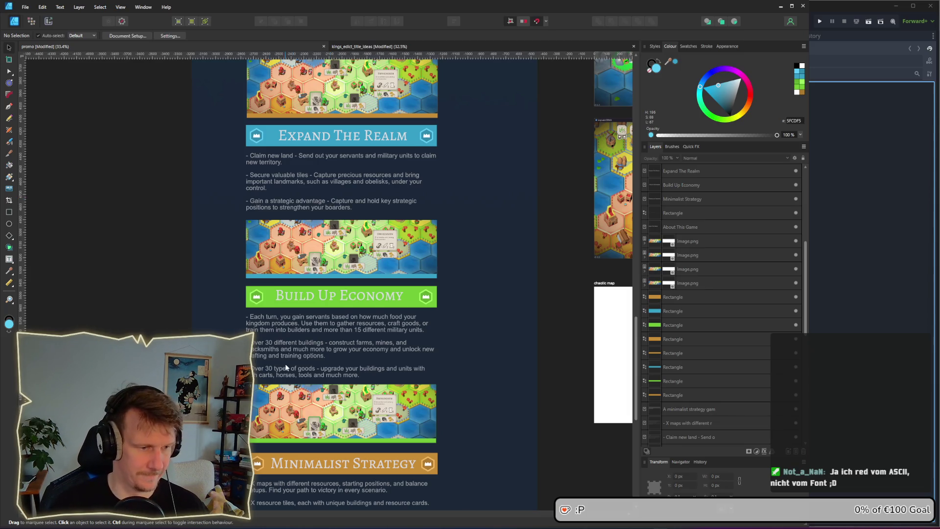
{"action": "scroll", "coordinate": [286, 367], "scroll_direction": "down", "scroll_amount": 5}
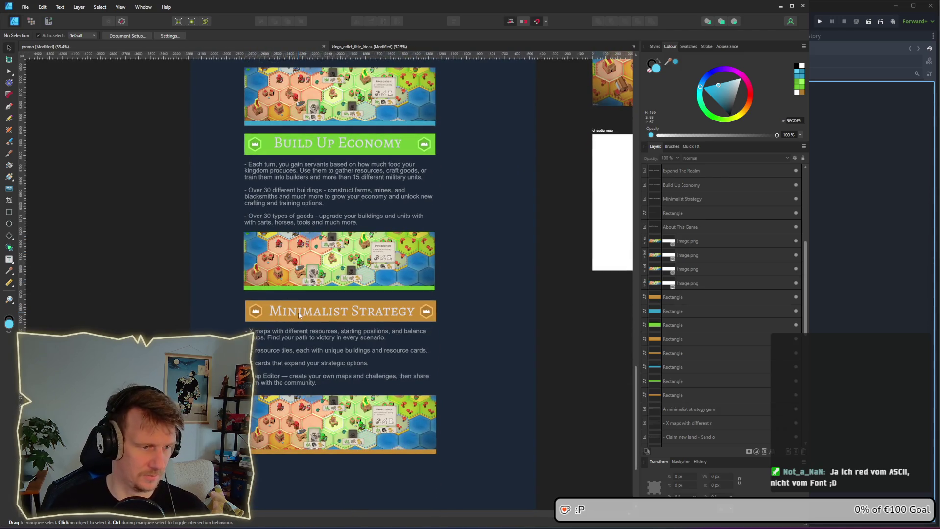
{"action": "scroll", "coordinate": [308, 324], "scroll_direction": "up", "scroll_amount": 1}
{"action": "scroll", "coordinate": [307, 324], "scroll_direction": "down", "scroll_amount": 2}
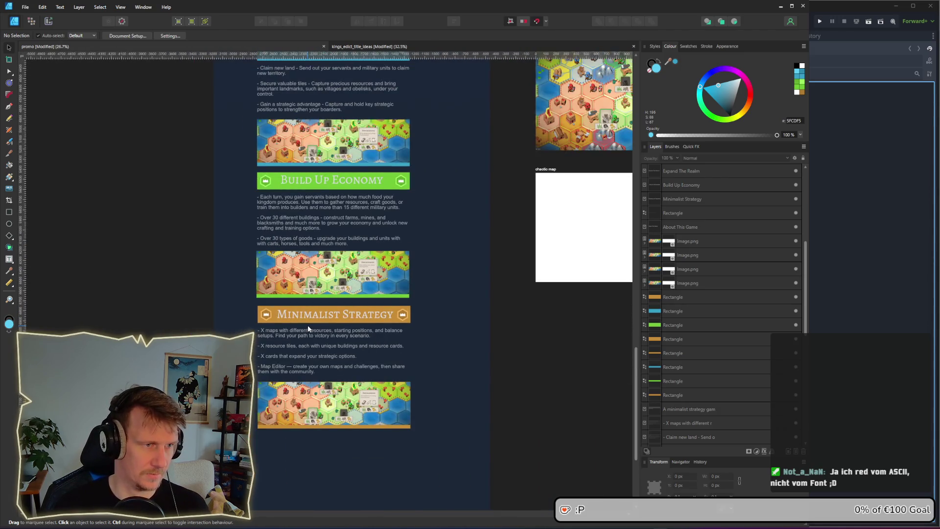
{"action": "scroll", "coordinate": [307, 325], "scroll_direction": "up", "scroll_amount": 5}
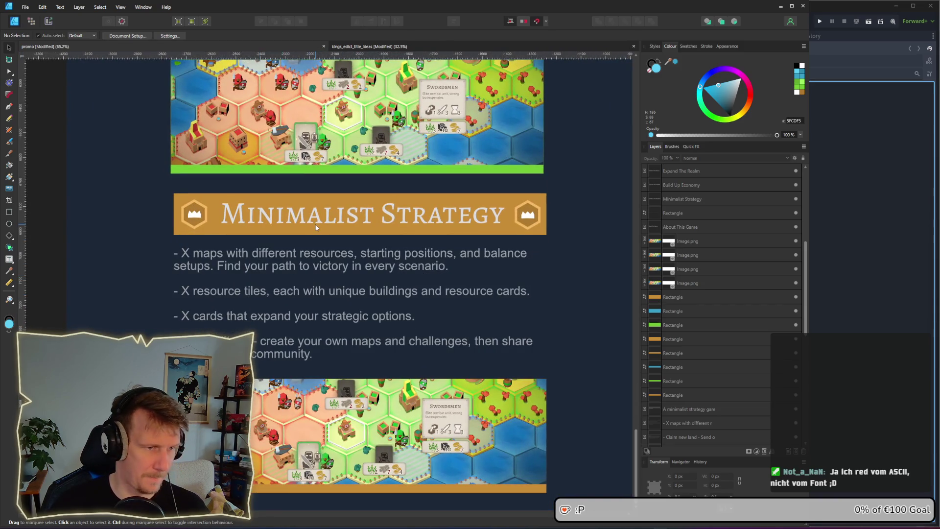
{"action": "left_click", "coordinate": [400, 224]}
{"action": "double_click", "coordinate": [400, 224]}
{"action": "key", "text": "ctrl+a"}
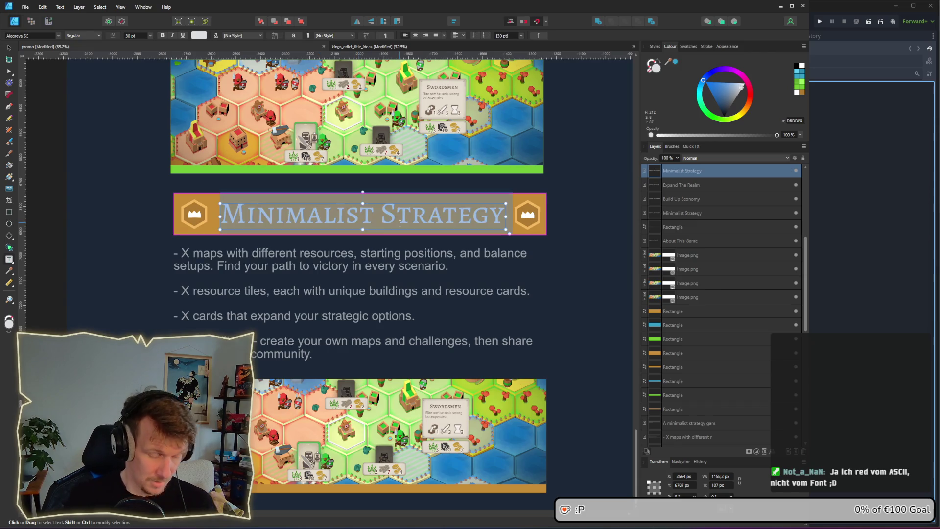
{"action": "type", "text": "Capture A"}
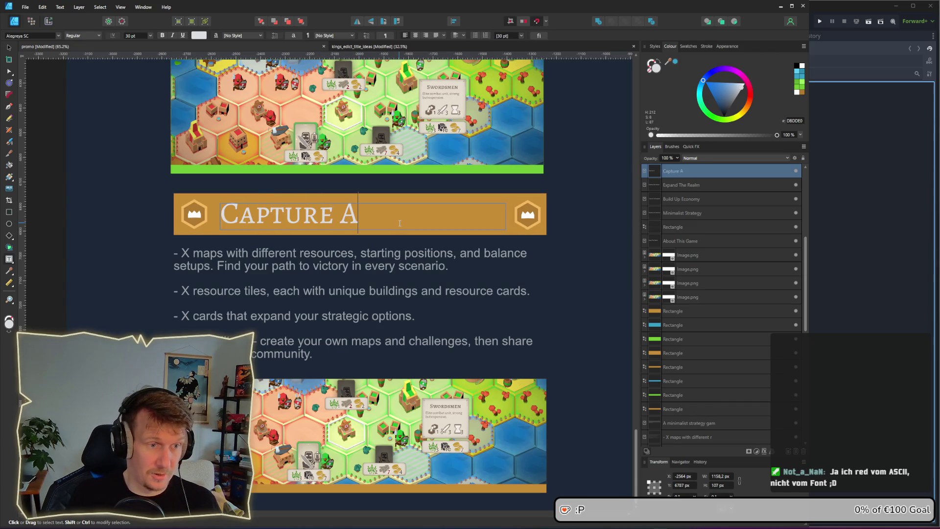
{"action": "type", "text": "ll Palace"}
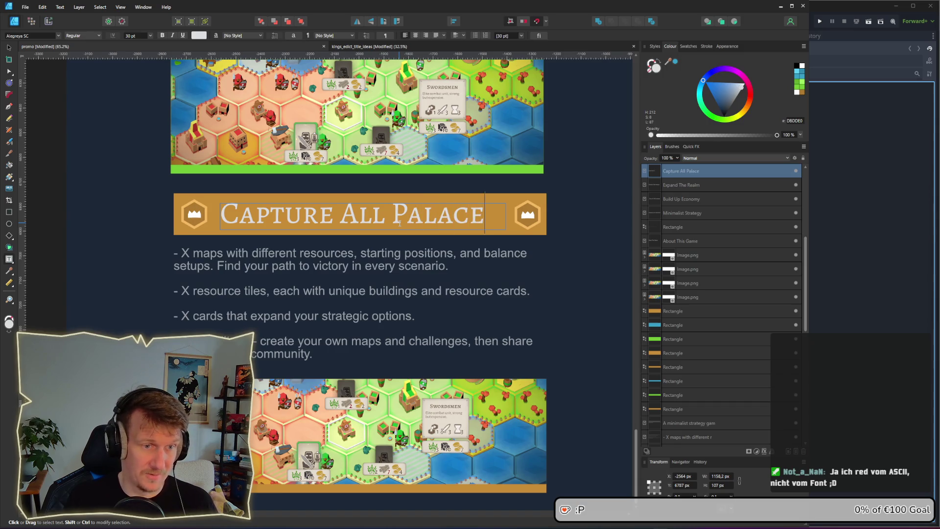
{"action": "type", "text": "s"}
{"action": "key", "text": "Escape"}
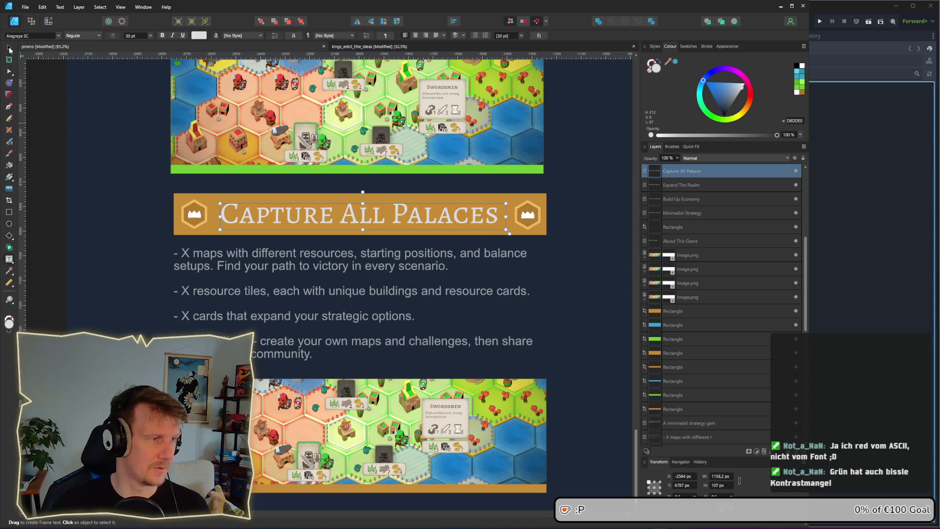
{"action": "left_click", "coordinate": [10, 49]}
{"action": "scroll", "coordinate": [336, 152], "scroll_direction": "up", "scroll_amount": 5}
{"action": "scroll", "coordinate": [337, 151], "scroll_direction": "down", "scroll_amount": 1}
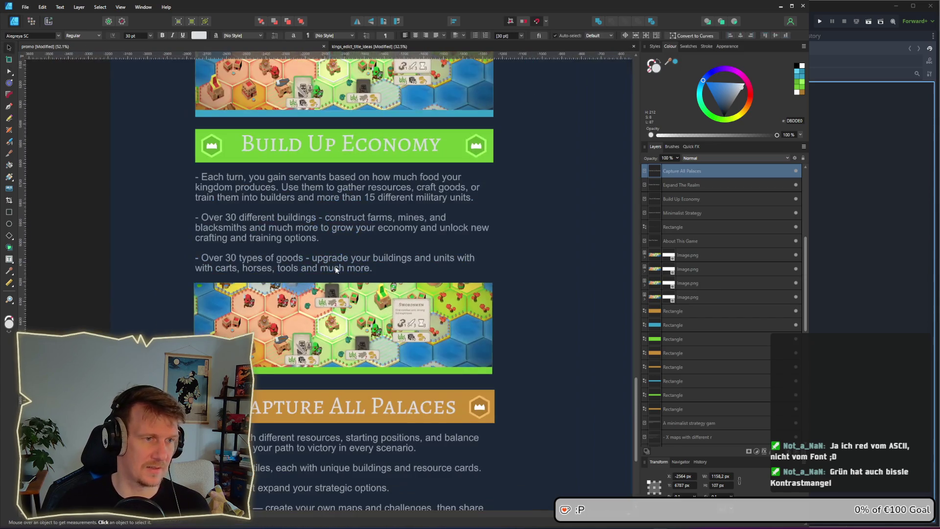
{"action": "left_click", "coordinate": [336, 151]}
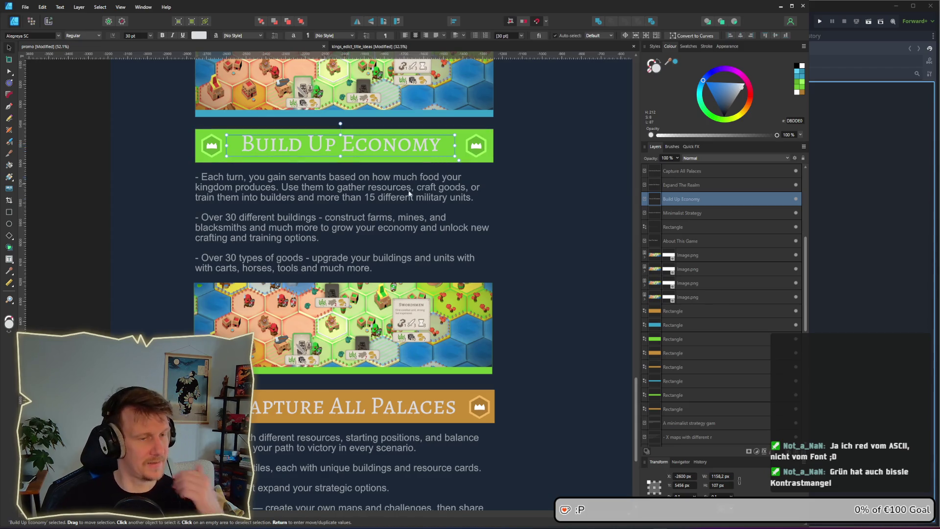
{"action": "left_click", "coordinate": [545, 204]}
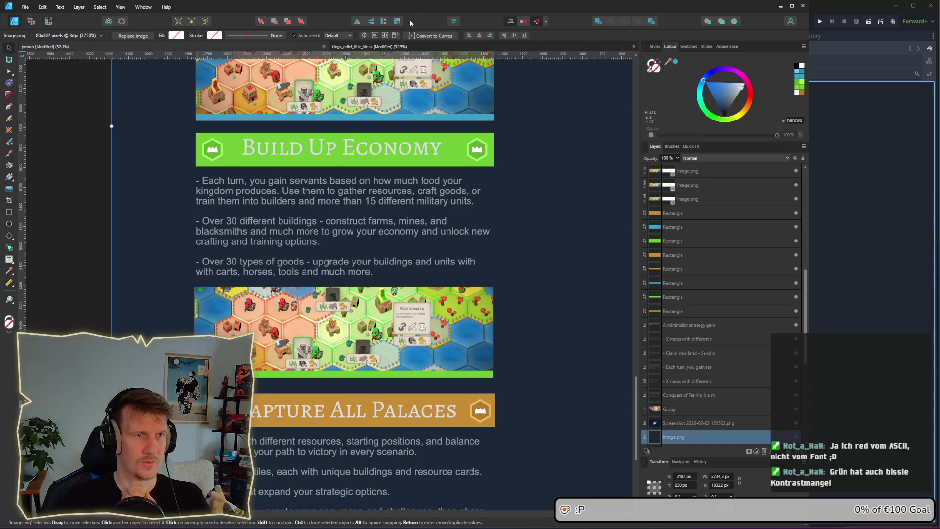
{"action": "mouse_move", "coordinate": [411, 8]}
{"action": "left_mouse_down"}
{"action": "mouse_move", "coordinate": [422, 59]}
{"action": "mouse_move", "coordinate": [122, 88]}
{"action": "left_mouse_up"}
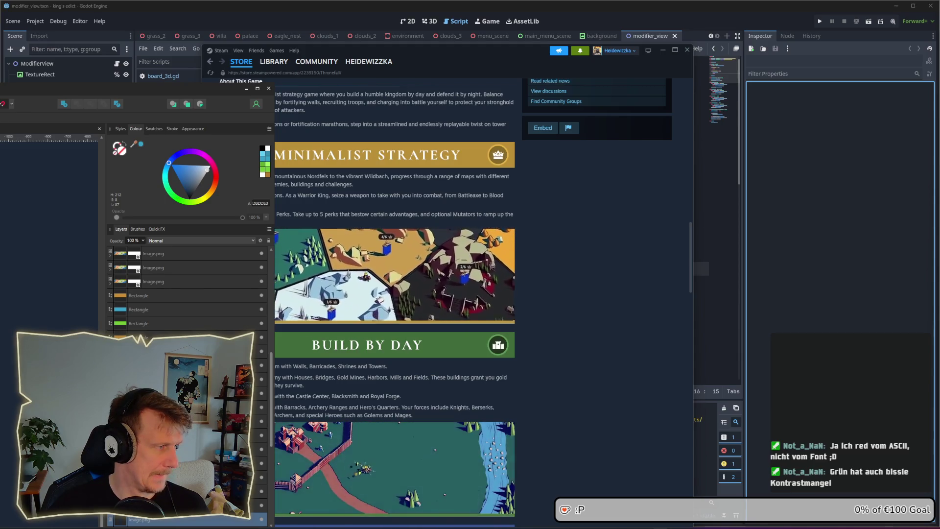
{"action": "mouse_move", "coordinate": [122, 89]}
{"action": "left_mouse_down"}
{"action": "mouse_move", "coordinate": [436, 26]}
{"action": "mouse_move", "coordinate": [437, 2]}
{"action": "left_mouse_up"}
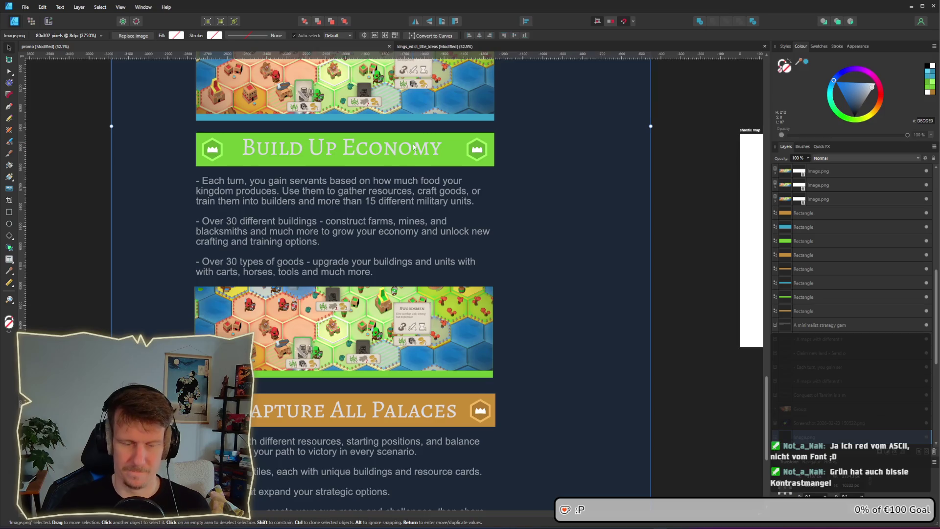
{"action": "scroll", "coordinate": [407, 169], "scroll_direction": "up", "scroll_amount": 2}
{"action": "scroll", "coordinate": [405, 254], "scroll_direction": "down", "scroll_amount": 4}
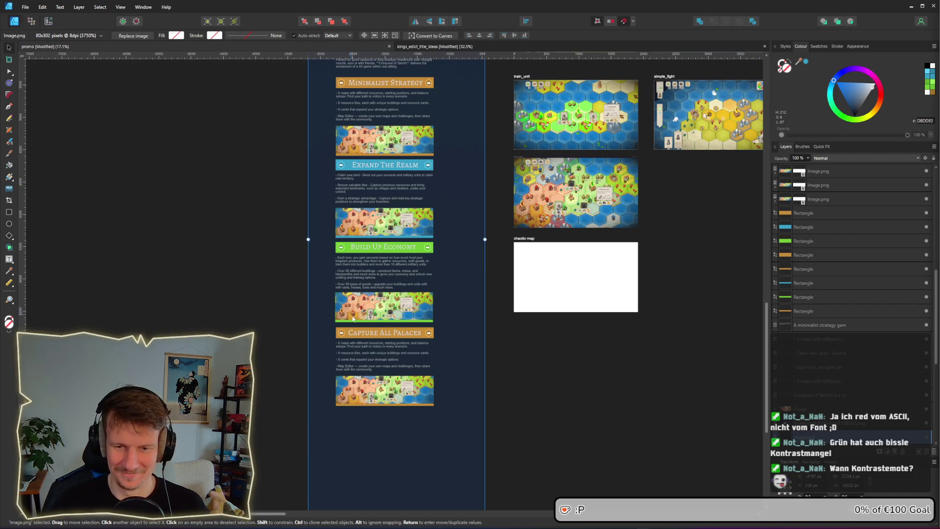
{"action": "scroll", "coordinate": [374, 251], "scroll_direction": "up", "scroll_amount": 5}
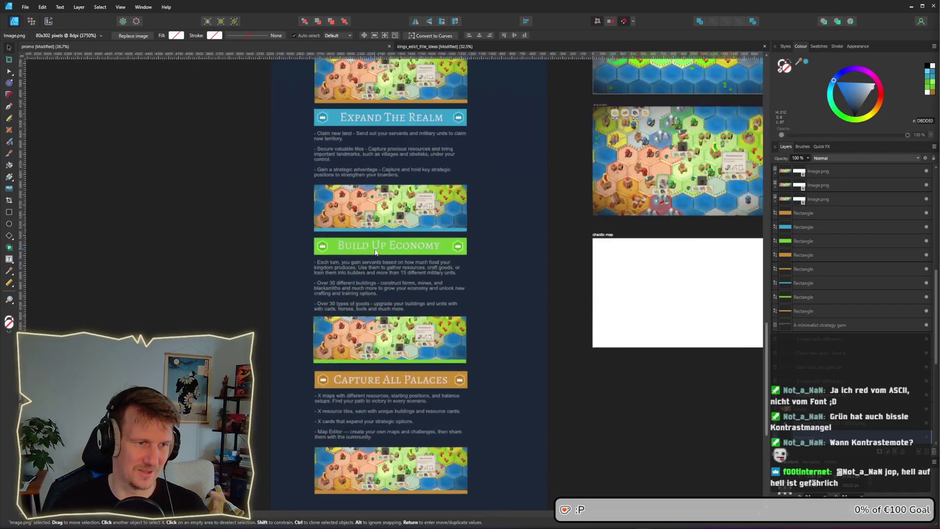
Step: Raise the Build Up Economy heading's text colour lightness to 96
{"action": "left_click", "coordinate": [387, 250]}
{"action": "left_click_drag", "start_coordinate": [395, 249], "coordinate": [394, 248]}
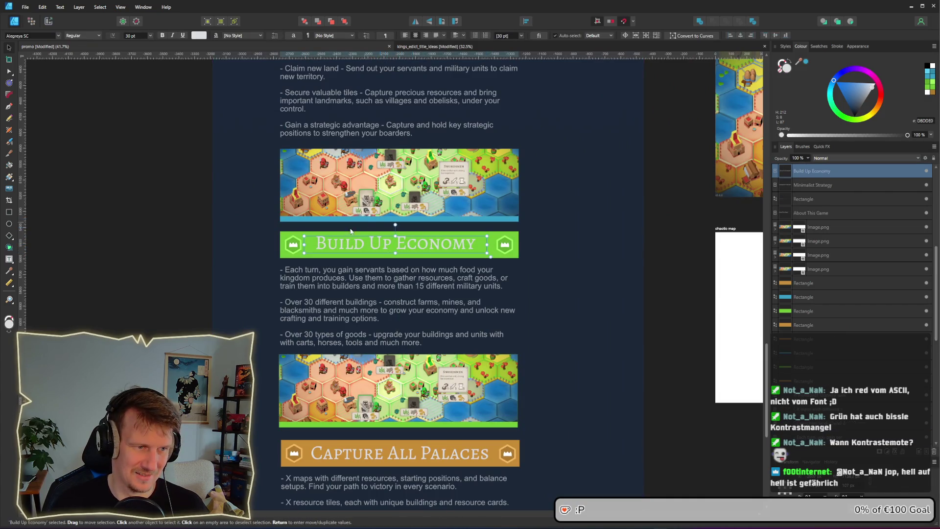
{"action": "scroll", "coordinate": [413, 252], "scroll_direction": "up", "scroll_amount": 1}
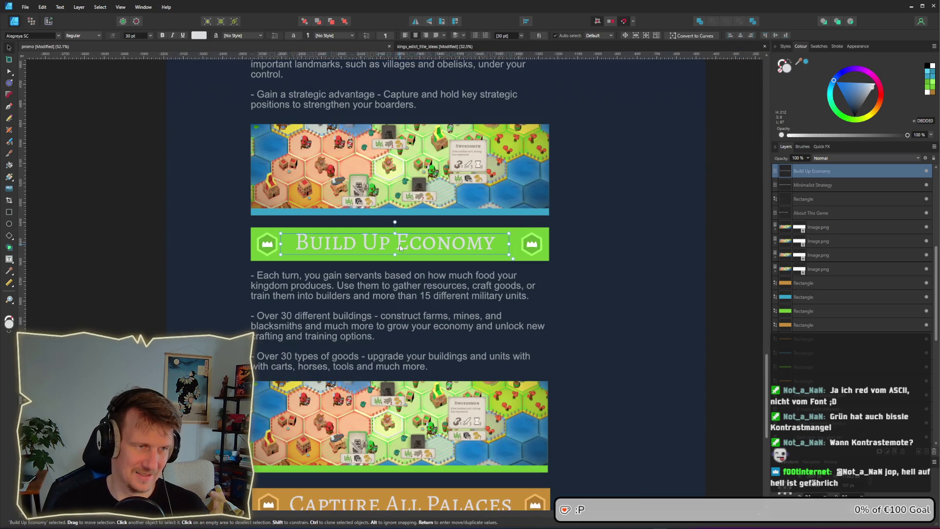
{"action": "left_click", "coordinate": [198, 35]}
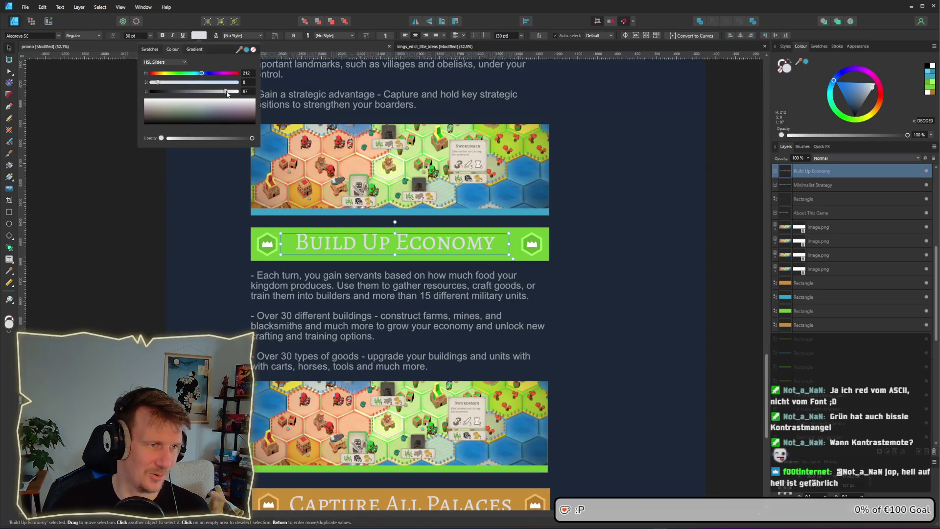
{"action": "left_click_drag", "start_coordinate": [228, 92], "coordinate": [234, 91]}
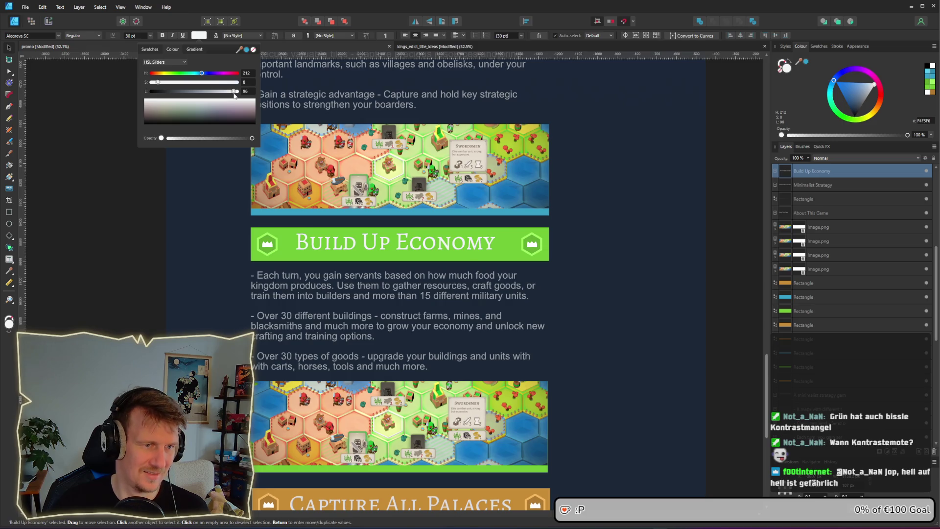
{"action": "left_click", "coordinate": [474, 258]}
Step: Centre the Build Up Economy heading vertically and shift it about 6 px right
{"action": "left_click", "coordinate": [438, 247]}
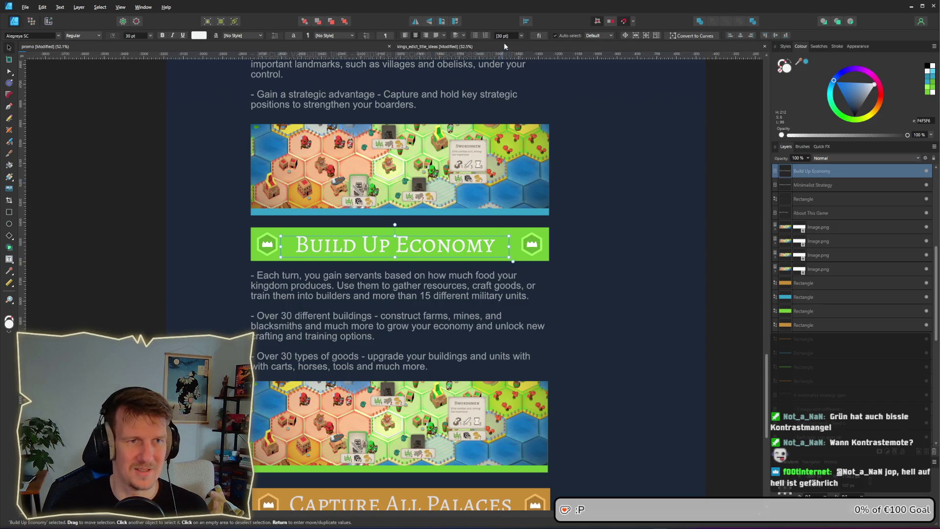
{"action": "left_click", "coordinate": [463, 36]}
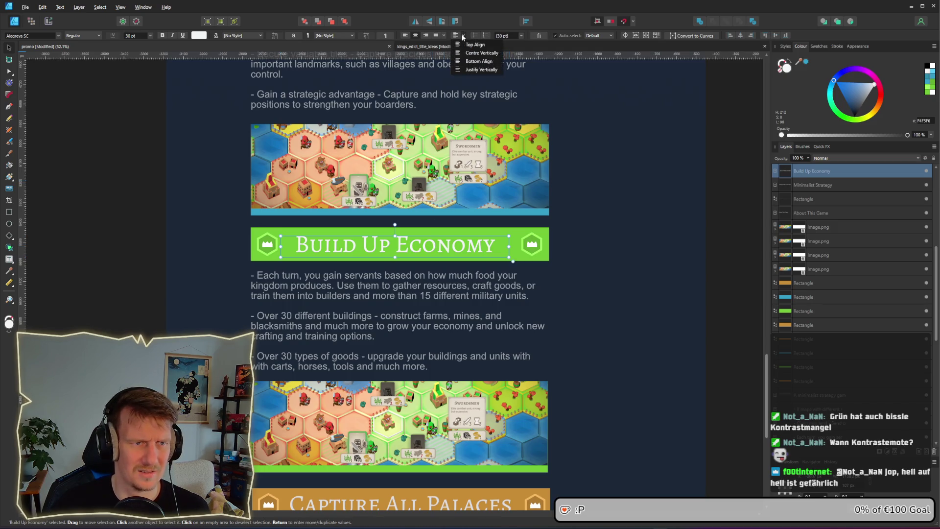
{"action": "left_click", "coordinate": [482, 52]}
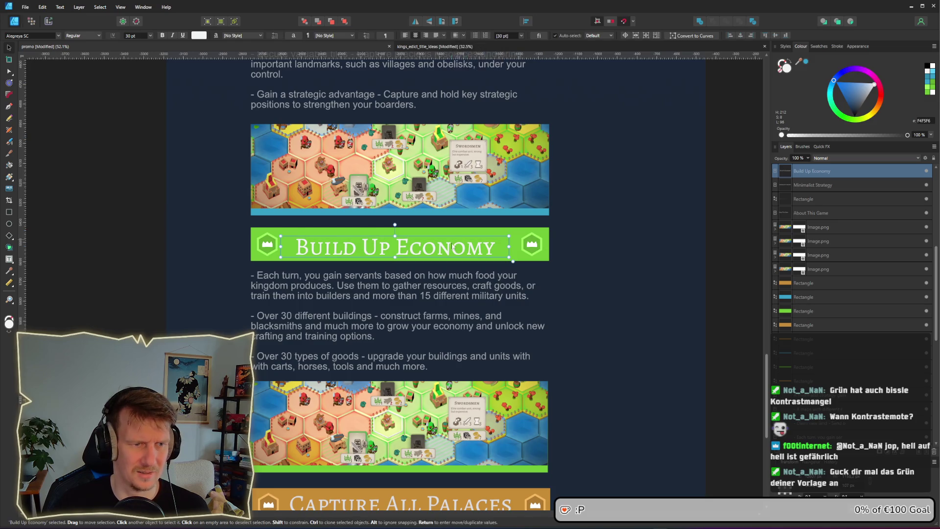
{"action": "left_click_drag", "start_coordinate": [440, 247], "coordinate": [443, 247]}
{"action": "left_click", "coordinate": [576, 243]}
Step: Eyedrop the Build Up Economy near-white colour onto the Expand The Realm heading text
{"action": "scroll", "coordinate": [619, 255], "scroll_direction": "down", "scroll_amount": 2}
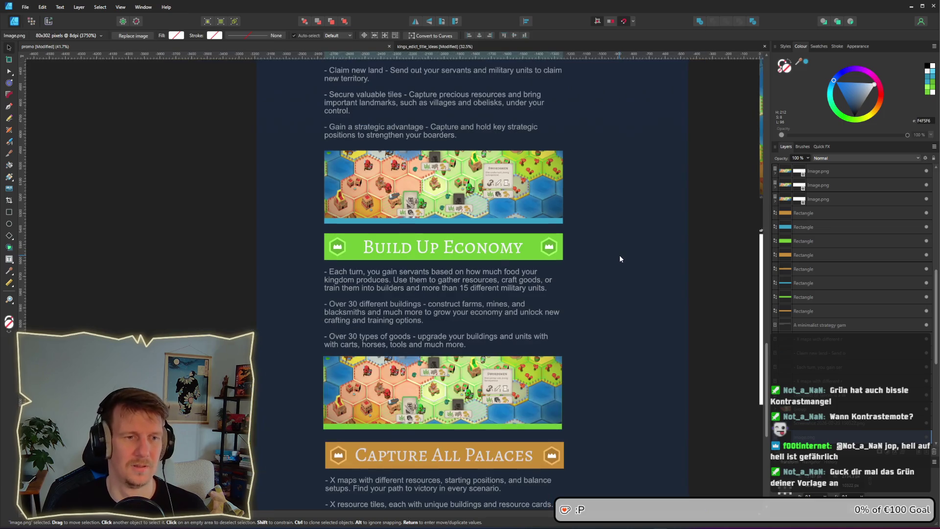
{"action": "left_click_drag", "start_coordinate": [596, 193], "coordinate": [545, 279]}
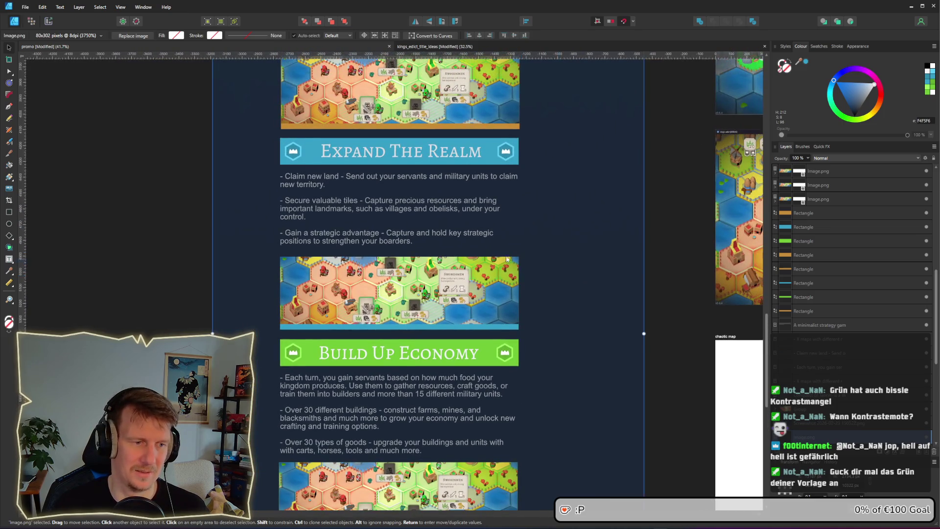
{"action": "left_click", "coordinate": [395, 152]}
{"action": "double_click", "coordinate": [352, 151]}
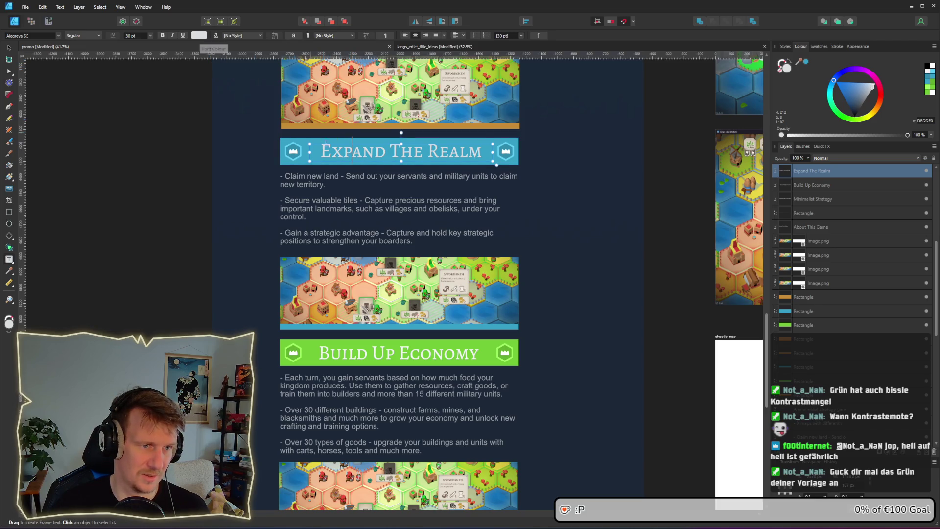
{"action": "key", "text": "ctrl+a"}
{"action": "left_click", "coordinate": [194, 38]}
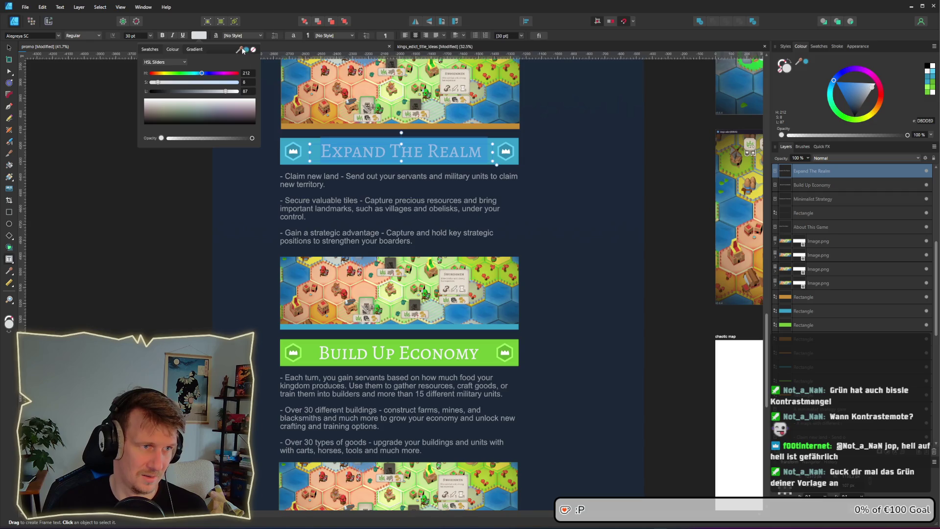
{"action": "mouse_move", "coordinate": [240, 50]}
{"action": "left_mouse_down"}
{"action": "mouse_move", "coordinate": [308, 246]}
{"action": "mouse_move", "coordinate": [323, 349]}
{"action": "left_mouse_up"}
{"action": "scroll", "coordinate": [589, 142], "scroll_direction": "up", "scroll_amount": 2}
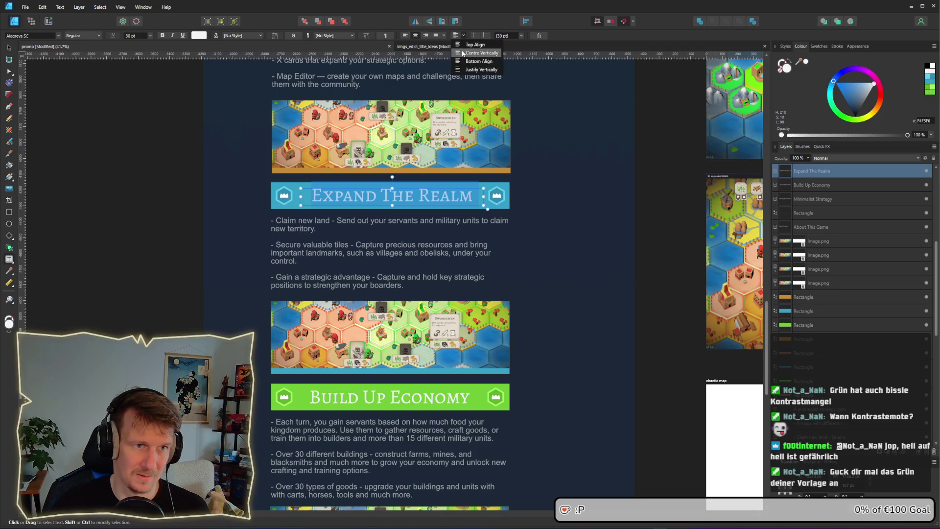
{"action": "scroll", "coordinate": [175, 65], "scroll_direction": "up", "scroll_amount": 2}
{"action": "key", "text": "v"}
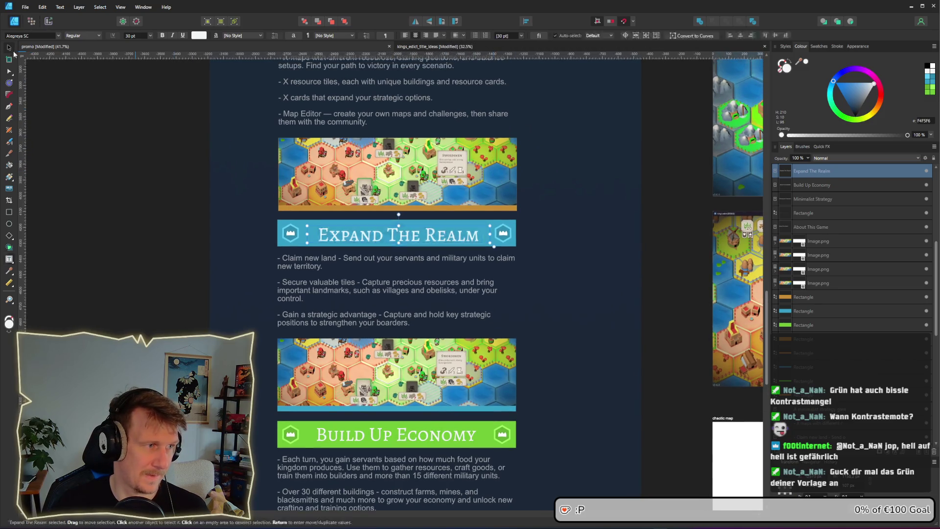
{"action": "left_click_drag", "start_coordinate": [395, 234], "coordinate": [391, 232]}
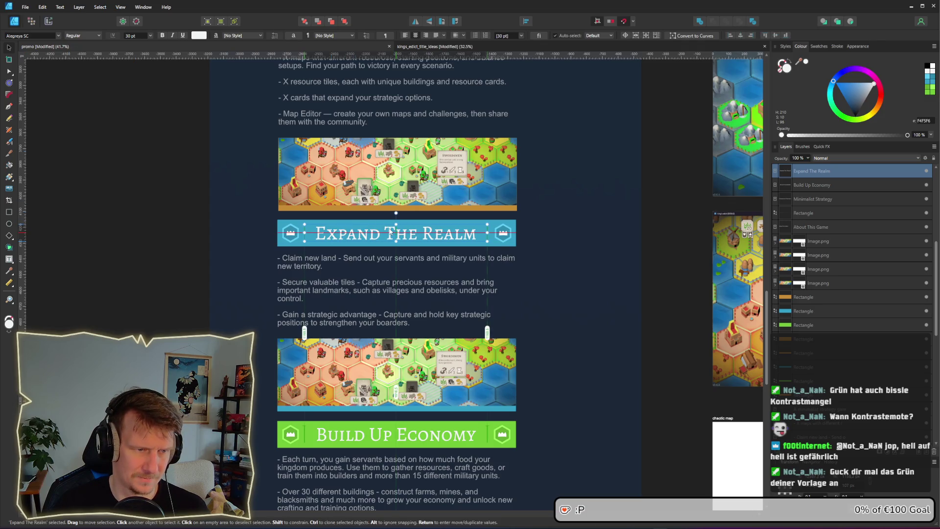
{"action": "left_click", "coordinate": [624, 198]}
Step: Centre the Minimalist Strategy heading vertically and colour it F4F5F6
{"action": "scroll", "coordinate": [598, 197], "scroll_direction": "up", "scroll_amount": 4}
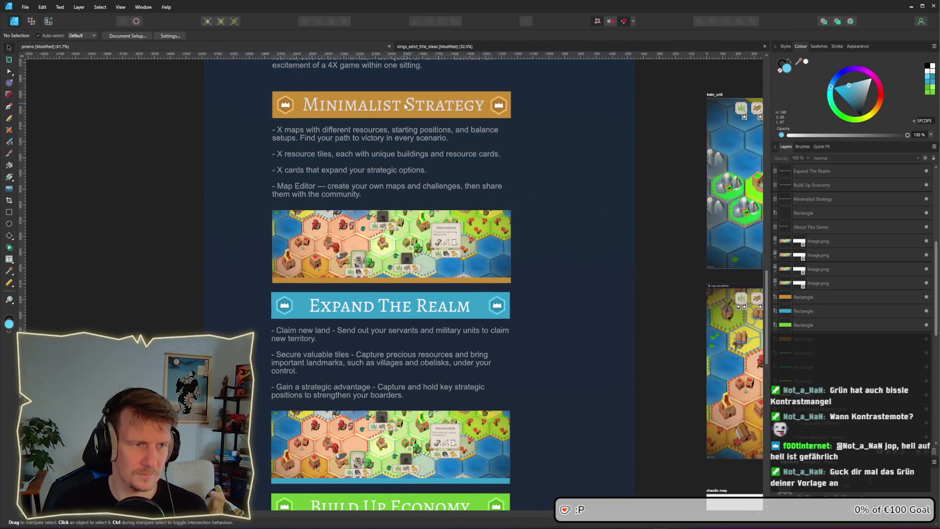
{"action": "left_click", "coordinate": [405, 107]}
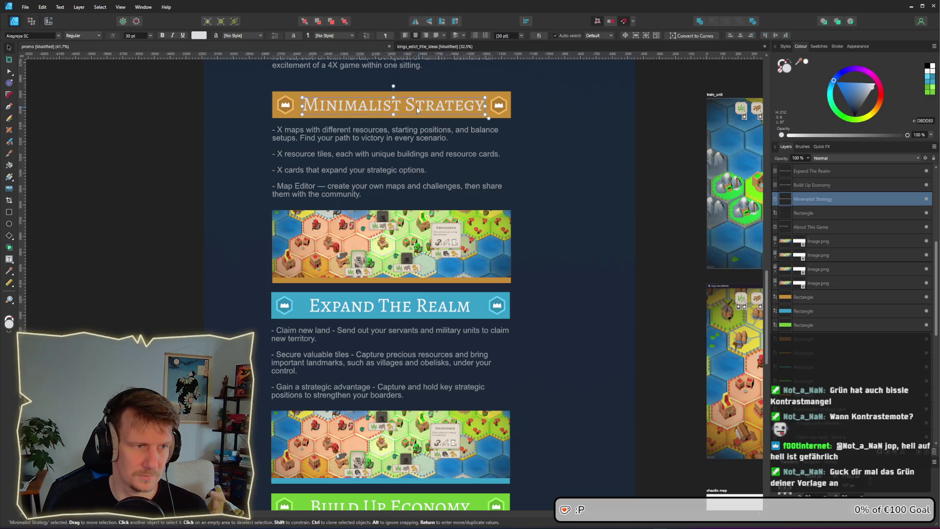
{"action": "left_click", "coordinate": [454, 35]}
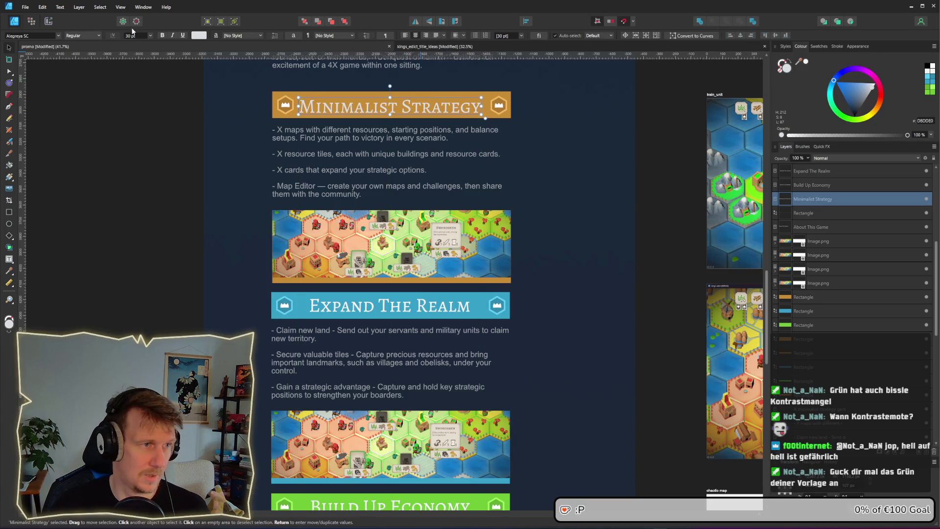
{"action": "left_click", "coordinate": [199, 35]}
{"action": "left_click", "coordinate": [246, 51]}
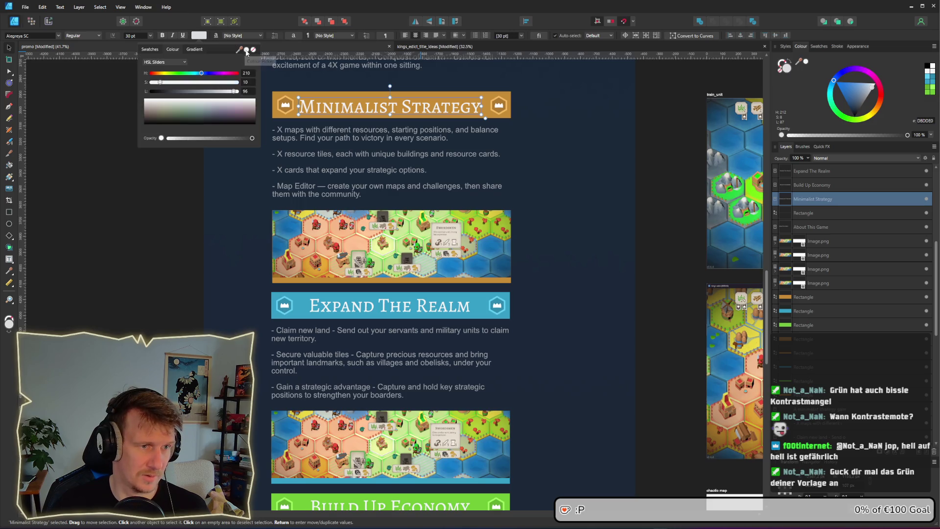
{"action": "left_click_drag", "start_coordinate": [407, 111], "coordinate": [407, 107]}
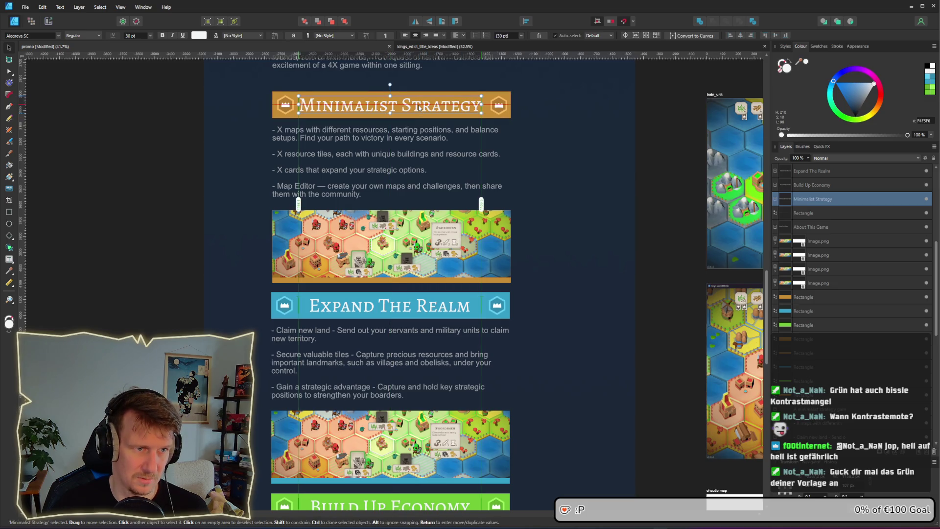
{"action": "left_click", "coordinate": [546, 184]}
{"action": "scroll", "coordinate": [555, 223], "scroll_direction": "down", "scroll_amount": 2, "text": "ctrl"}
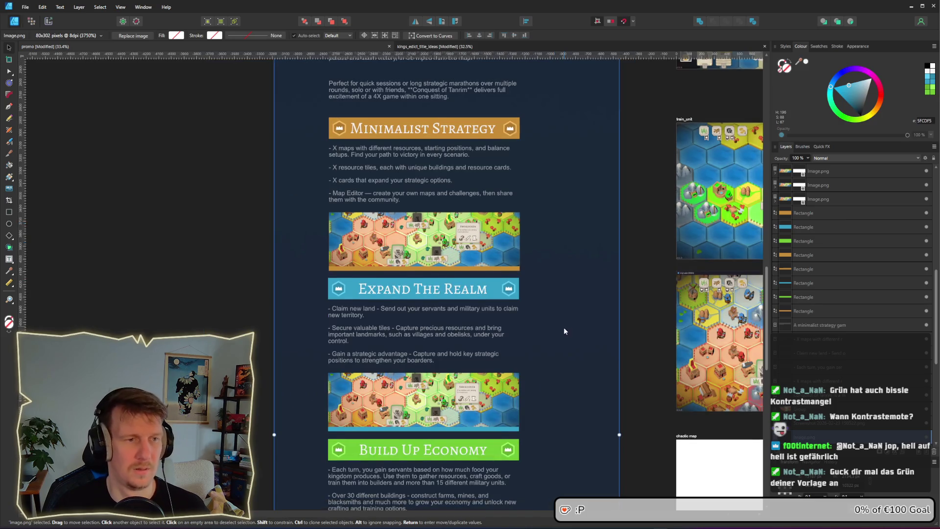
Step: Set the Capture All Palaces heading text colour to light blue
{"action": "scroll", "coordinate": [563, 327], "scroll_direction": "down", "scroll_amount": 4}
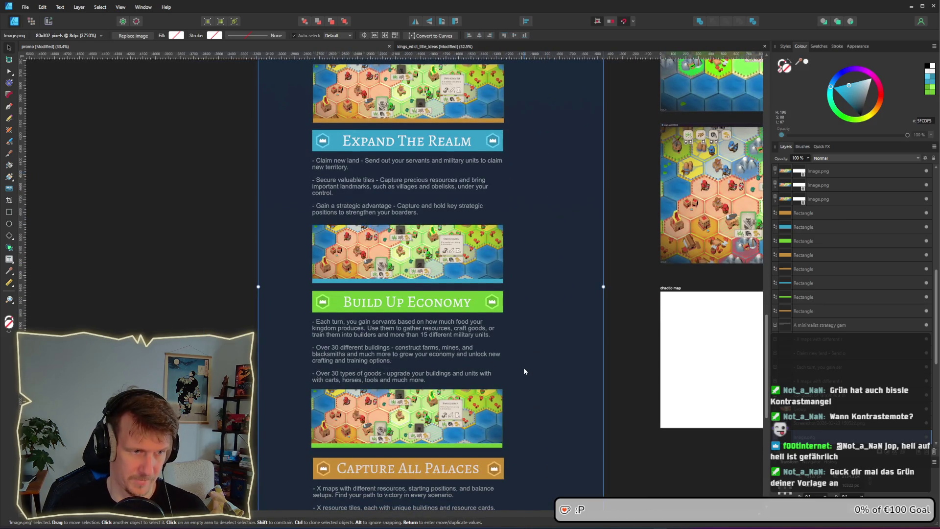
{"action": "scroll", "coordinate": [524, 371], "scroll_direction": "down", "scroll_amount": 3}
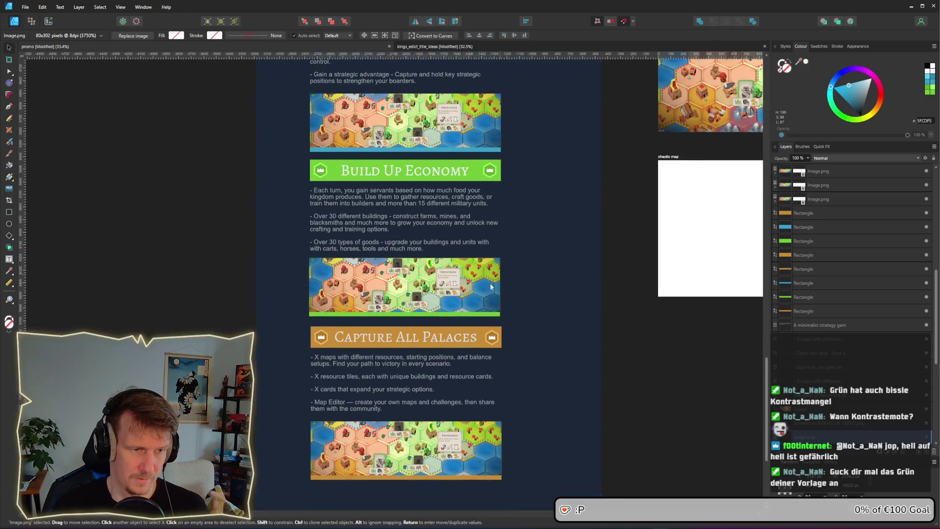
{"action": "double_click", "coordinate": [424, 338]}
{"action": "key", "text": "ctrl+a"}
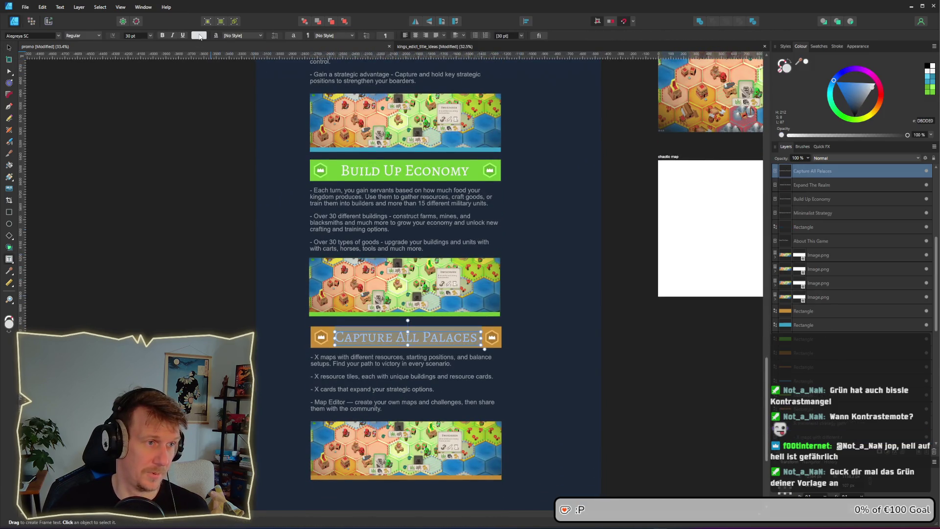
{"action": "left_click", "coordinate": [199, 35]}
{"action": "left_click_drag", "start_coordinate": [240, 50], "coordinate": [372, 150]}
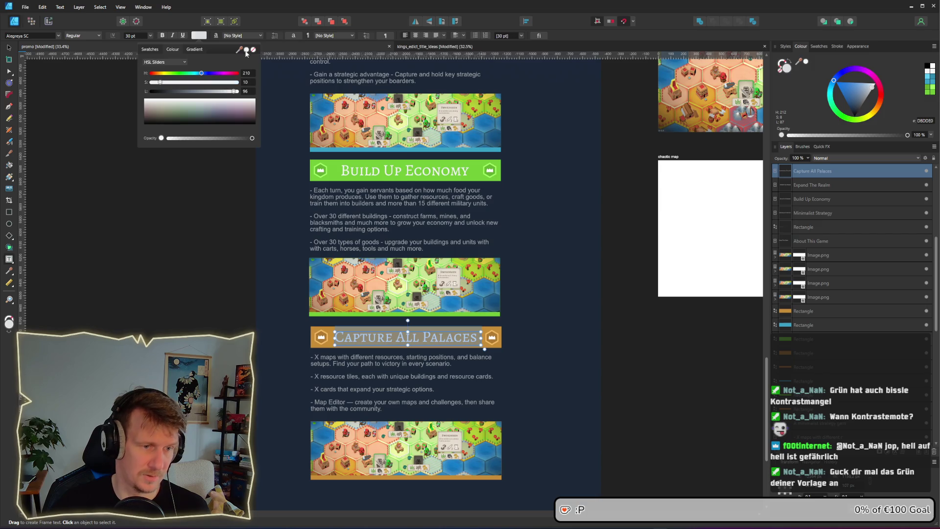
{"action": "left_click", "coordinate": [558, 300]}
Step: Drag the gold banner rectangle's fill hue toward a pure red
{"action": "scroll", "coordinate": [392, 344], "scroll_direction": "up", "scroll_amount": 1, "text": "ctrl"}
{"action": "scroll", "coordinate": [392, 344], "scroll_direction": "up", "scroll_amount": 3, "text": "ctrl"}
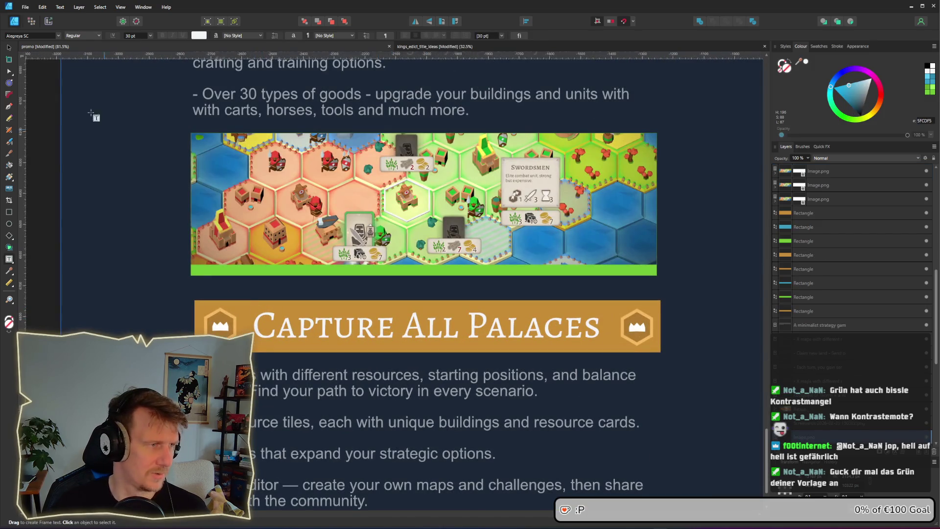
{"action": "left_click", "coordinate": [8, 48]}
{"action": "left_click", "coordinate": [201, 307]}
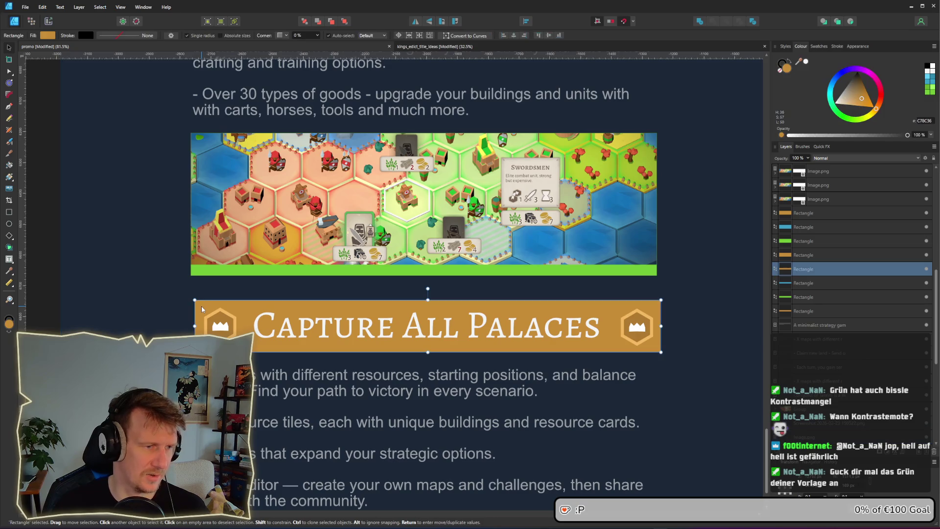
{"action": "left_click", "coordinate": [48, 37]}
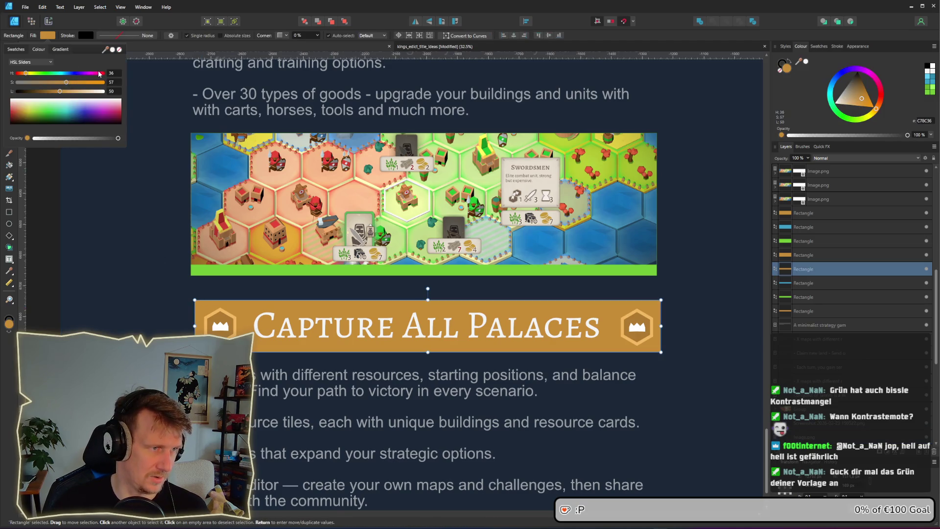
{"action": "left_click_drag", "start_coordinate": [99, 74], "coordinate": [106, 78]}
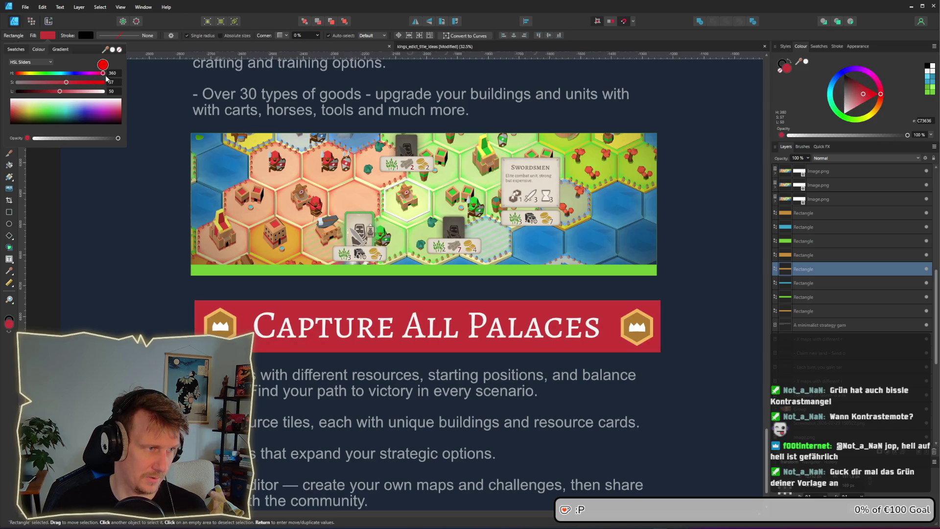
{"action": "mouse_move", "coordinate": [107, 78]}
{"action": "left_mouse_down"}
{"action": "mouse_move", "coordinate": [11, 81]}
{"action": "mouse_move", "coordinate": [20, 83]}
{"action": "left_mouse_up"}
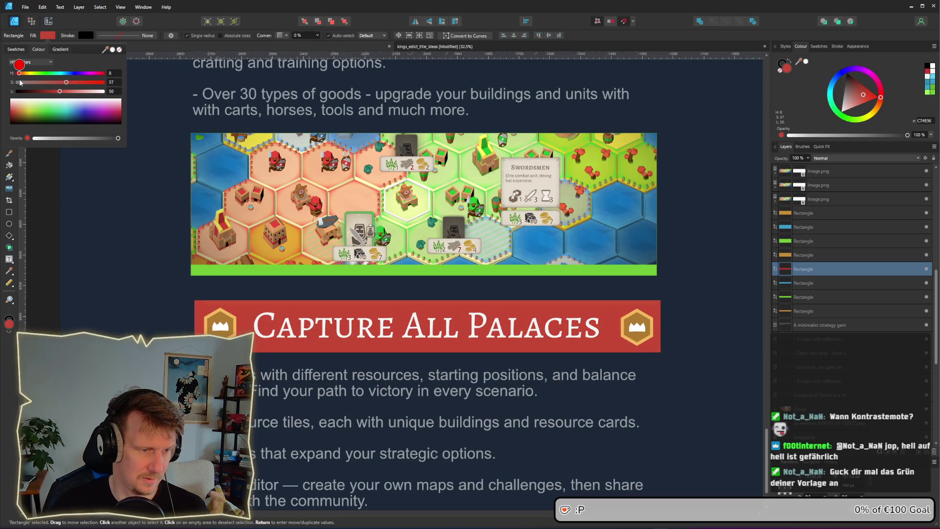
{"action": "left_click_drag", "start_coordinate": [19, 82], "coordinate": [19, 82]}
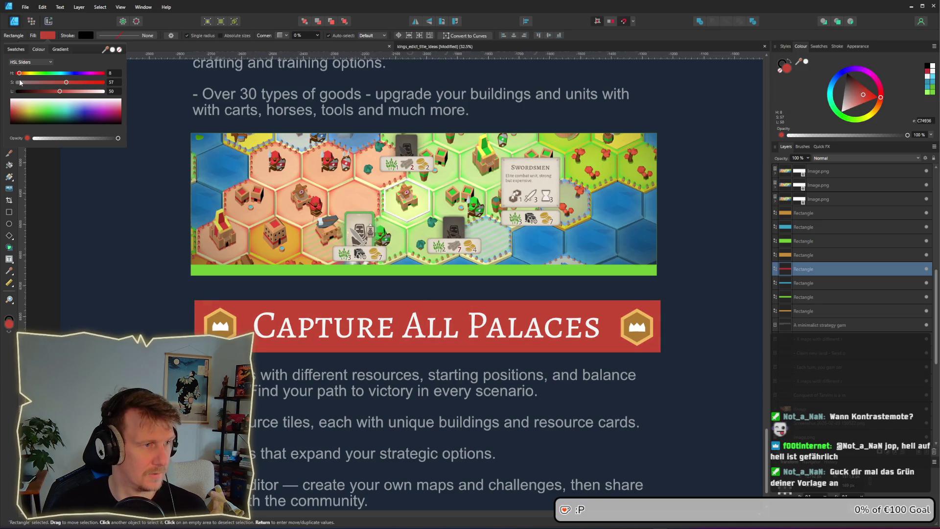
Step: Give the left crown hexagon a red fill with hue 8 and delete the gold right crown
{"action": "left_click", "coordinate": [116, 259]}
{"action": "double_click", "coordinate": [212, 313]}
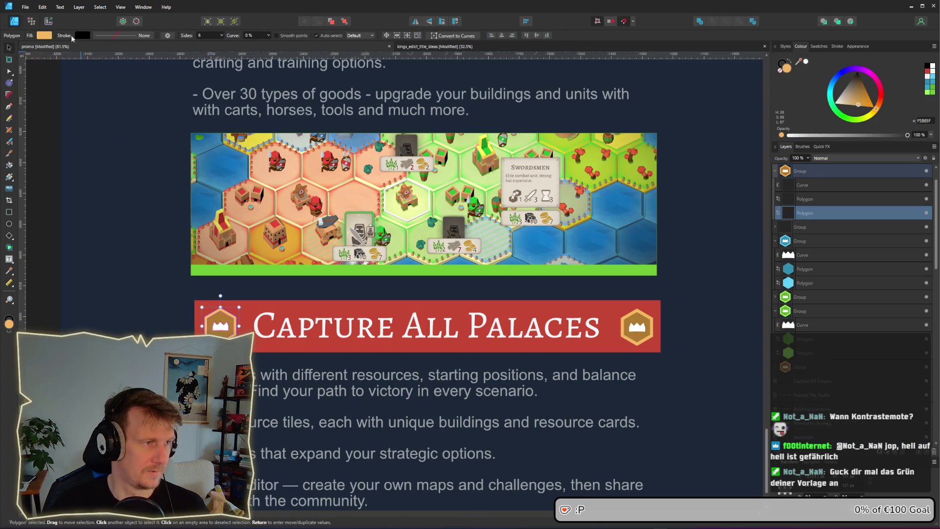
{"action": "left_click", "coordinate": [44, 36]}
{"action": "left_click", "coordinate": [114, 73]}
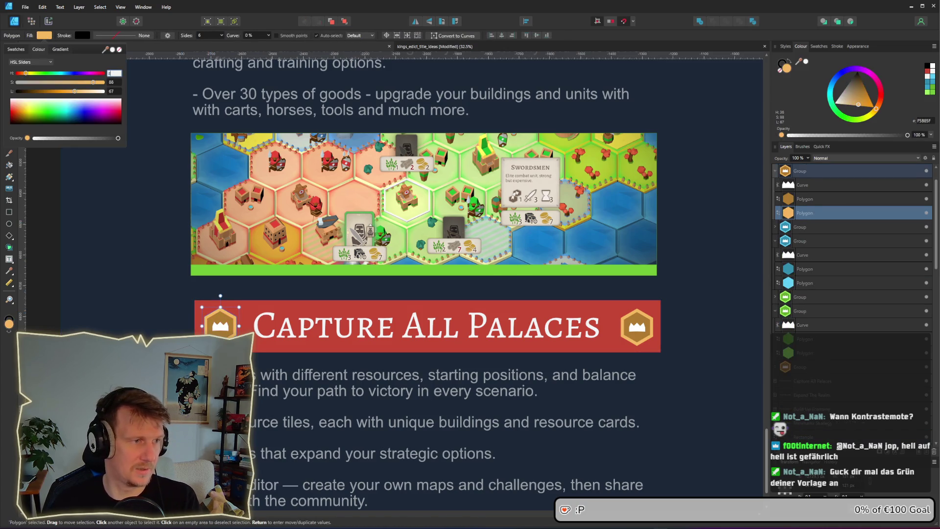
{"action": "key", "text": "ctrl+z"}
{"action": "key", "text": "ctrl+z"}
{"action": "left_click", "coordinate": [44, 36]}
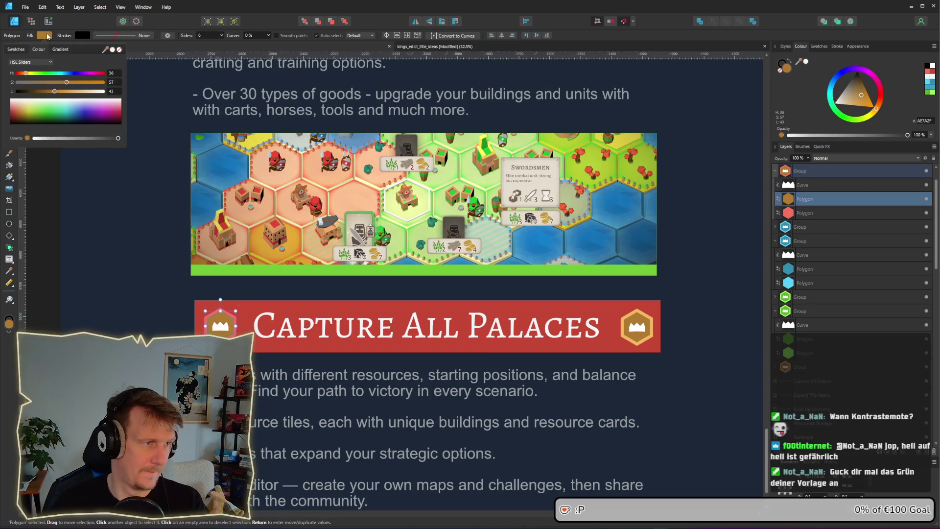
{"action": "type", "text": "8"}
{"action": "key", "text": "Return"}
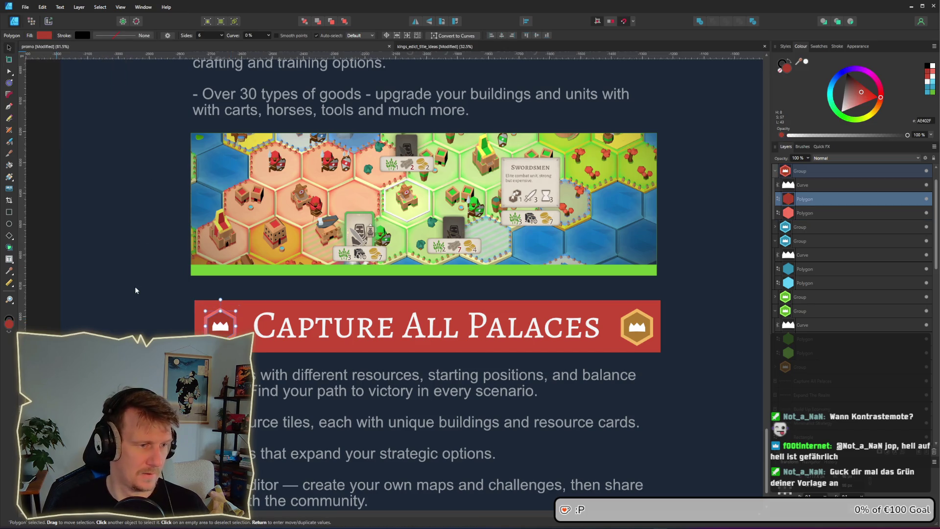
{"action": "left_click", "coordinate": [668, 357]}
{"action": "key", "text": "Delete"}
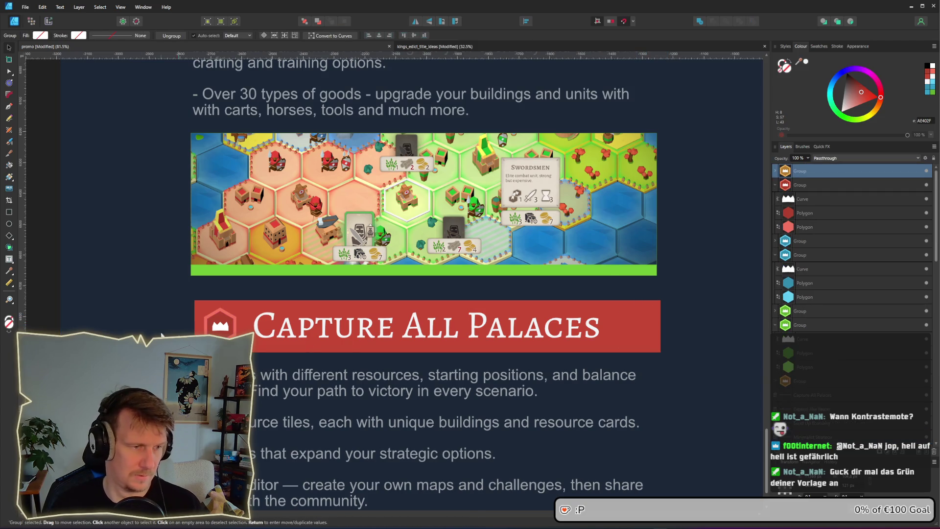
{"action": "mouse_move", "coordinate": [40, 288]}
{"action": "left_mouse_down"}
{"action": "mouse_move", "coordinate": [179, 335]}
{"action": "mouse_move", "coordinate": [637, 335]}
{"action": "left_mouse_up"}
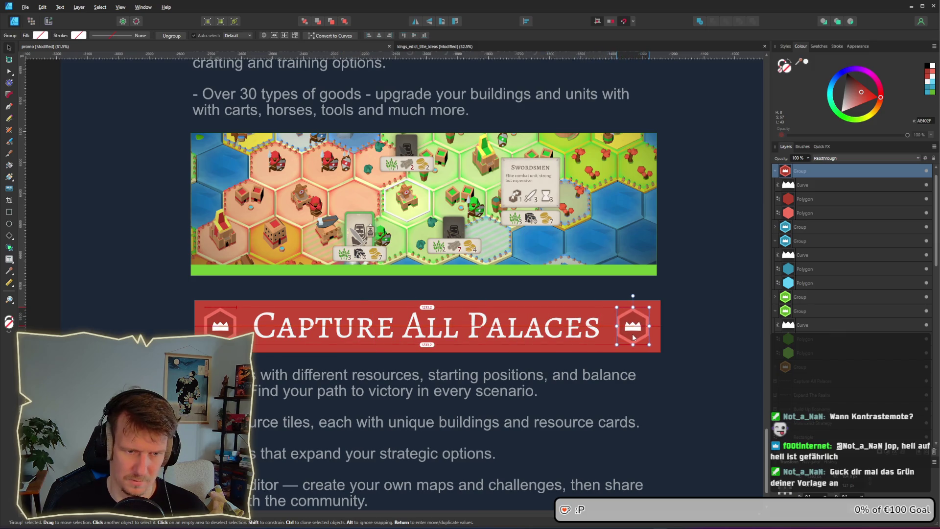
Step: Eyedrop the banner's red onto the orange strip under the screenshot
{"action": "left_click", "coordinate": [701, 336]}
{"action": "scroll", "coordinate": [698, 366], "scroll_direction": "down", "scroll_amount": 3}
{"action": "scroll", "coordinate": [569, 342], "scroll_direction": "up", "scroll_amount": 2}
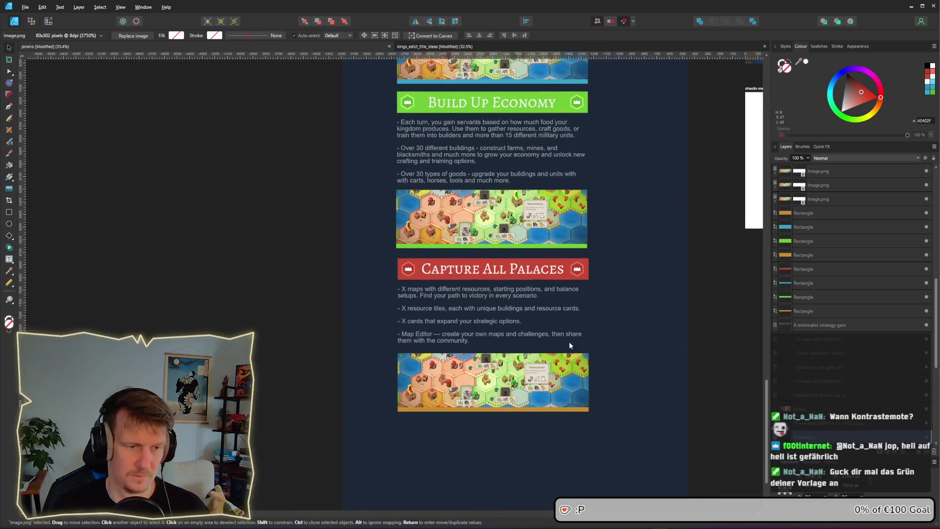
{"action": "left_click", "coordinate": [460, 423]}
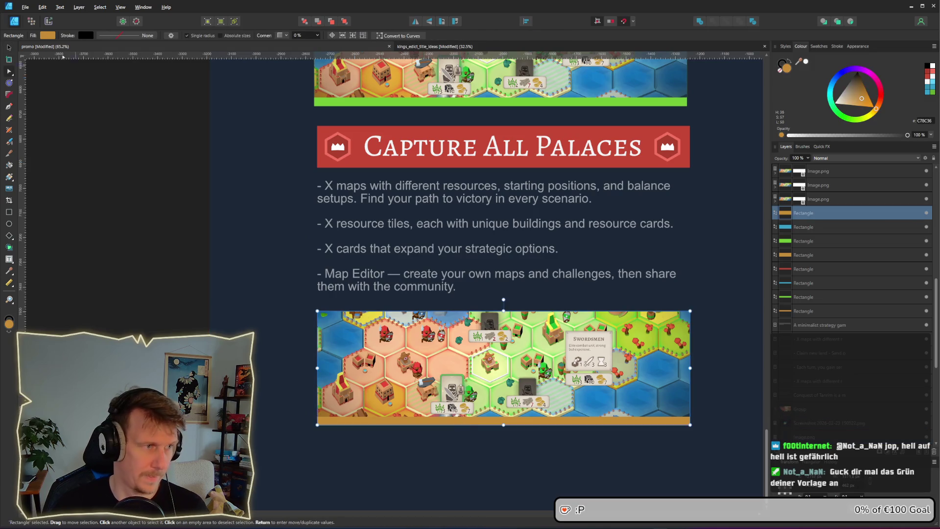
{"action": "left_click", "coordinate": [51, 38]}
{"action": "left_click_drag", "start_coordinate": [105, 50], "coordinate": [343, 142]}
{"action": "key", "text": "Escape"}
{"action": "left_click", "coordinate": [610, 207]}
{"action": "scroll", "coordinate": [609, 207], "scroll_direction": "down", "scroll_amount": 3}
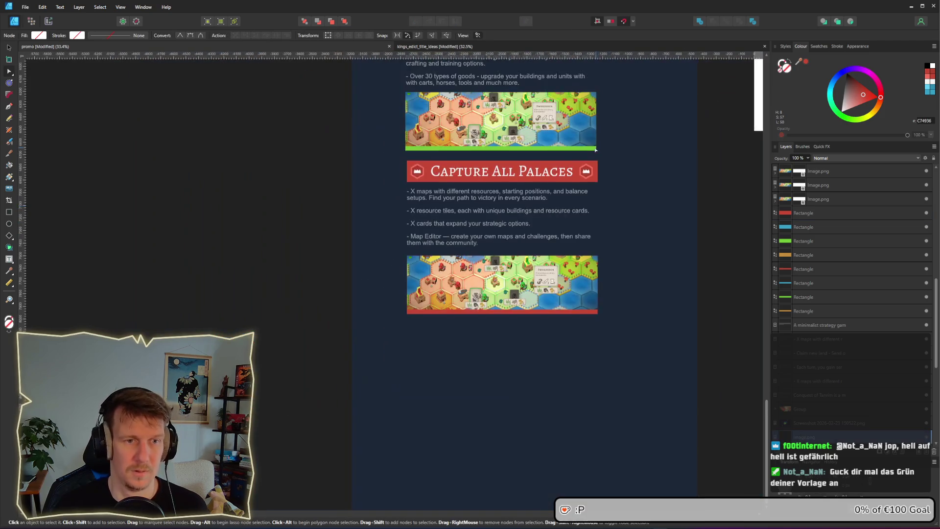
{"action": "scroll", "coordinate": [557, 277], "scroll_direction": "up", "scroll_amount": 2}
{"action": "scroll", "coordinate": [556, 277], "scroll_direction": "up", "scroll_amount": 2}
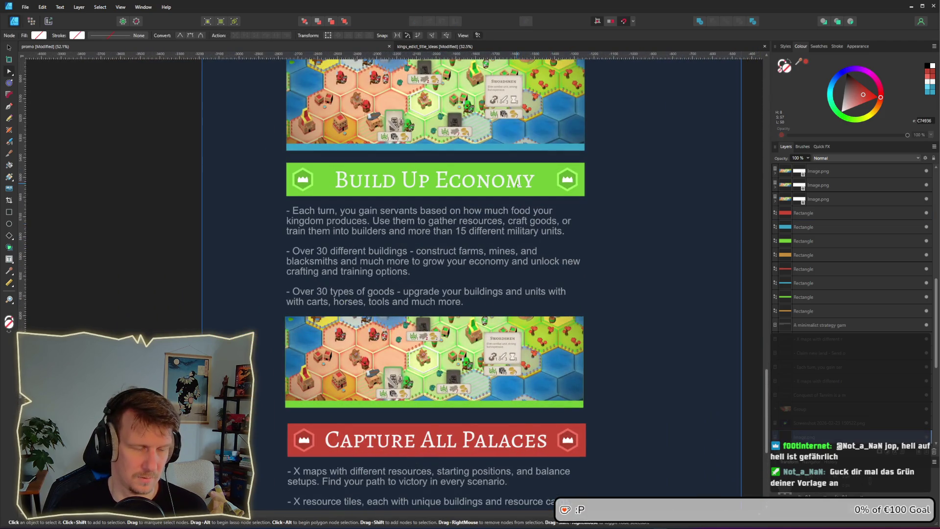
{"action": "scroll", "coordinate": [493, 275], "scroll_direction": "down", "scroll_amount": 5}
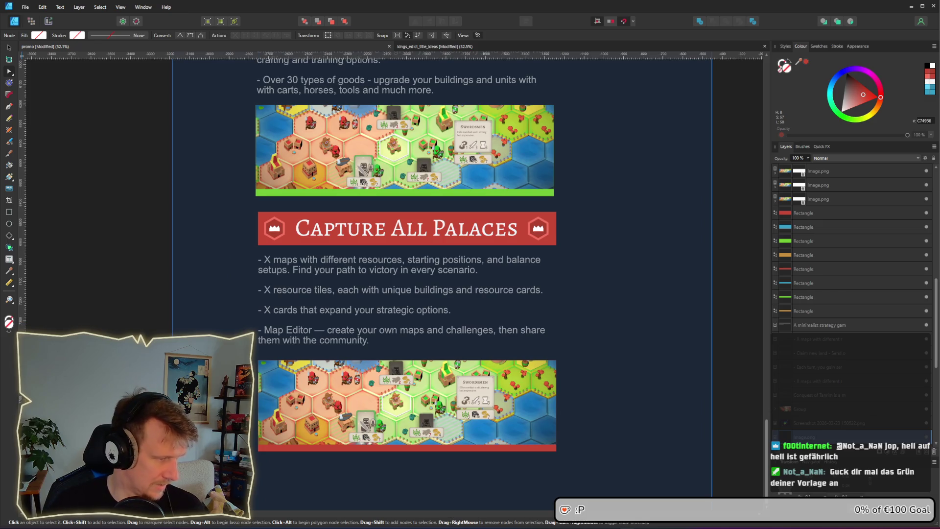
Step: Paste 'Prepare for war', 'Protect your boarders', 'Outplay your opponents' over the old bullet text
{"action": "left_click", "coordinate": [370, 341]}
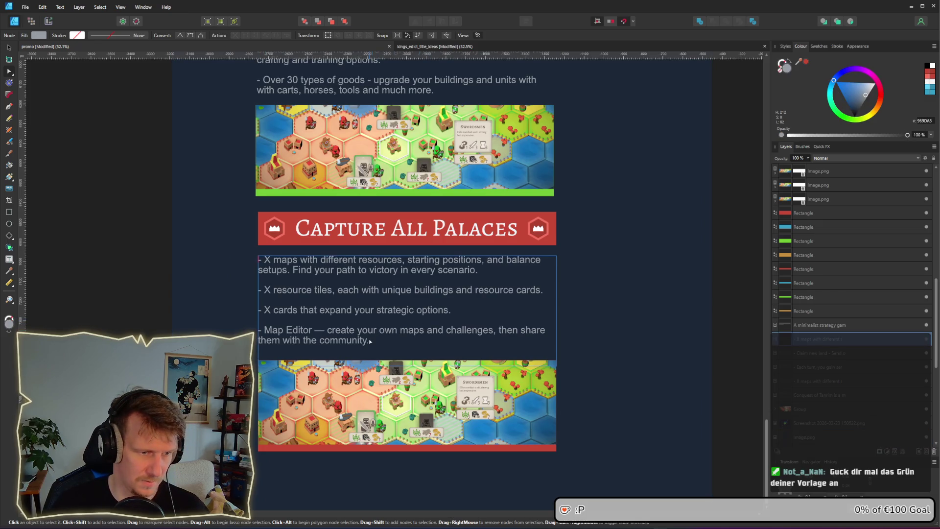
{"action": "double_click", "coordinate": [374, 343]}
{"action": "left_click_drag", "start_coordinate": [374, 344], "coordinate": [325, 329]}
{"action": "key", "text": "ctrl+a"}
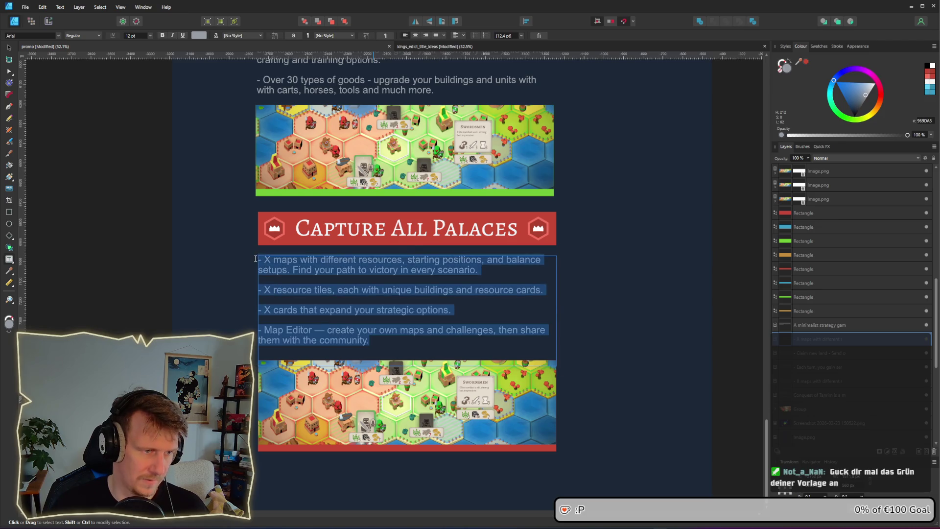
{"action": "key", "text": "ctrl+v"}
{"action": "left_click", "coordinate": [632, 294]}
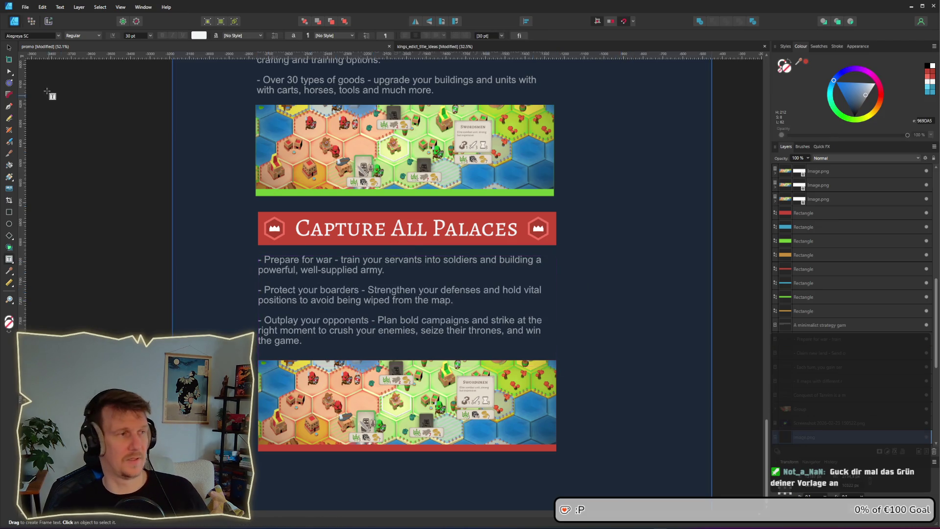
{"action": "left_click", "coordinate": [8, 47]}
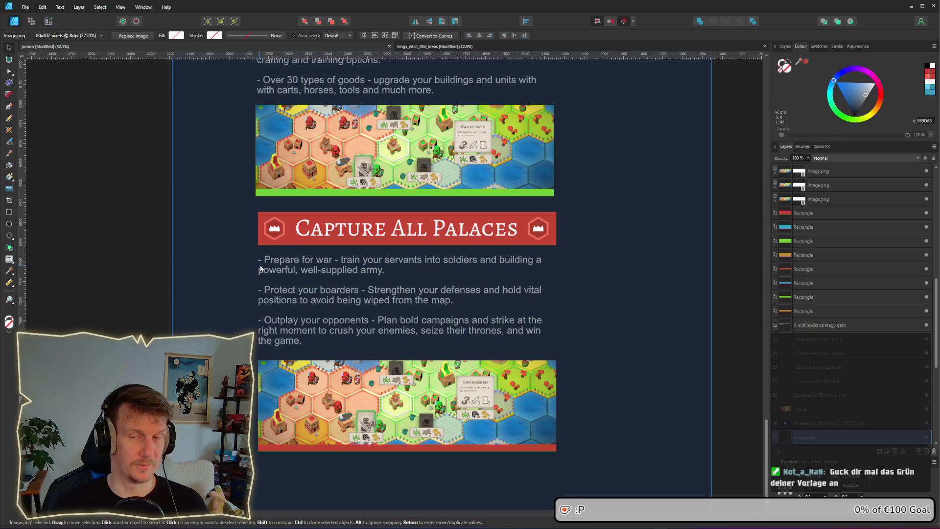
{"action": "scroll", "coordinate": [297, 296], "scroll_direction": "down", "scroll_amount": 5}
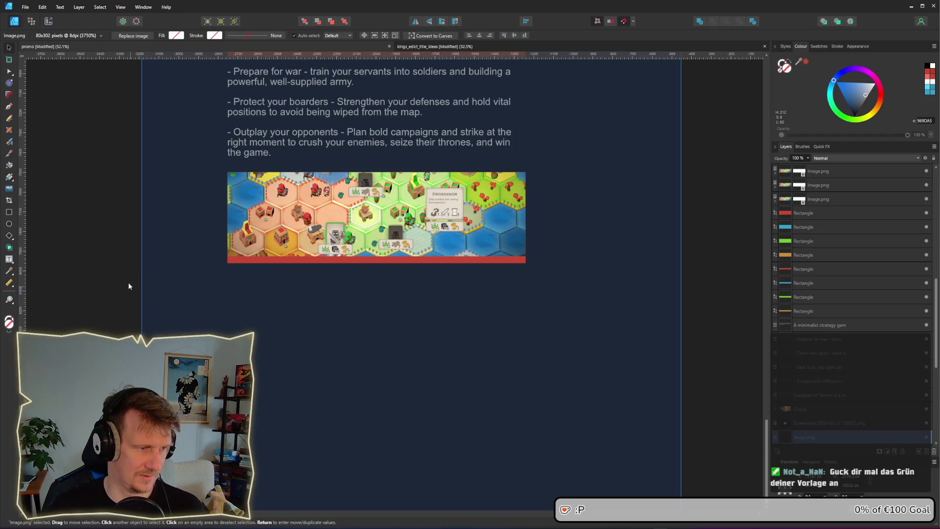
Step: Copy the 'If you enjoy games like…' recommendations paragraph from the Steam store page
{"action": "scroll", "coordinate": [283, 258], "scroll_direction": "down", "scroll_amount": 1, "text": "ctrl"}
{"action": "key", "text": "alt+Tab"}
{"action": "key", "text": "alt+Tab"}
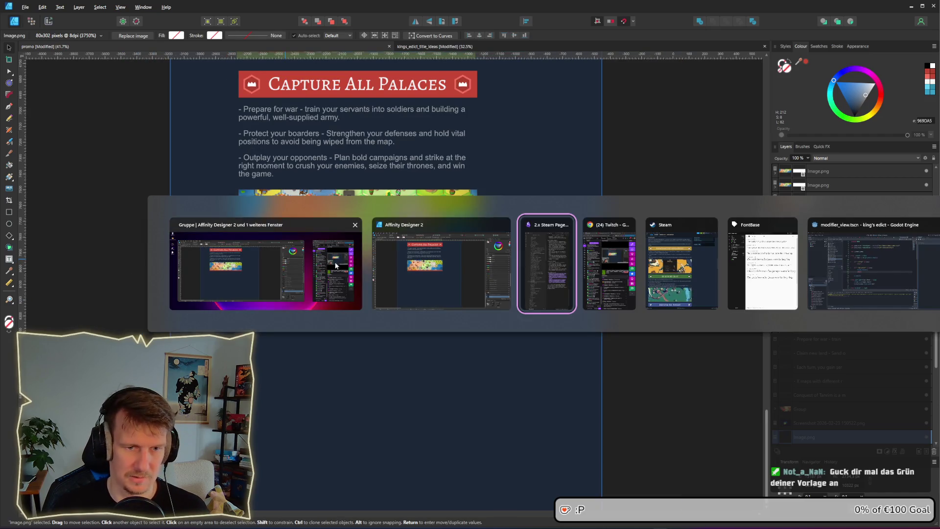
{"action": "key", "text": "alt+Tab"}
{"action": "key", "text": "alt+Tab"}
{"action": "scroll", "coordinate": [383, 250], "scroll_direction": "up", "scroll_amount": 10}
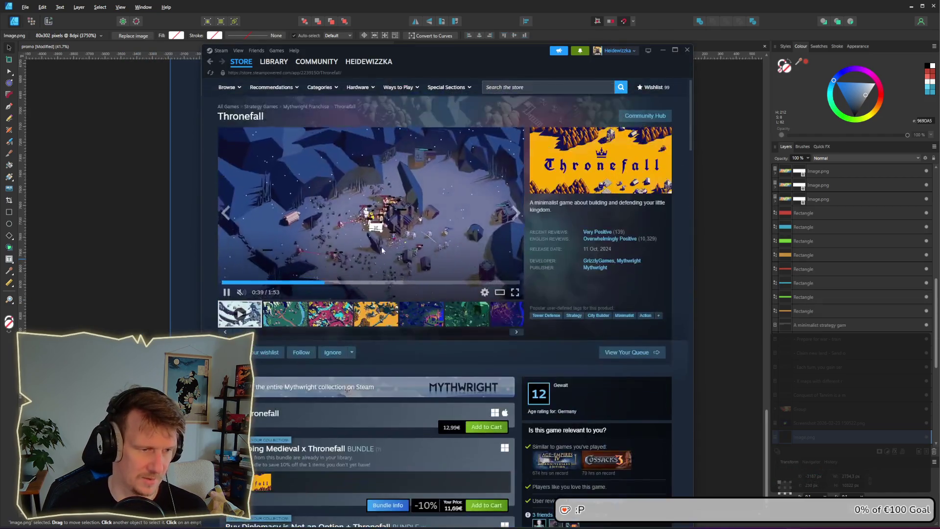
{"action": "scroll", "coordinate": [382, 250], "scroll_direction": "down", "scroll_amount": 15}
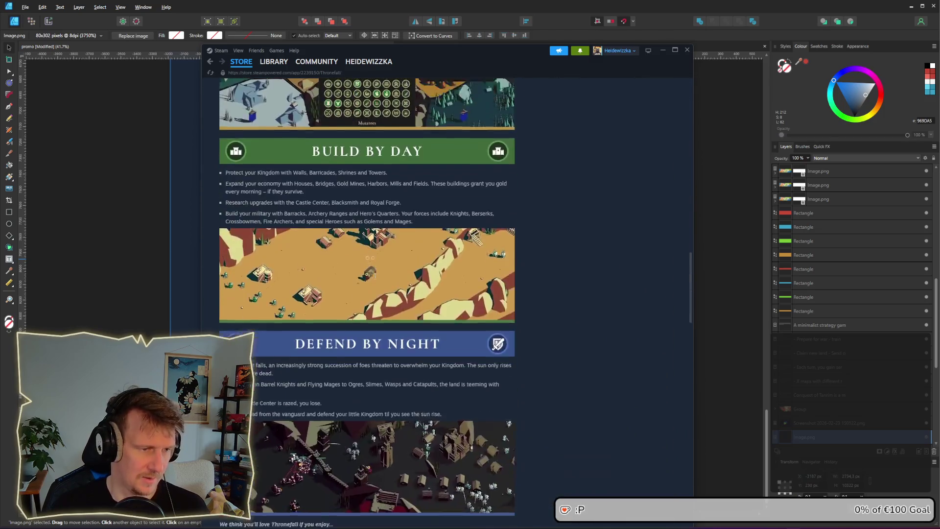
{"action": "scroll", "coordinate": [370, 258], "scroll_direction": "down", "scroll_amount": 6}
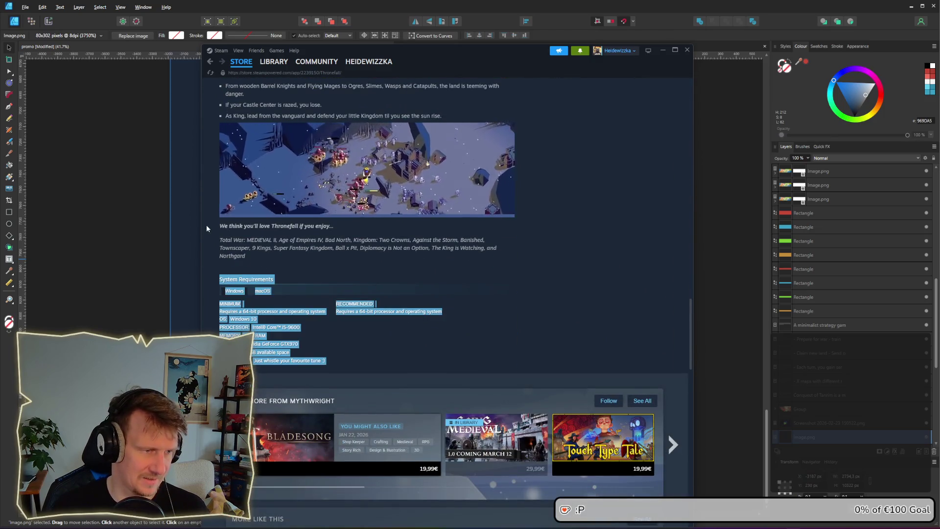
{"action": "left_click_drag", "start_coordinate": [206, 228], "coordinate": [264, 238]}
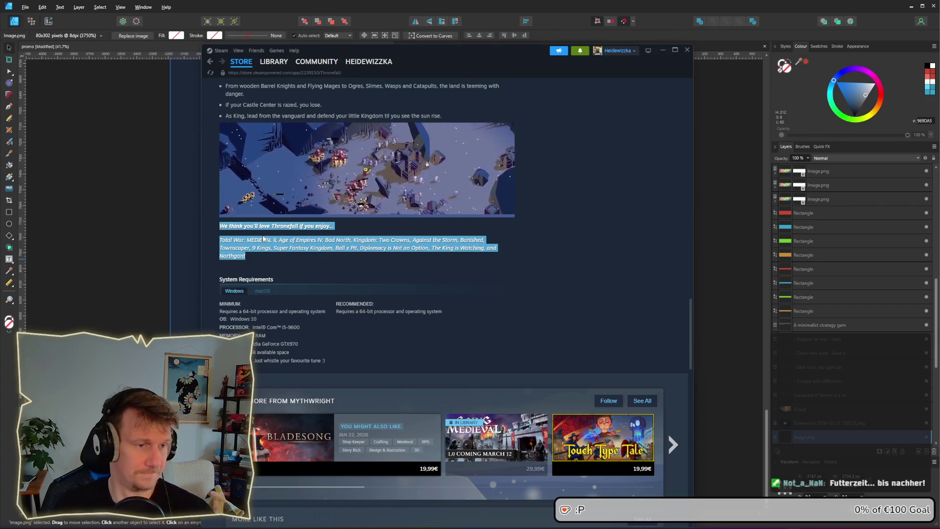
{"action": "left_click", "coordinate": [259, 264]}
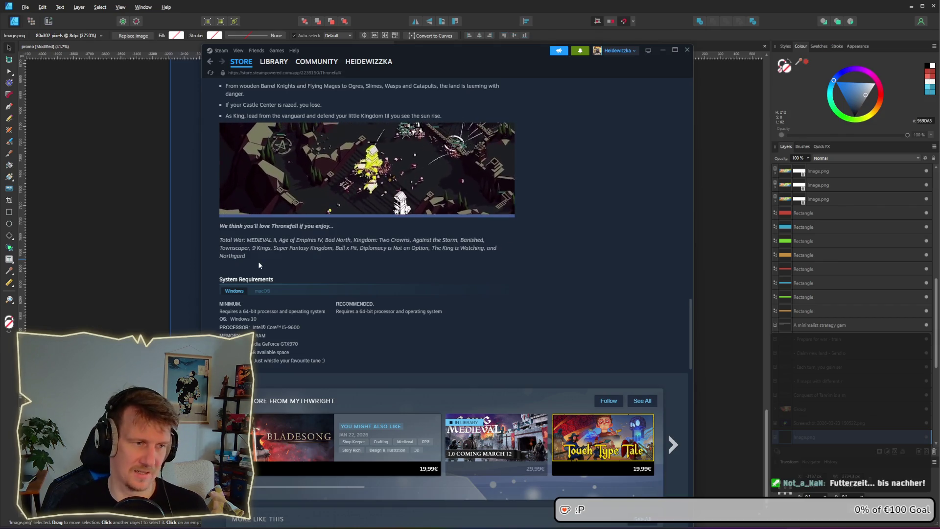
{"action": "left_click", "coordinate": [661, 50]}
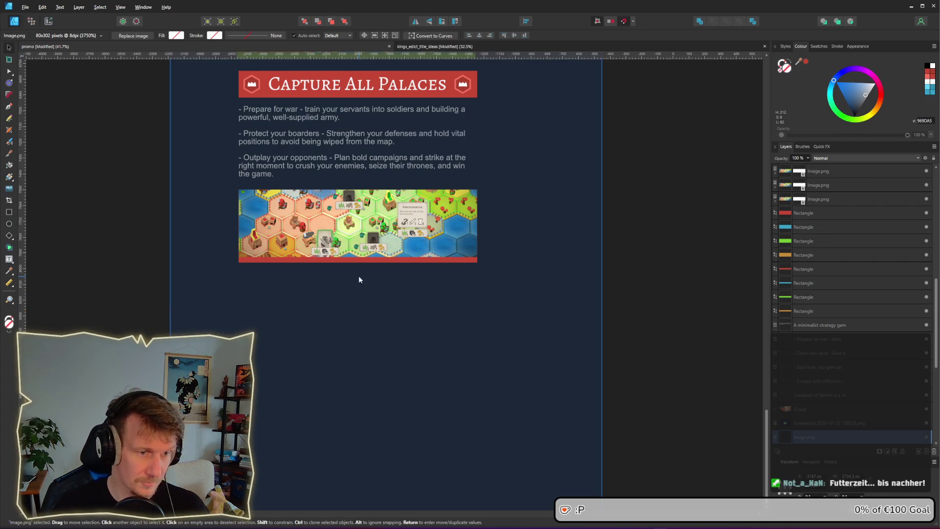
Step: Duplicate the bullet text below the screenshot and paste the copied paragraph into it
{"action": "left_click", "coordinate": [285, 166]}
{"action": "left_click_drag", "start_coordinate": [285, 166], "coordinate": [303, 331]}
{"action": "double_click", "coordinate": [303, 327]}
{"action": "key", "text": "ctrl+a"}
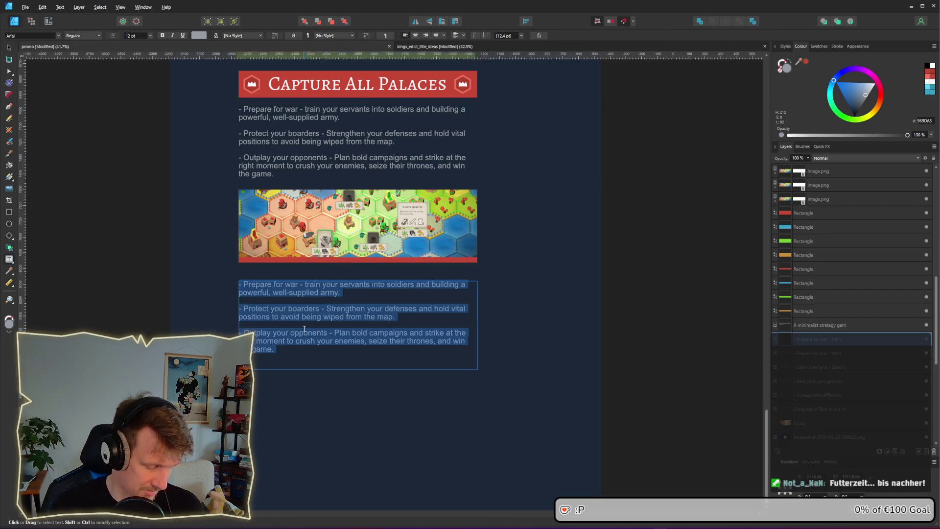
{"action": "key", "text": "ctrl+v"}
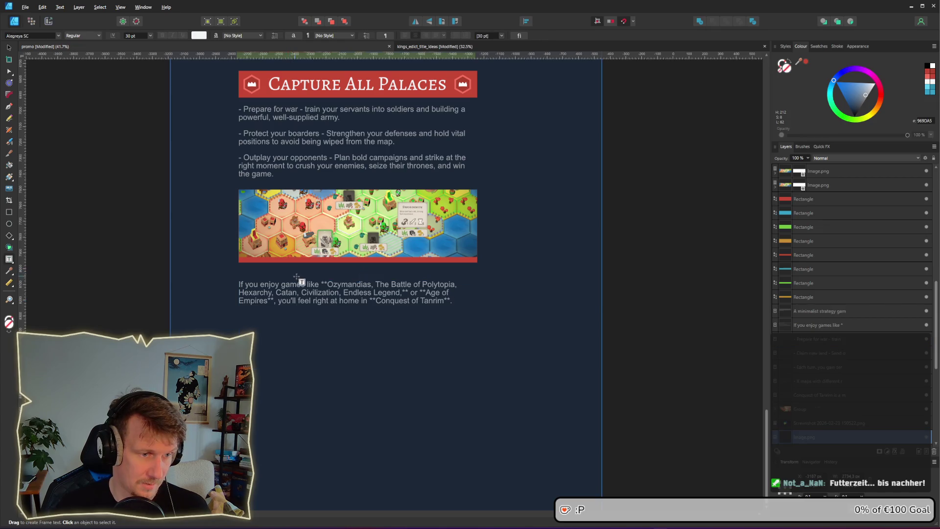
Step: Remove the ** markers around Ozymandias, Endless Legend, Empires, Age and Tanrim in the paragraph
{"action": "key", "text": "Delete"}
{"action": "key", "text": "Delete"}
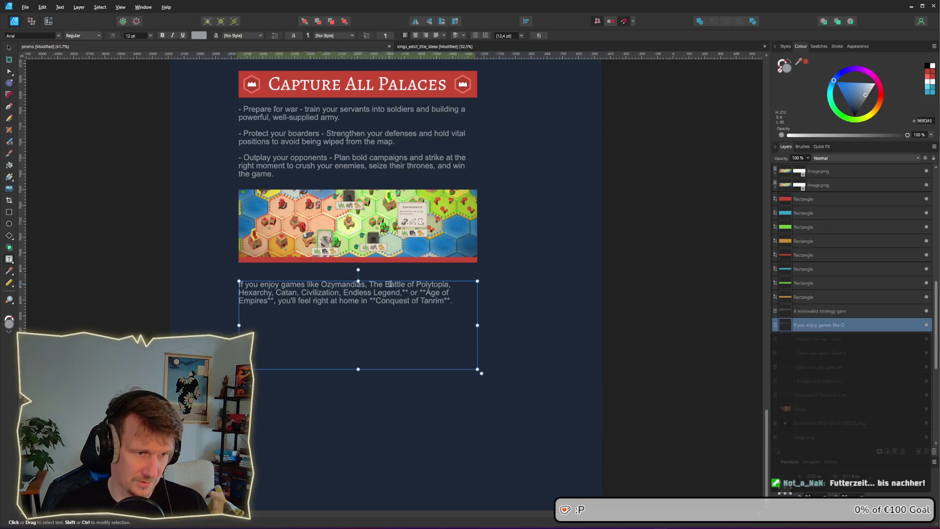
{"action": "left_click", "coordinate": [406, 292]}
{"action": "key", "text": "BackSpace"}
{"action": "key", "text": "BackSpace"}
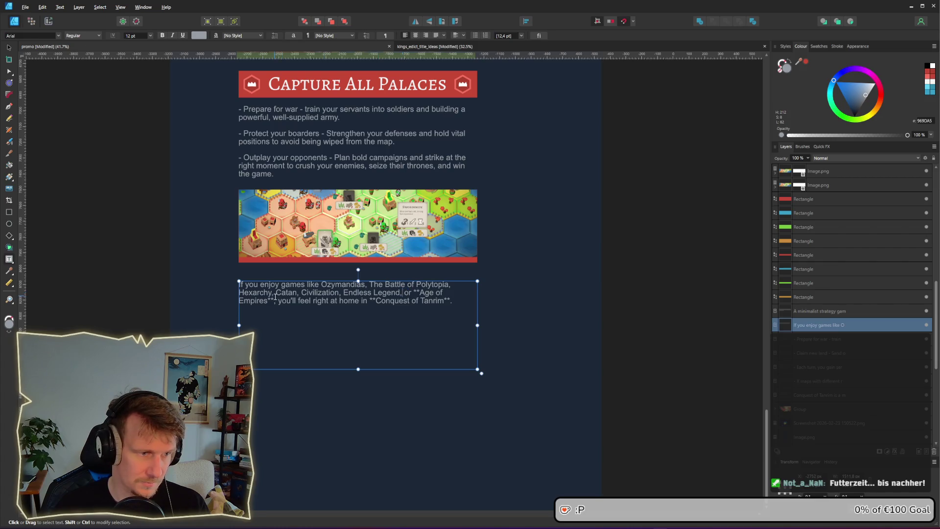
{"action": "key", "text": "Delete"}
{"action": "left_click", "coordinate": [420, 292]}
{"action": "key", "text": "BackSpace"}
{"action": "key", "text": "BackSpace"}
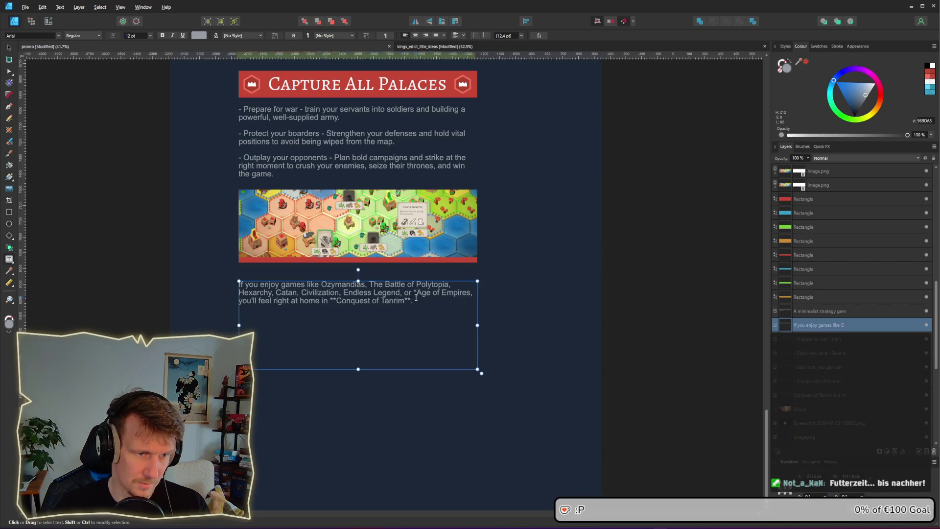
{"action": "left_click", "coordinate": [411, 301]}
{"action": "key", "text": "BackSpace"}
{"action": "key", "text": "BackSpace"}
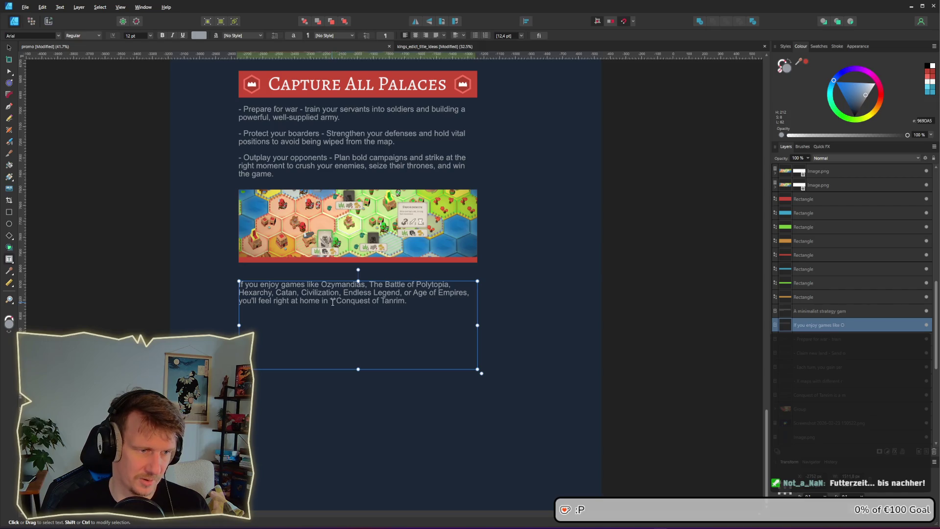
Step: Replace 'Conquest of Tanrim' with 'Kingdoms of Warinor.' at the paragraph's end
{"action": "left_click_drag", "start_coordinate": [340, 301], "coordinate": [403, 303]}
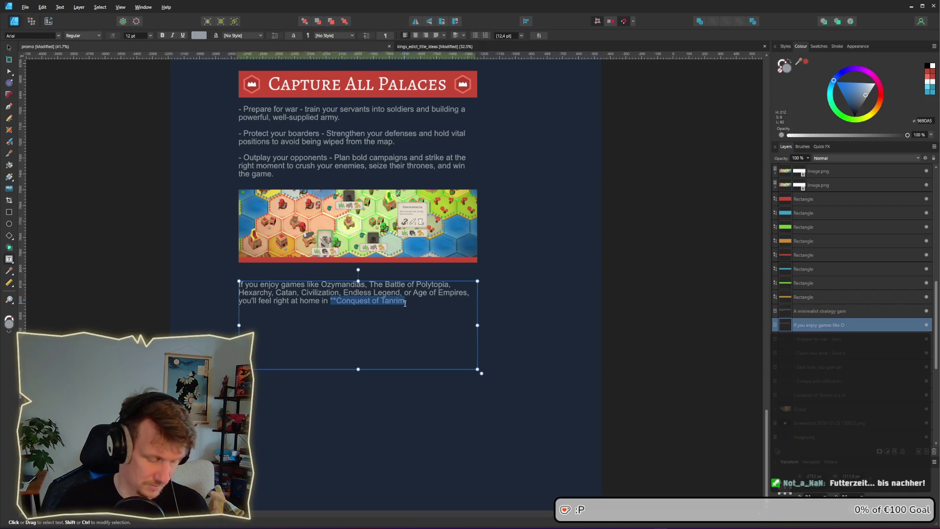
{"action": "type", "text": "Kingdom"}
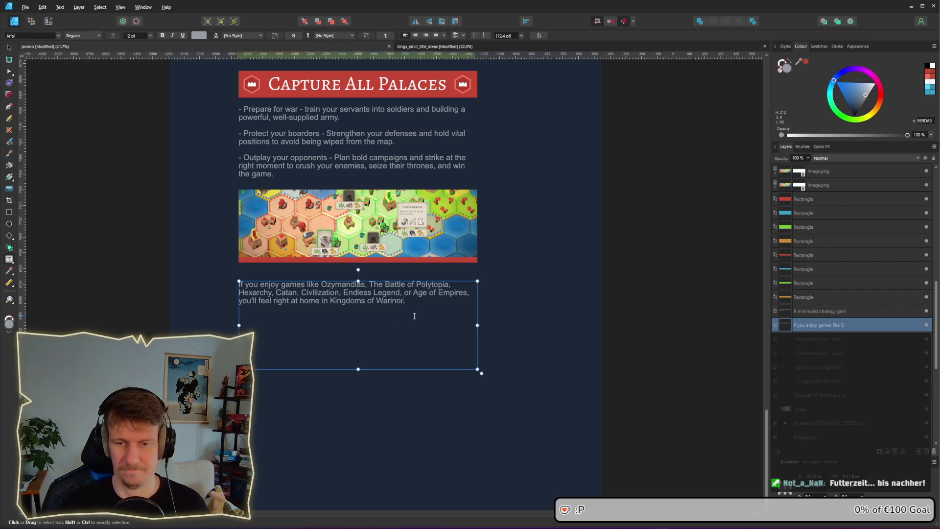
{"action": "type", "text": "."}
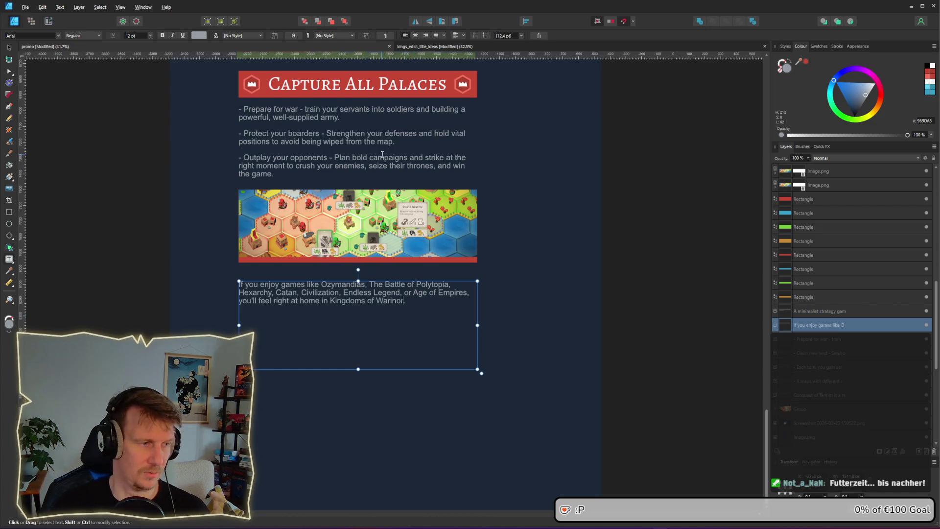
{"action": "scroll", "coordinate": [415, 316], "scroll_direction": "up", "scroll_amount": 3}
{"action": "key", "text": "alt+Tab"}
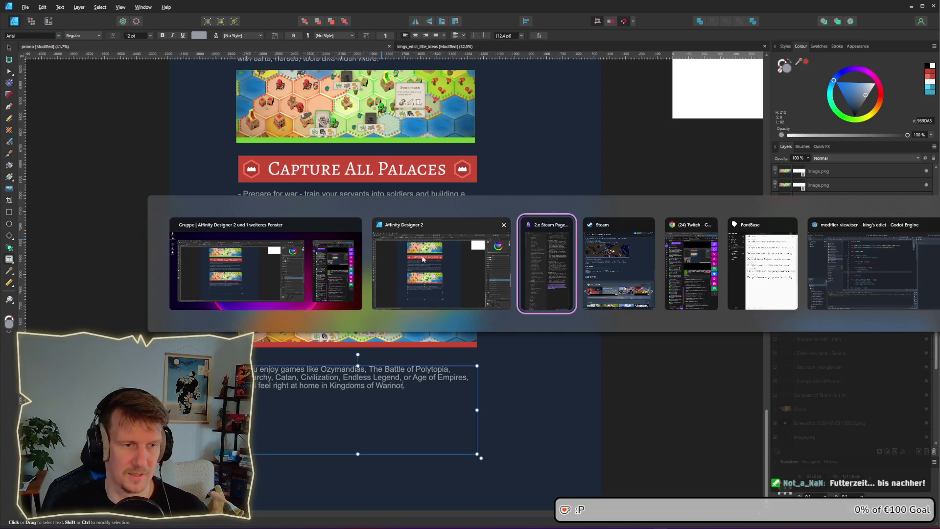
{"action": "scroll", "coordinate": [456, 257], "scroll_direction": "down", "scroll_amount": 2}
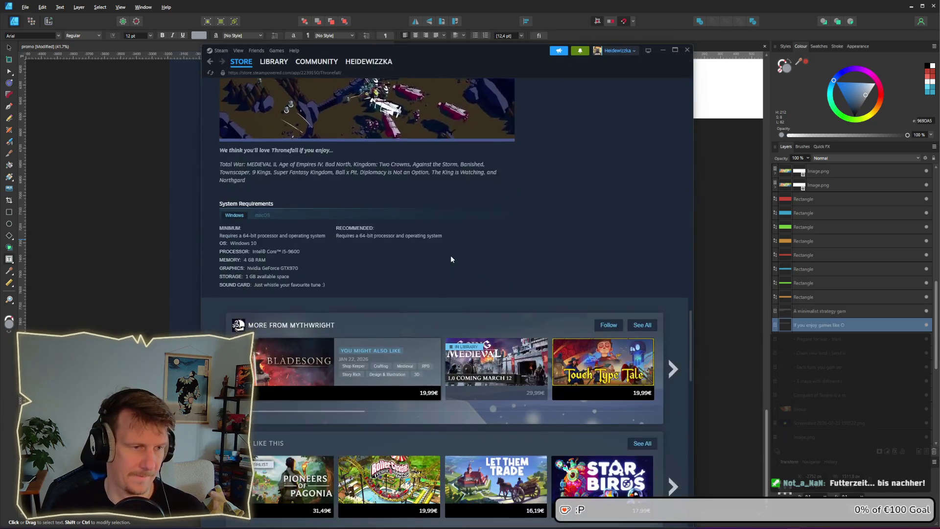
{"action": "scroll", "coordinate": [451, 254], "scroll_direction": "up", "scroll_amount": 10}
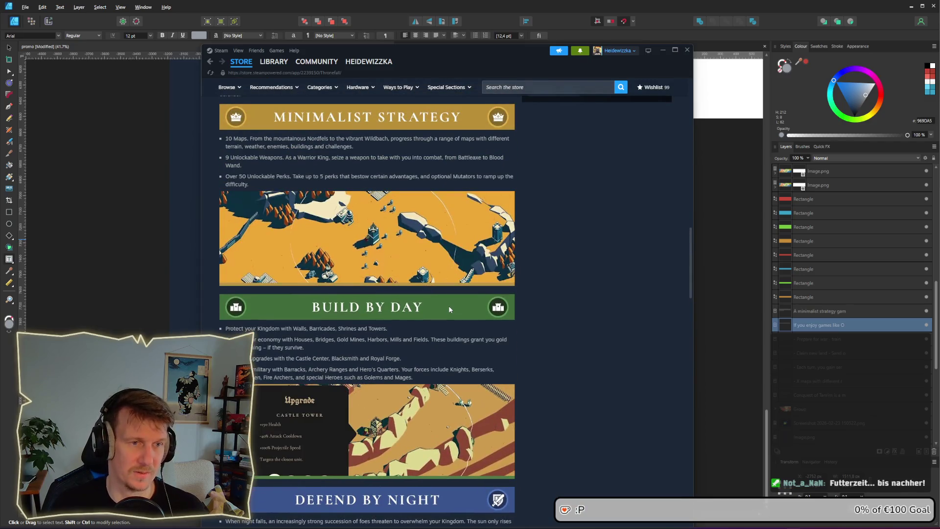
{"action": "scroll", "coordinate": [450, 308], "scroll_direction": "up", "scroll_amount": 3}
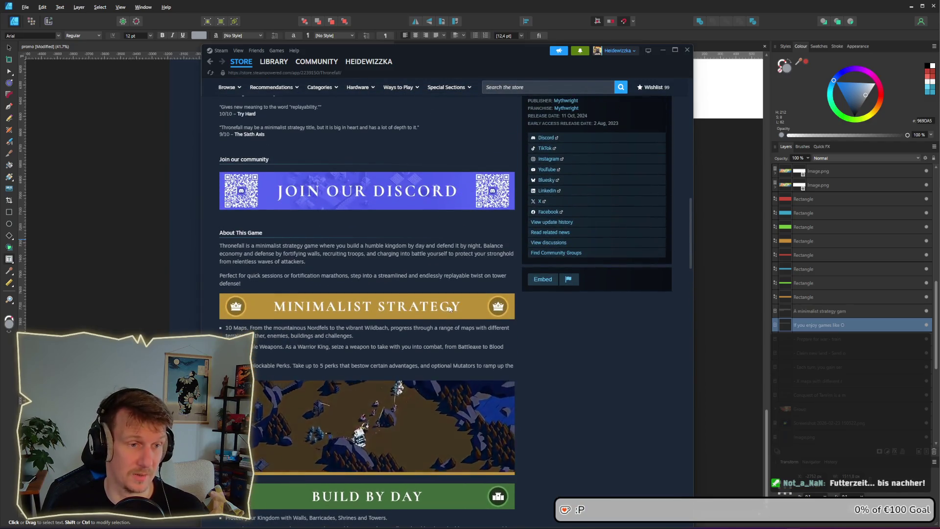
{"action": "scroll", "coordinate": [448, 306], "scroll_direction": "down", "scroll_amount": 3}
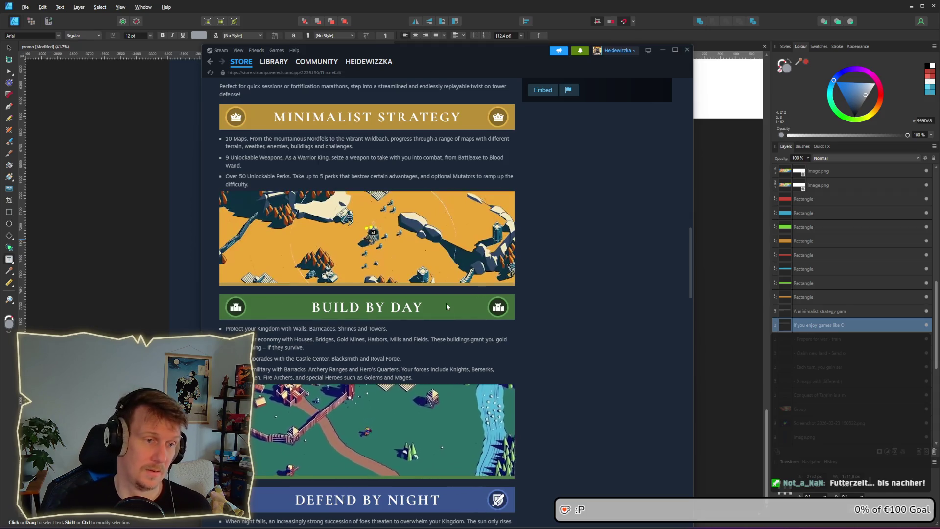
{"action": "scroll", "coordinate": [440, 301], "scroll_direction": "down", "scroll_amount": 1}
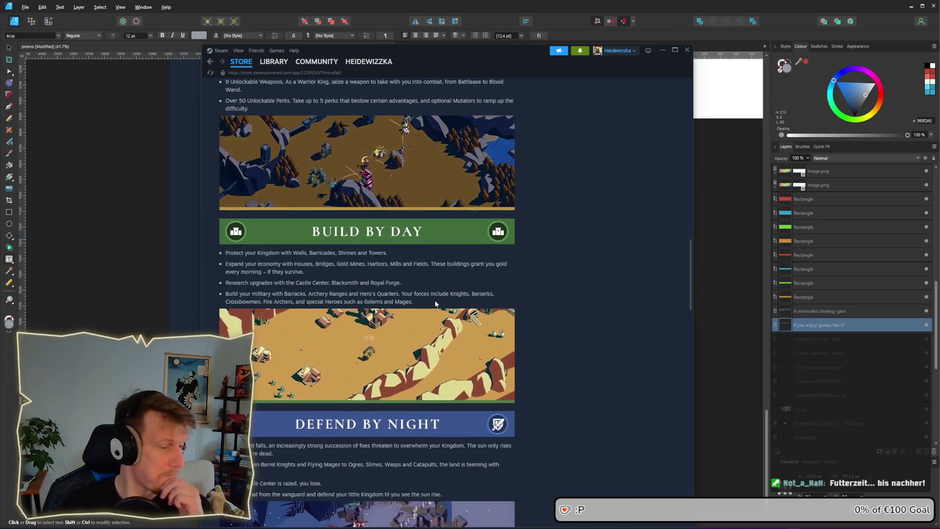
{"action": "scroll", "coordinate": [435, 304], "scroll_direction": "down", "scroll_amount": 2}
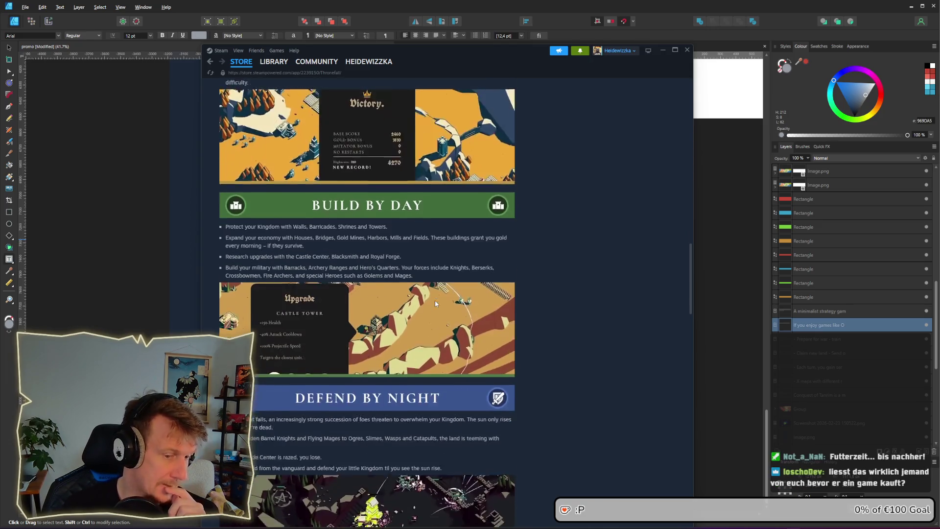
{"action": "scroll", "coordinate": [435, 304], "scroll_direction": "up", "scroll_amount": 3}
{"action": "scroll", "coordinate": [434, 300], "scroll_direction": "up", "scroll_amount": 6}
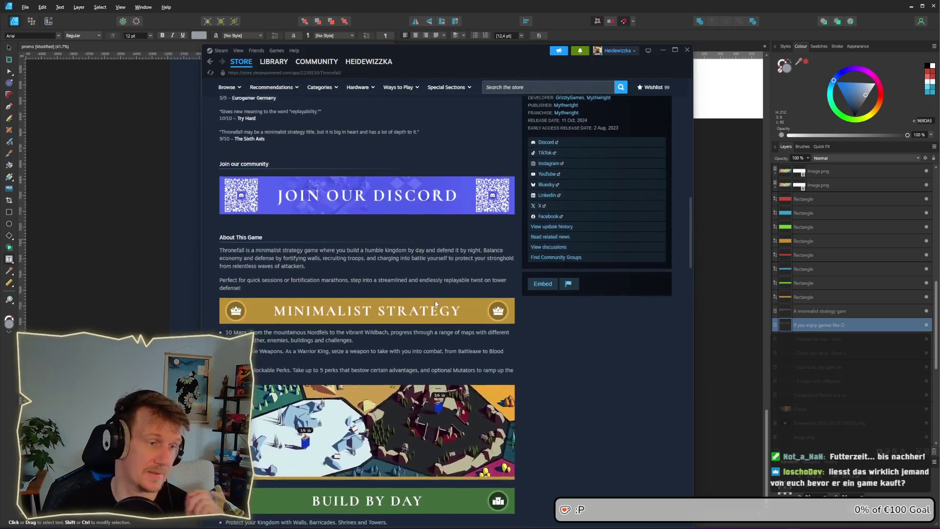
{"action": "scroll", "coordinate": [383, 289], "scroll_direction": "down", "scroll_amount": 3}
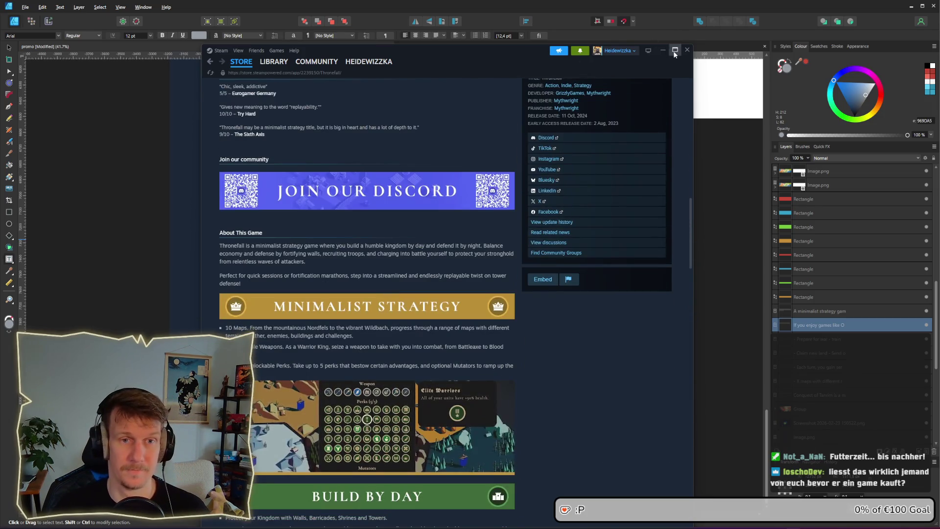
{"action": "left_click", "coordinate": [663, 49]}
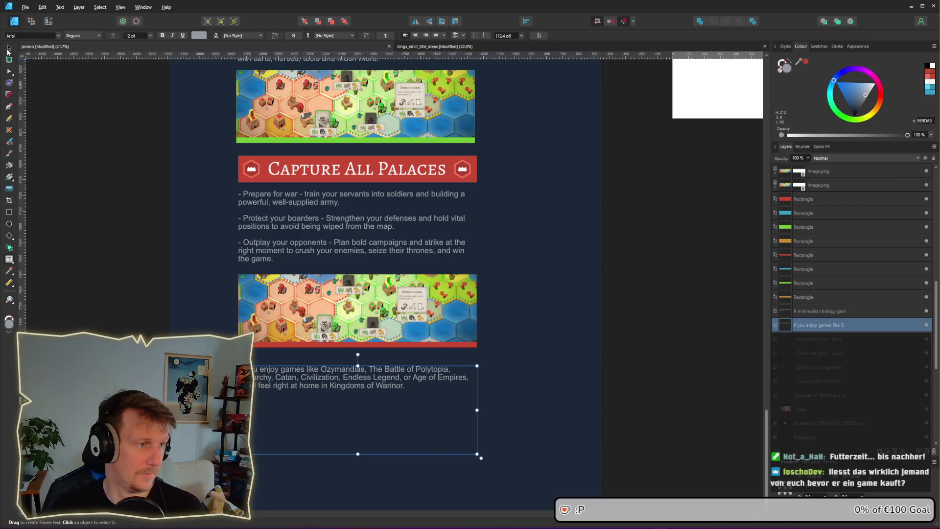
Step: Stop text editing with the Move tool and select the page background image
{"action": "left_click", "coordinate": [8, 50]}
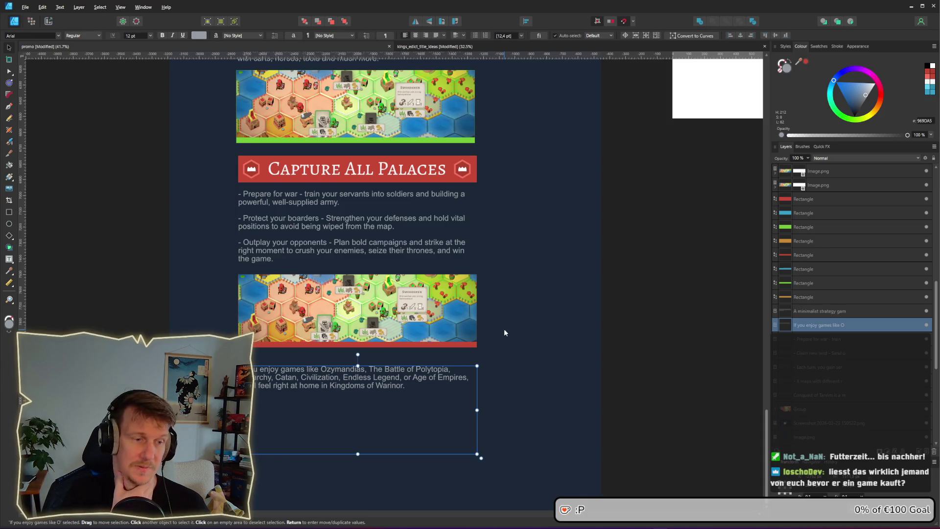
{"action": "left_click", "coordinate": [527, 310]}
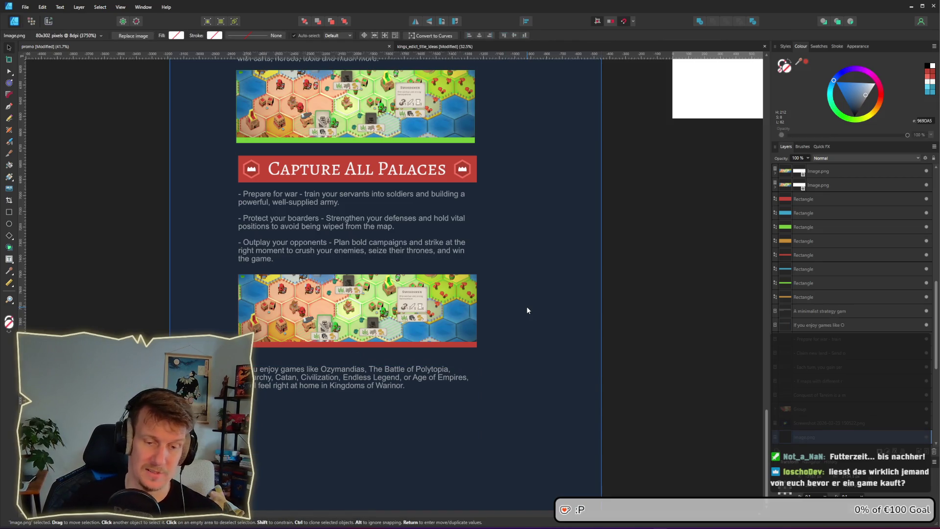
Step: Back in Steam, search the store for drova and open the Drova - Forsaken Kin page
{"action": "key", "text": "alt+Tab"}
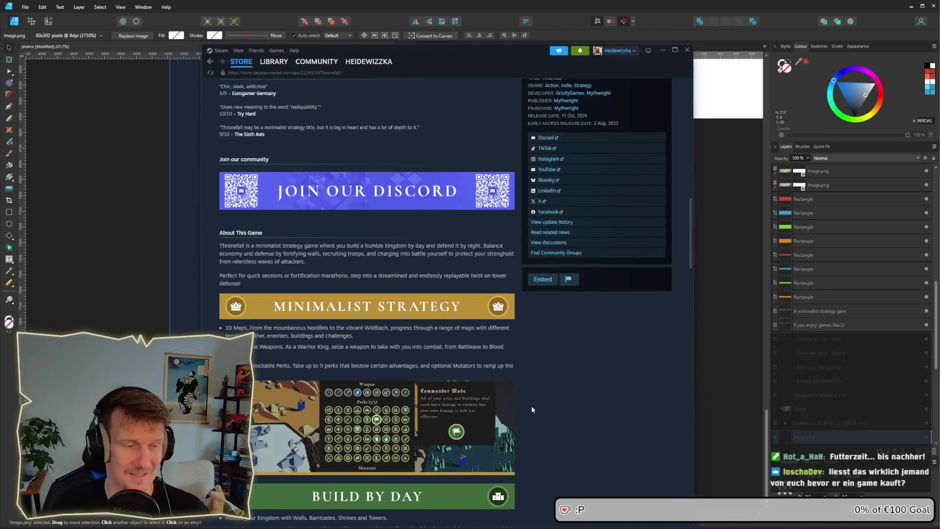
{"action": "scroll", "coordinate": [475, 210], "scroll_direction": "up", "scroll_amount": 8}
{"action": "scroll", "coordinate": [475, 209], "scroll_direction": "up", "scroll_amount": 3}
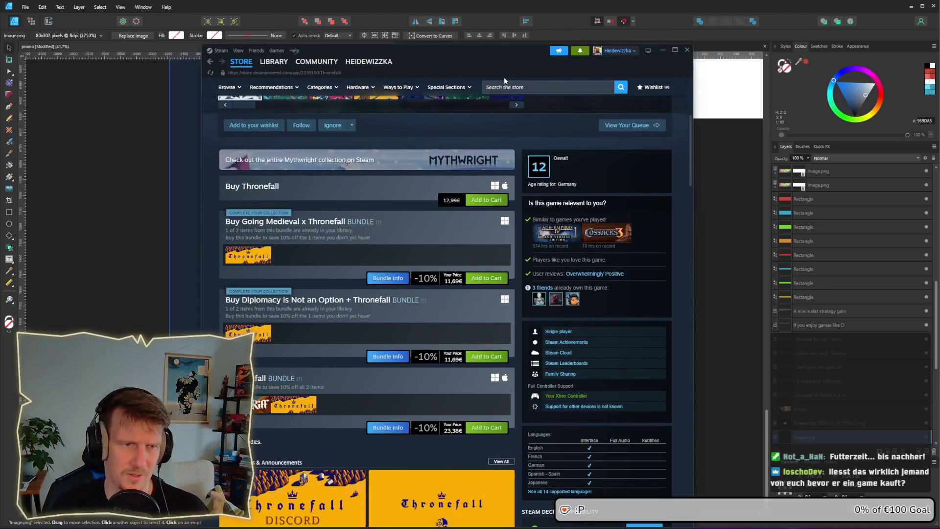
{"action": "left_click", "coordinate": [504, 87]}
{"action": "type", "text": "va"}
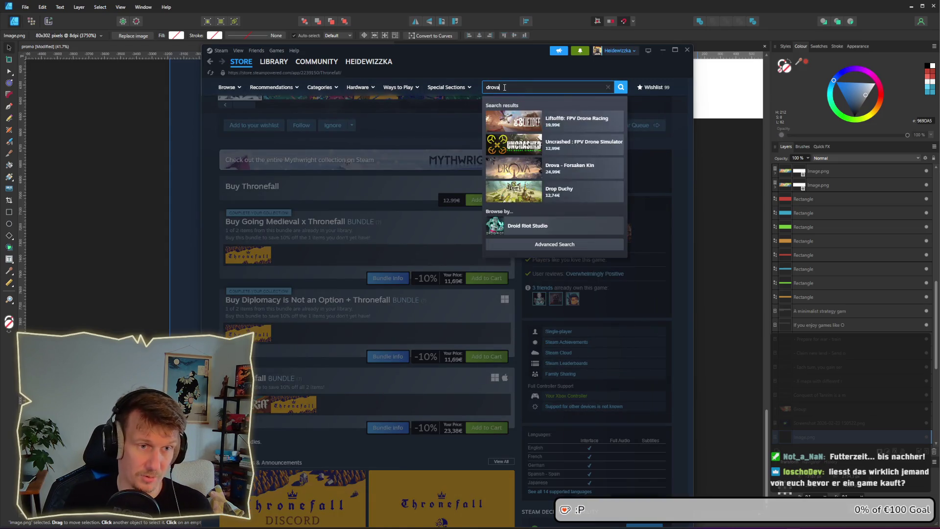
{"action": "key", "text": "Return"}
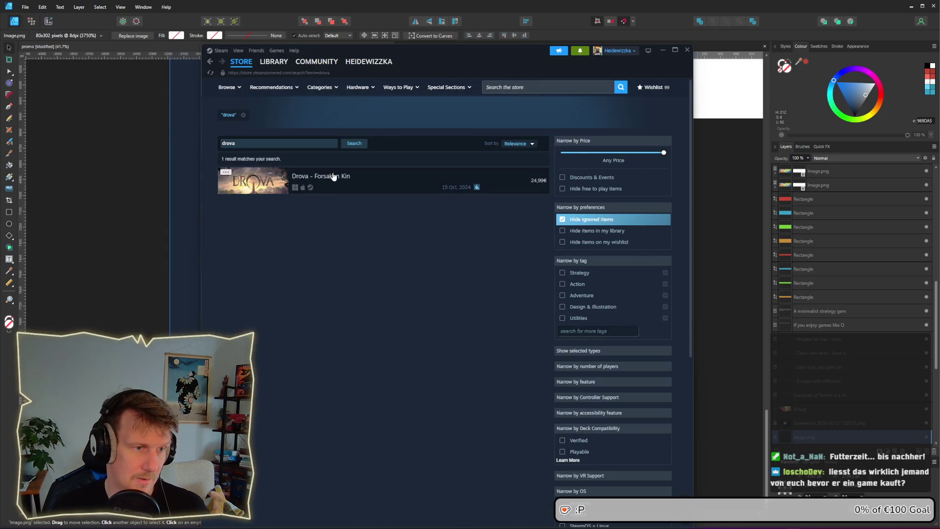
{"action": "left_click", "coordinate": [334, 192]}
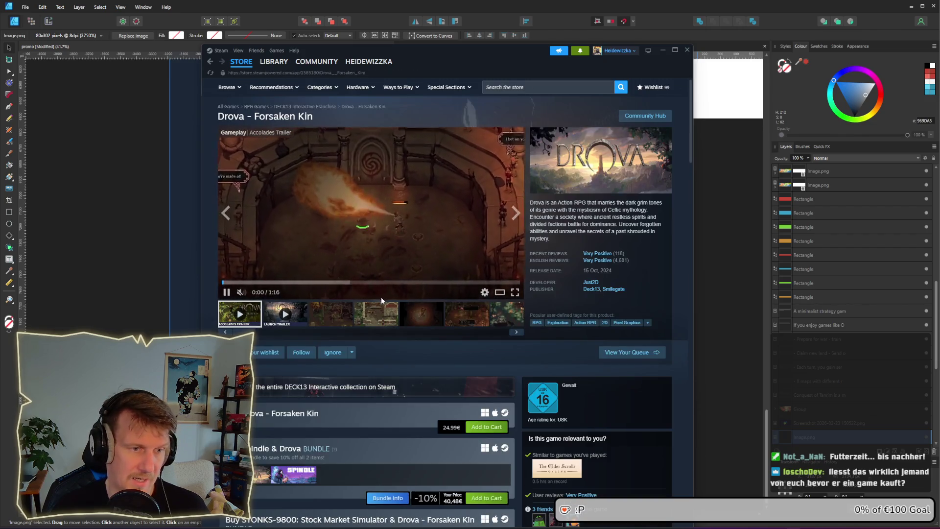
Step: View the third gallery screenshot and expand the full About This Game description
{"action": "left_click", "coordinate": [350, 316]}
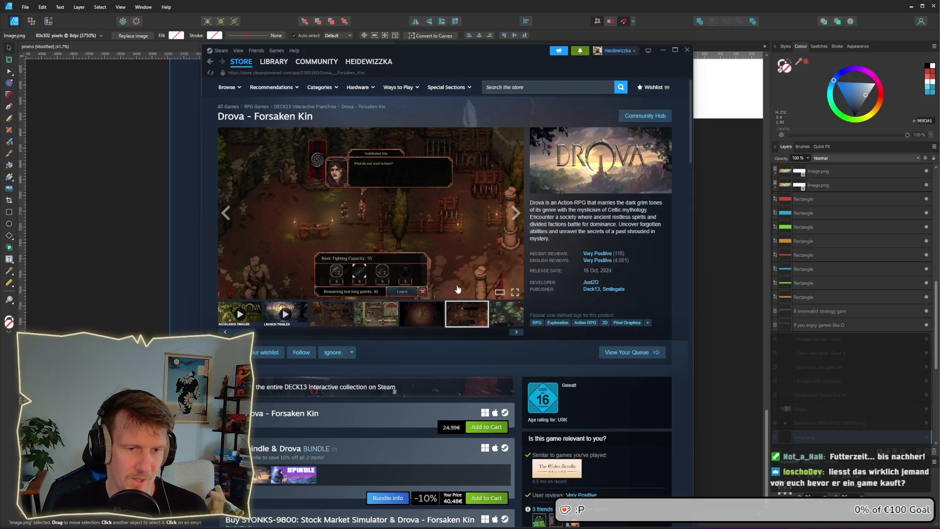
{"action": "scroll", "coordinate": [456, 289], "scroll_direction": "down", "scroll_amount": 15}
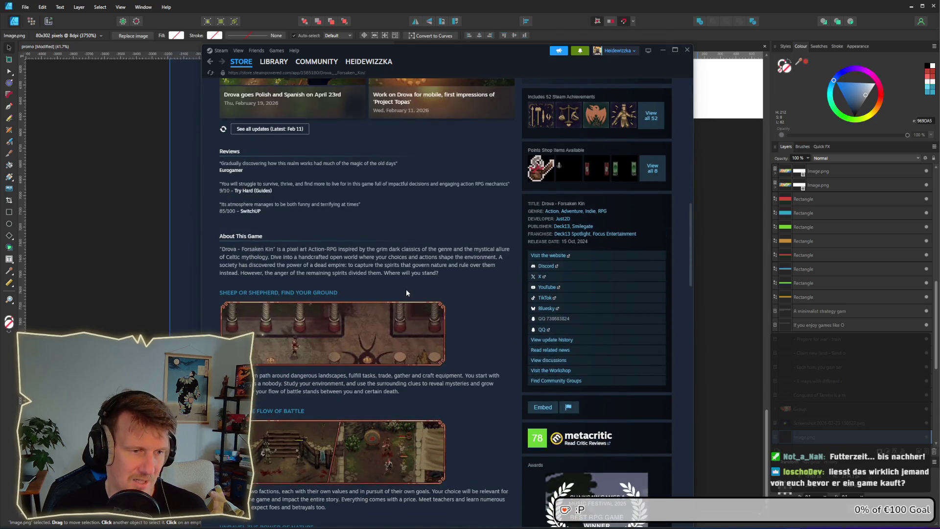
{"action": "scroll", "coordinate": [406, 292], "scroll_direction": "down", "scroll_amount": 4}
{"action": "left_click", "coordinate": [377, 356]}
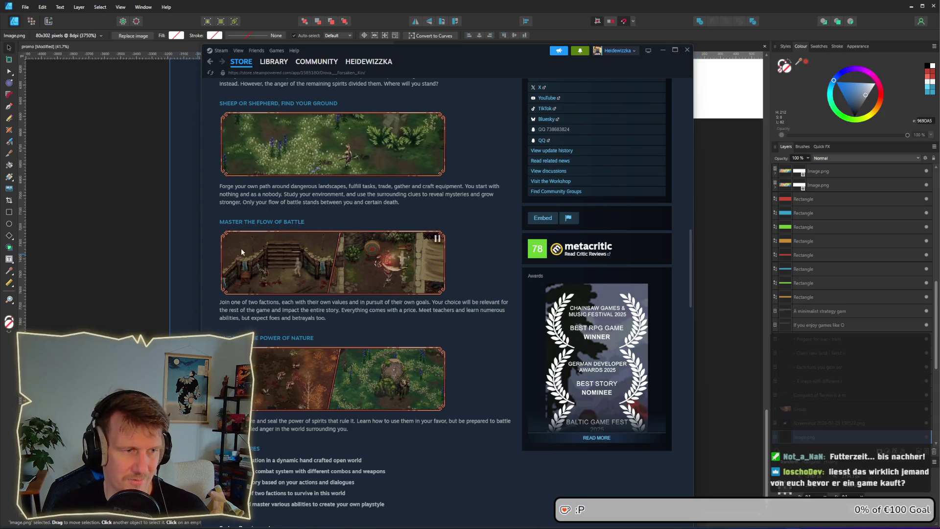
{"action": "scroll", "coordinate": [305, 329], "scroll_direction": "down", "scroll_amount": 2}
{"action": "scroll", "coordinate": [306, 329], "scroll_direction": "down", "scroll_amount": 2}
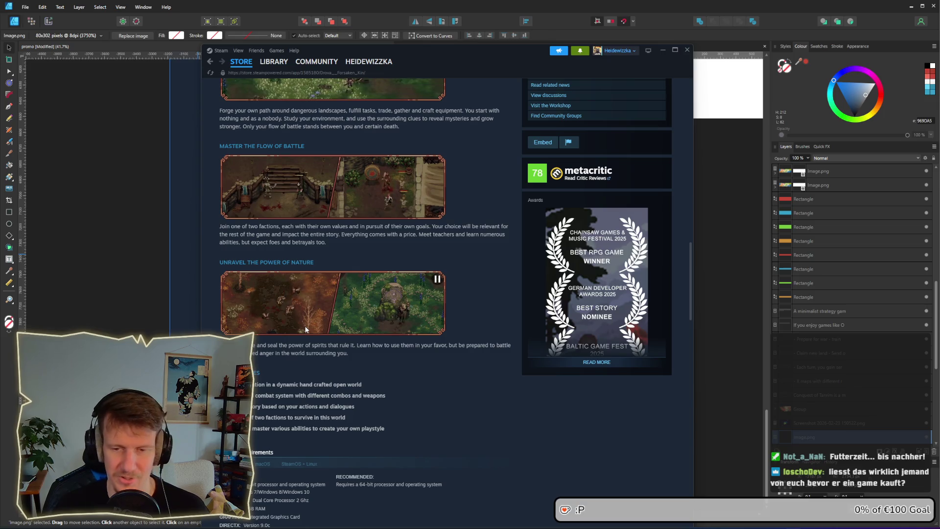
Step: Read through the description and highlight the Key Features bullet list
{"action": "scroll", "coordinate": [306, 329], "scroll_direction": "up", "scroll_amount": 8}
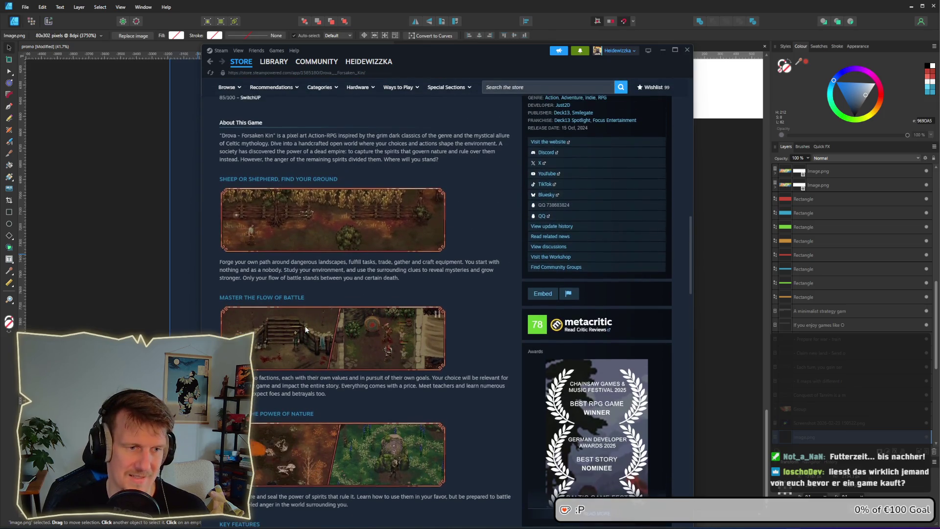
{"action": "scroll", "coordinate": [312, 313], "scroll_direction": "down", "scroll_amount": 8}
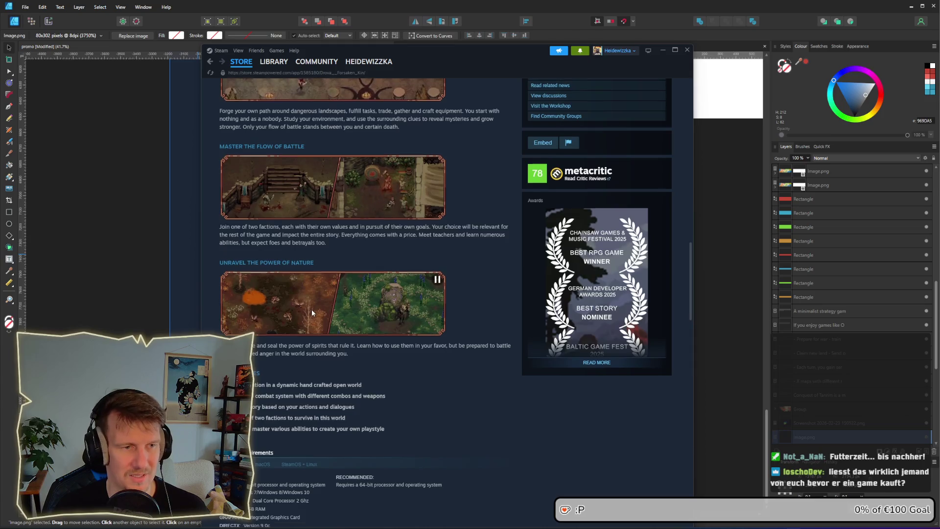
{"action": "scroll", "coordinate": [311, 312], "scroll_direction": "up", "scroll_amount": 4}
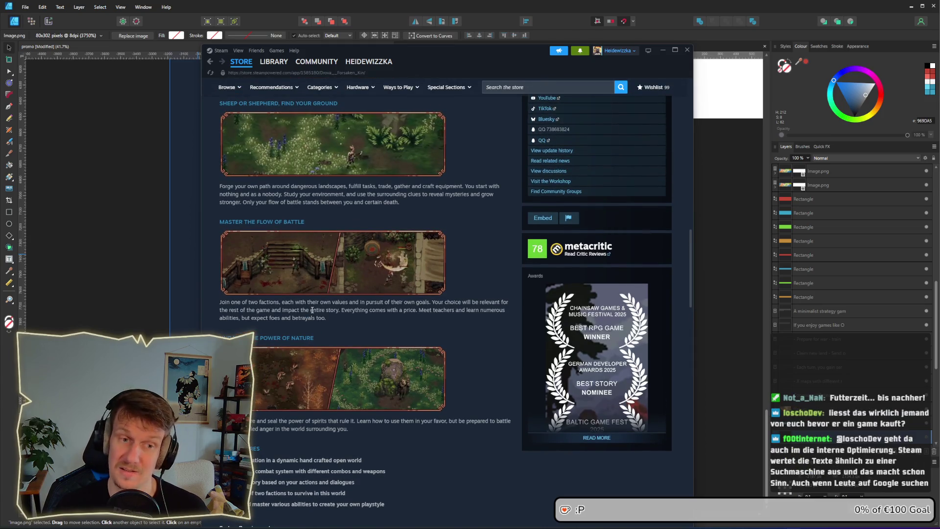
{"action": "scroll", "coordinate": [311, 310], "scroll_direction": "up", "scroll_amount": 10}
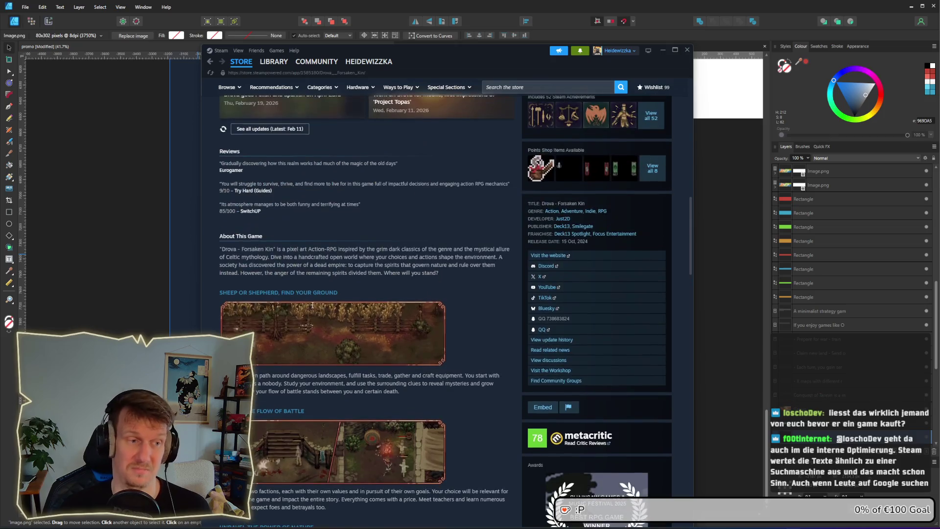
{"action": "scroll", "coordinate": [312, 305], "scroll_direction": "down", "scroll_amount": 14}
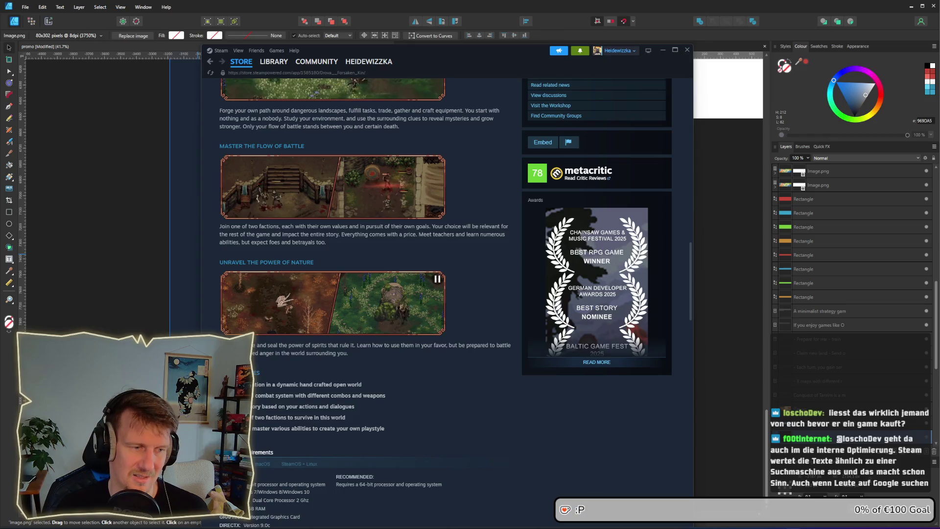
{"action": "scroll", "coordinate": [380, 406], "scroll_direction": "down", "scroll_amount": 3}
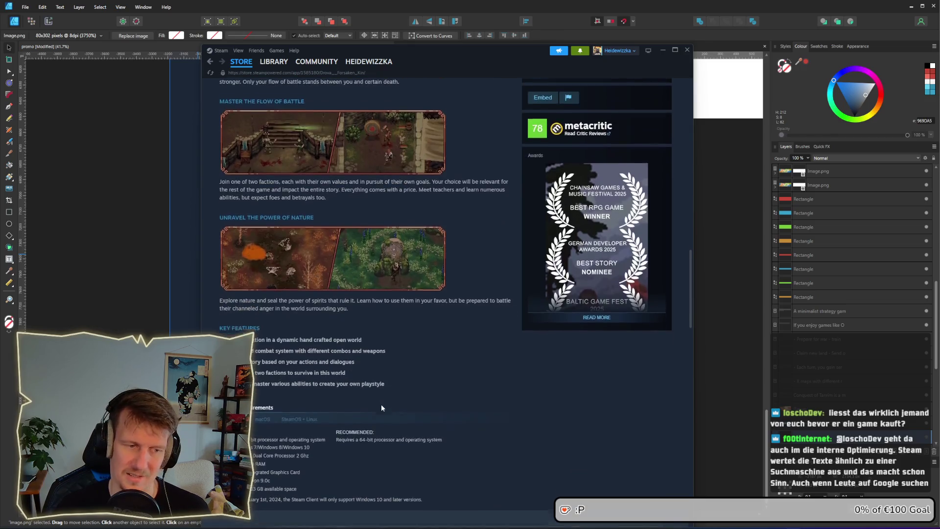
{"action": "scroll", "coordinate": [382, 408], "scroll_direction": "down", "scroll_amount": 2}
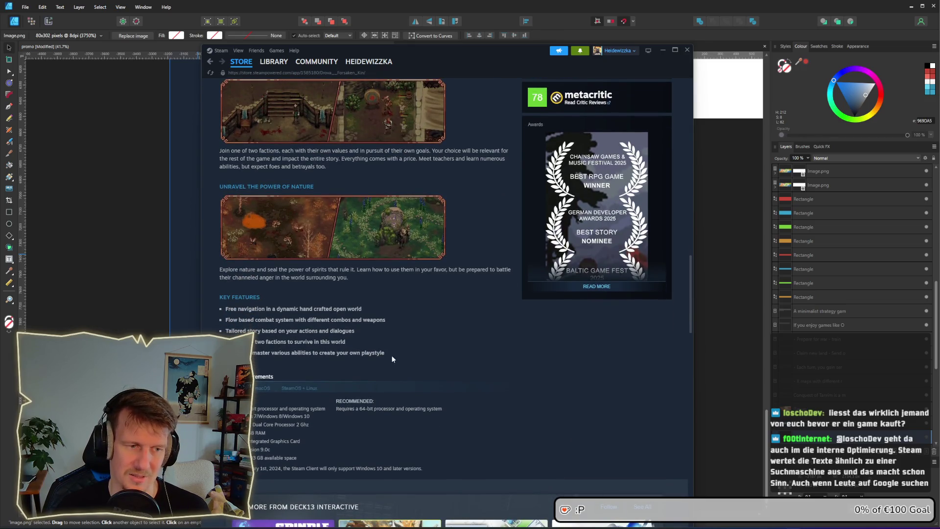
{"action": "mouse_move", "coordinate": [392, 359]}
{"action": "left_mouse_down"}
{"action": "mouse_move", "coordinate": [225, 318]}
{"action": "mouse_move", "coordinate": [225, 310]}
{"action": "left_mouse_up"}
{"action": "left_click", "coordinate": [392, 308]}
Step: Scroll back up the store page and minimise the Steam window
{"action": "scroll", "coordinate": [419, 305], "scroll_direction": "up", "scroll_amount": 12}
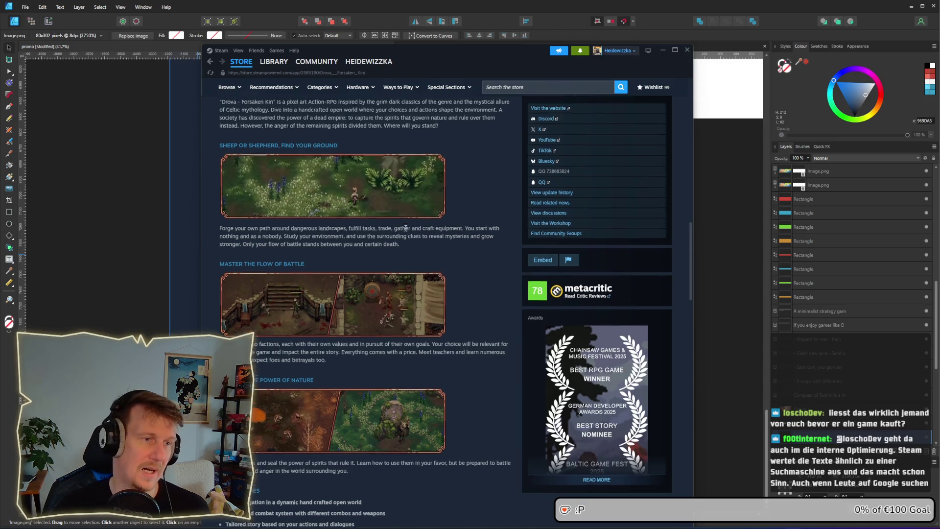
{"action": "scroll", "coordinate": [421, 289], "scroll_direction": "up", "scroll_amount": 5}
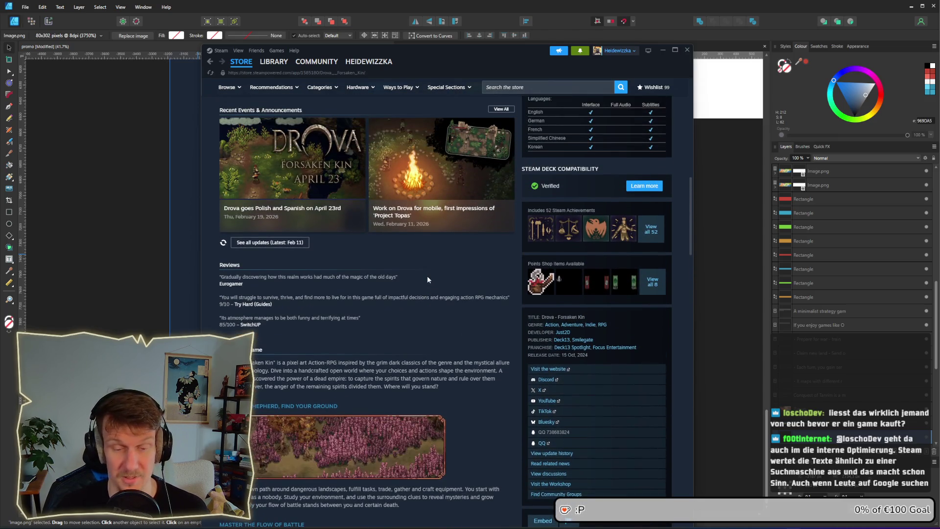
{"action": "scroll", "coordinate": [427, 276], "scroll_direction": "up", "scroll_amount": 3}
{"action": "scroll", "coordinate": [427, 280], "scroll_direction": "up", "scroll_amount": 8}
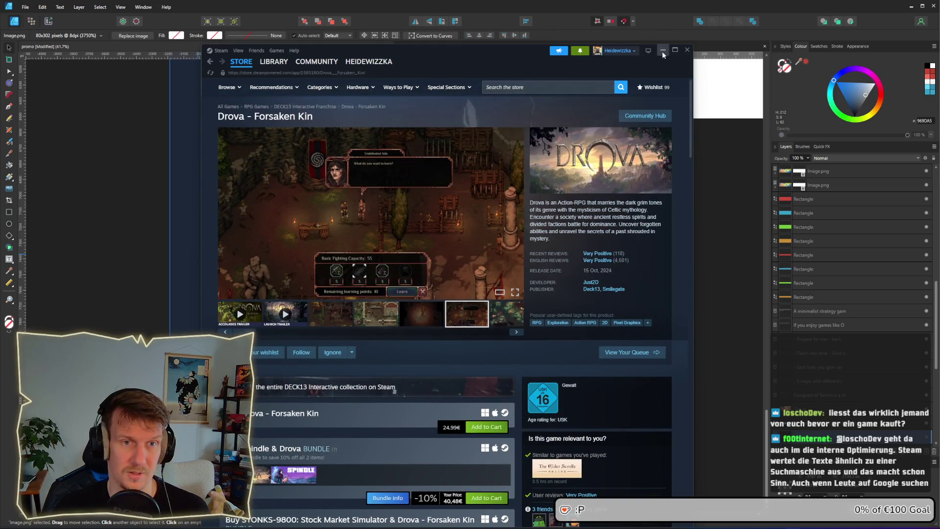
{"action": "left_click", "coordinate": [662, 50]}
{"action": "scroll", "coordinate": [439, 223], "scroll_direction": "up", "scroll_amount": 3}
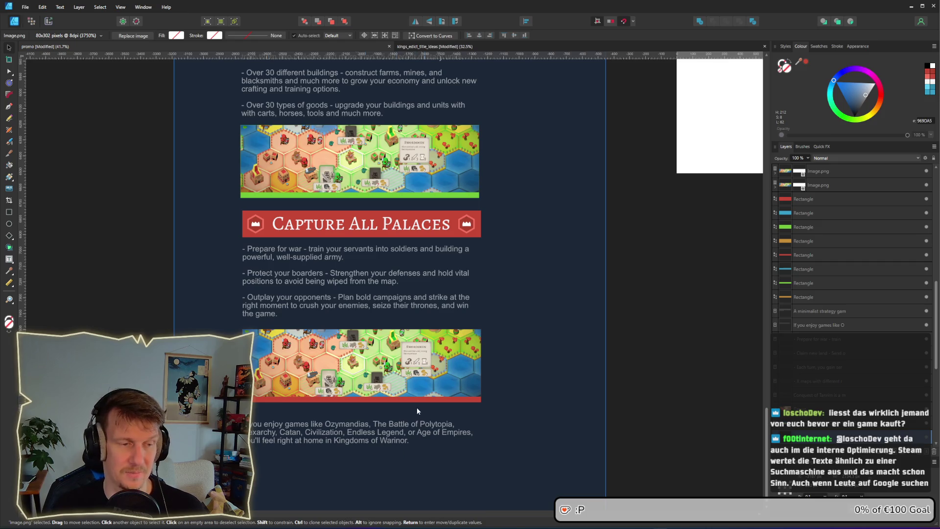
{"action": "scroll", "coordinate": [321, 308], "scroll_direction": "up", "scroll_amount": 6}
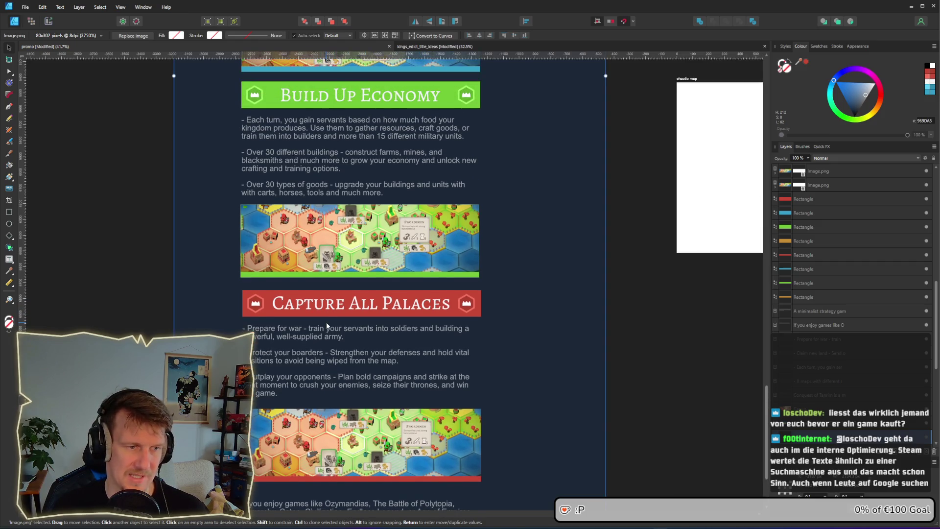
{"action": "scroll", "coordinate": [327, 325], "scroll_direction": "up", "scroll_amount": 8}
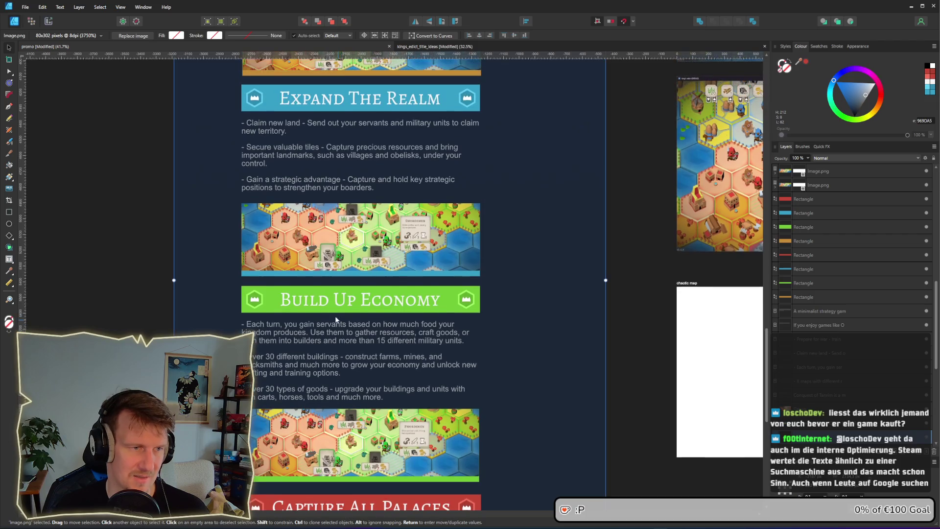
{"action": "scroll", "coordinate": [286, 280], "scroll_direction": "down", "scroll_amount": 4}
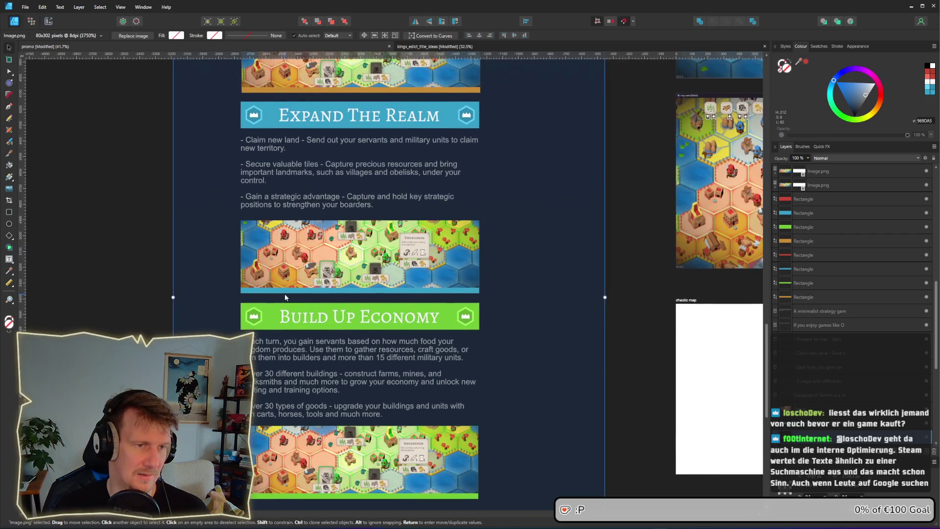
{"action": "scroll", "coordinate": [175, 293], "scroll_direction": "left", "scroll_amount": 3}
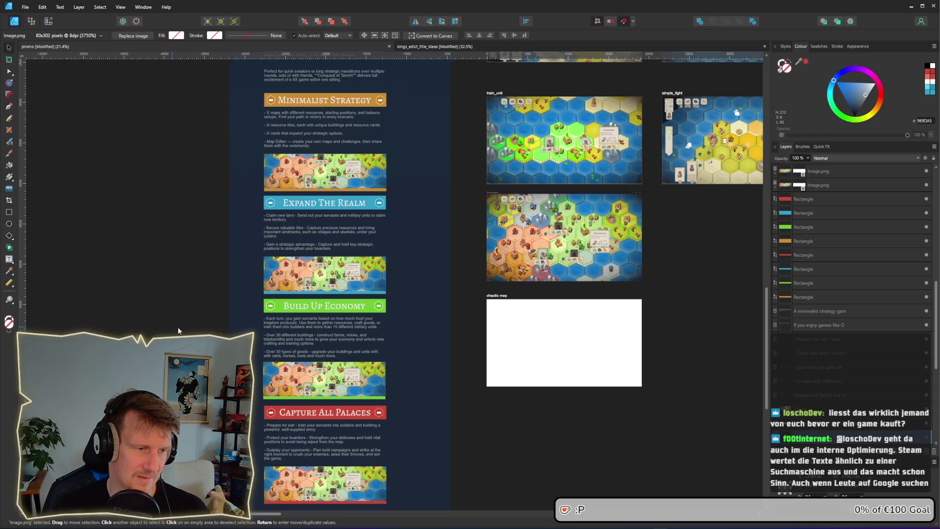
{"action": "scroll", "coordinate": [44, 211], "scroll_direction": "up", "scroll_amount": 1}
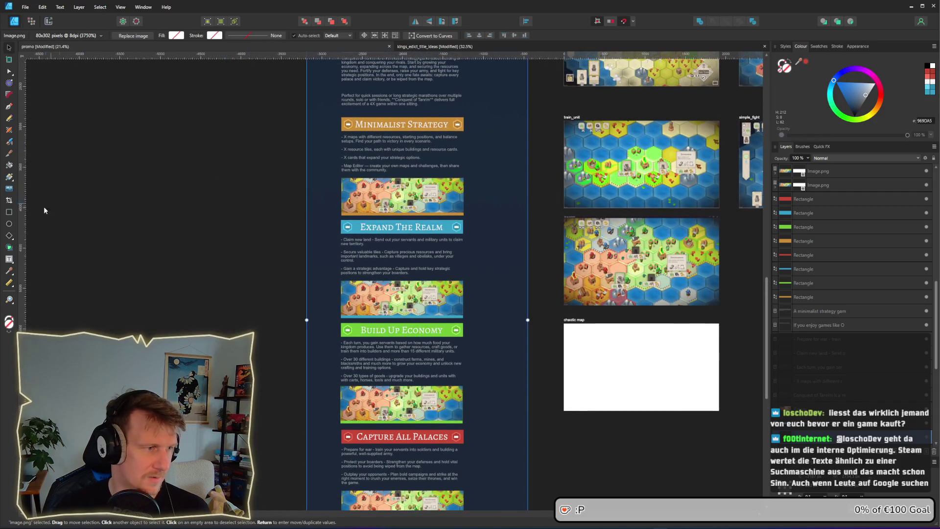
Step: Draw a small square beside the page filled with the orange banner colour
{"action": "left_click", "coordinate": [9, 212]}
{"action": "scroll", "coordinate": [190, 159], "scroll_direction": "up", "scroll_amount": 3}
{"action": "left_click_drag", "start_coordinate": [263, 95], "coordinate": [288, 123]}
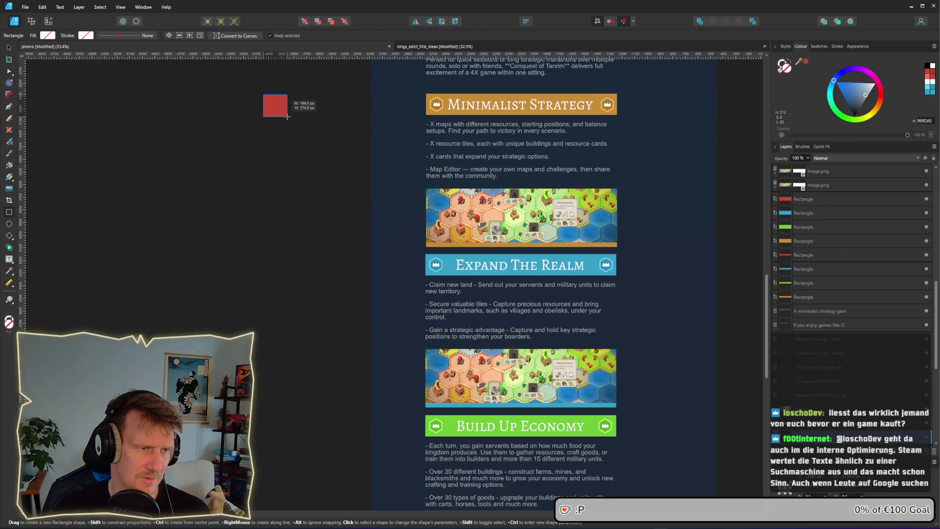
{"action": "left_click", "coordinate": [47, 35]}
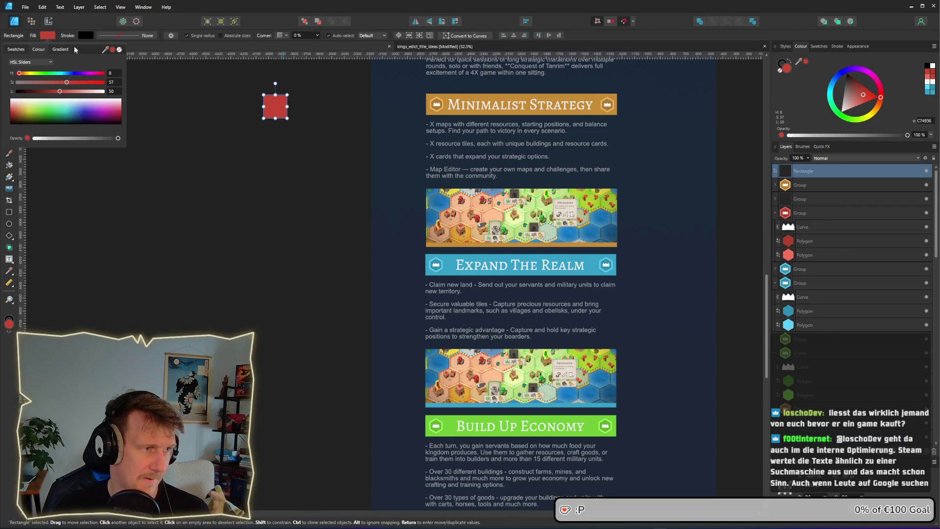
{"action": "left_click_drag", "start_coordinate": [106, 49], "coordinate": [433, 105]}
Step: Duplicate the square downward twice, colouring the copies blue and Build Up Economy green
{"action": "key", "text": "v"}
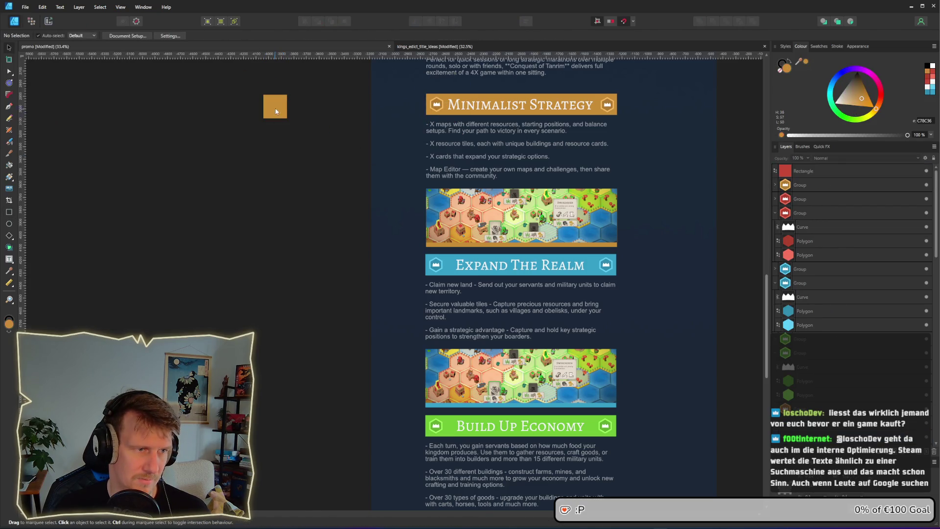
{"action": "left_click_drag", "start_coordinate": [275, 107], "coordinate": [278, 136]}
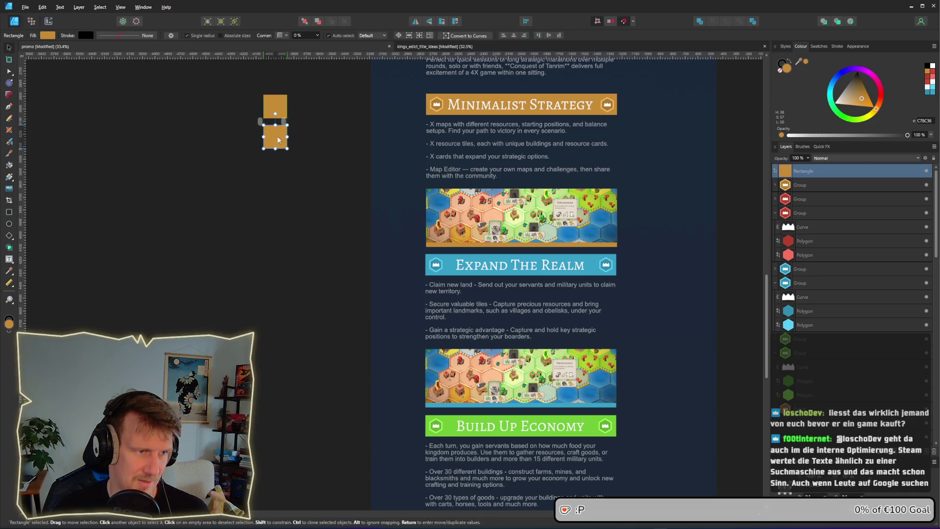
{"action": "left_click", "coordinate": [48, 35]}
{"action": "left_click_drag", "start_coordinate": [106, 48], "coordinate": [449, 271]}
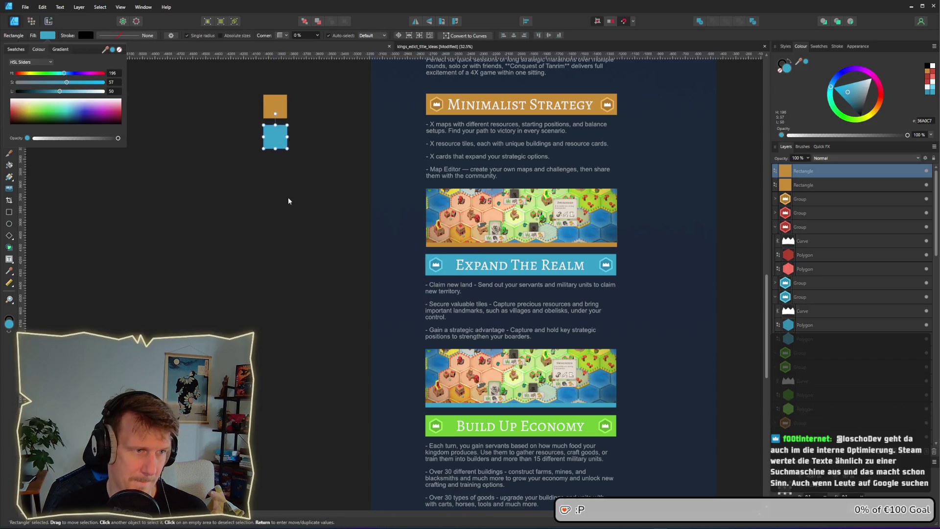
{"action": "left_click_drag", "start_coordinate": [274, 137], "coordinate": [274, 173]}
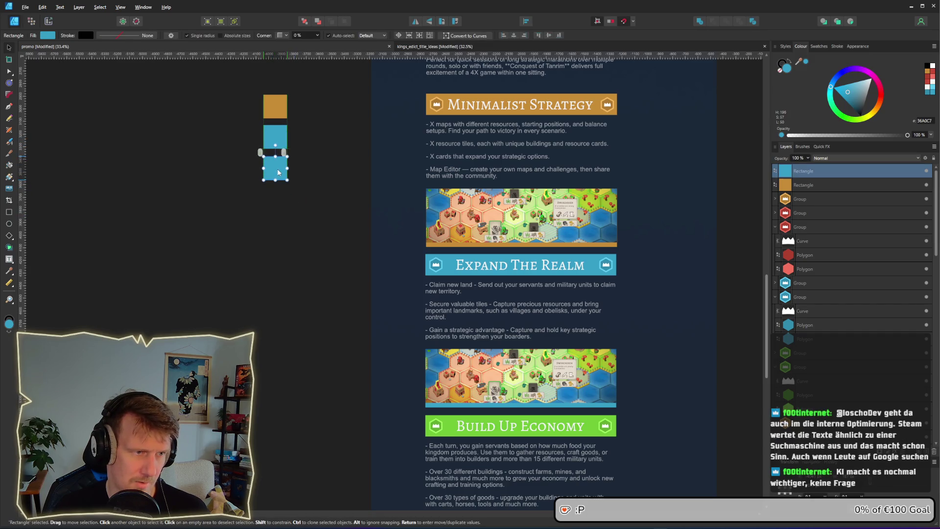
{"action": "left_click", "coordinate": [48, 35]}
{"action": "left_click_drag", "start_coordinate": [106, 51], "coordinate": [451, 422]}
Step: Add a fourth copy below in the red Capture All Palaces colour
{"action": "left_click_drag", "start_coordinate": [279, 172], "coordinate": [276, 203]}
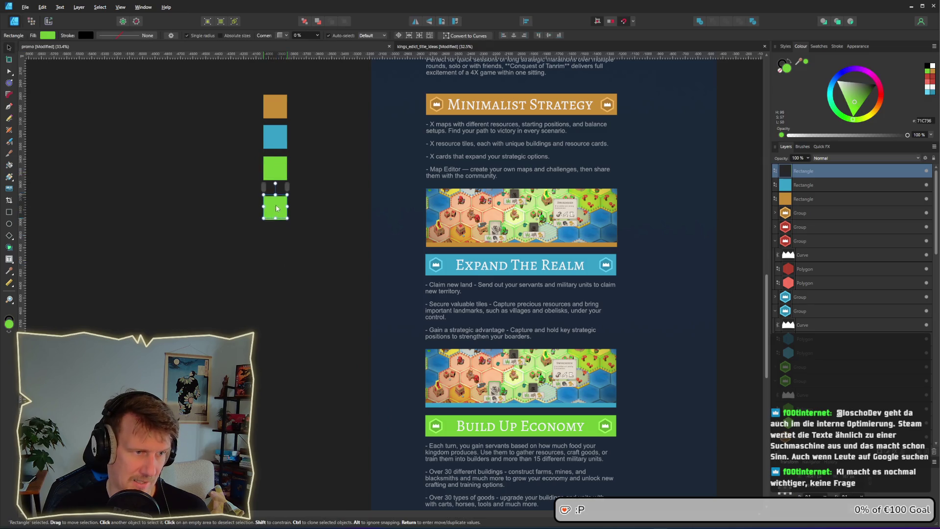
{"action": "left_click_drag", "start_coordinate": [342, 384], "coordinate": [266, 224]}
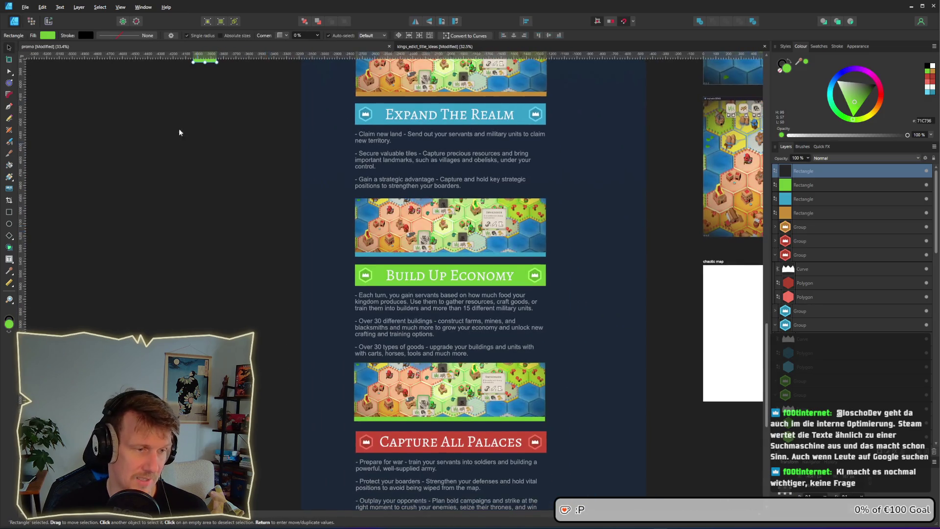
{"action": "left_click", "coordinate": [48, 35]}
{"action": "left_click_drag", "start_coordinate": [107, 51], "coordinate": [377, 435]}
{"action": "left_click", "coordinate": [261, 193]}
Step: Select all four swatch squares and move them left and slightly down
{"action": "scroll", "coordinate": [261, 193], "scroll_direction": "up", "scroll_amount": 3}
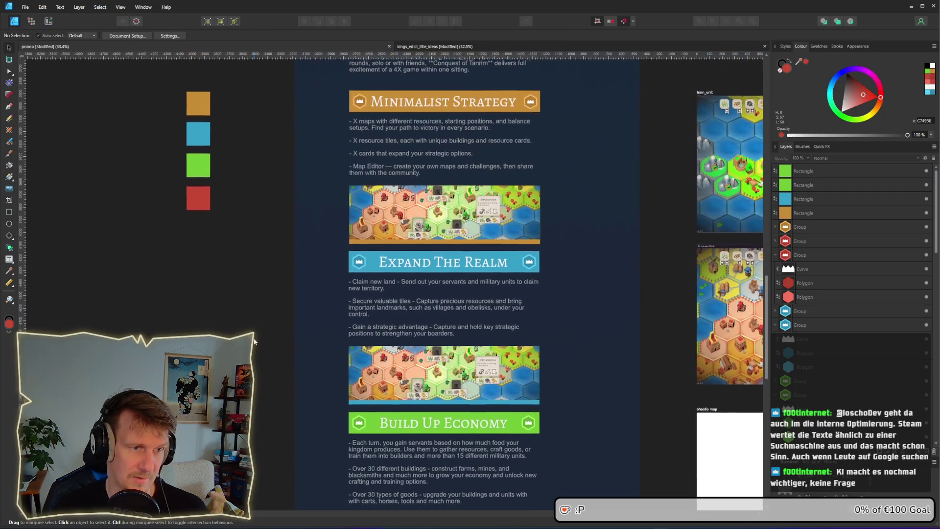
{"action": "scroll", "coordinate": [448, 154], "scroll_direction": "down", "scroll_amount": 1}
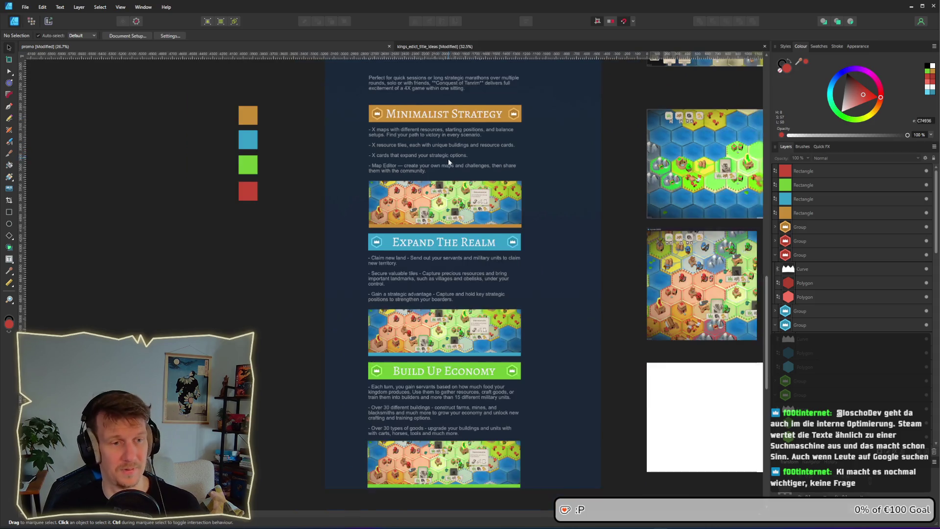
{"action": "left_click_drag", "start_coordinate": [438, 325], "coordinate": [422, 211]}
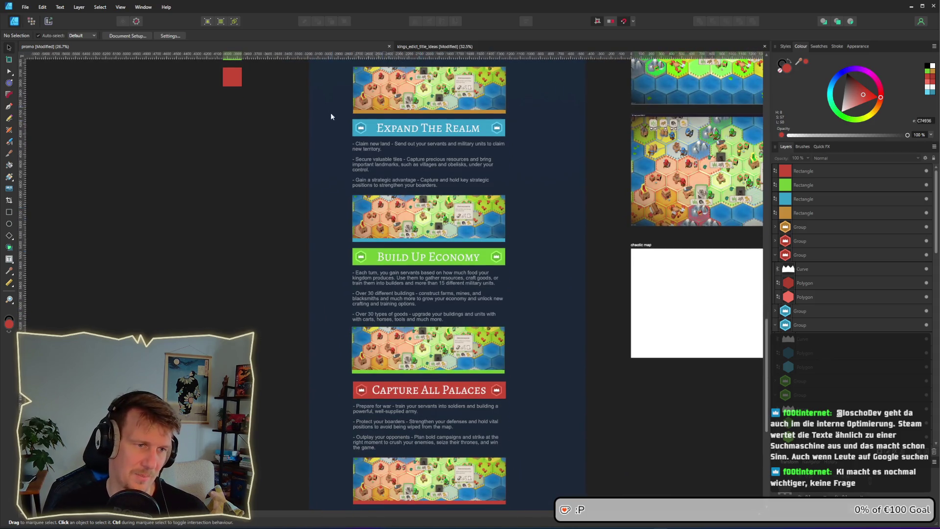
{"action": "left_click_drag", "start_coordinate": [330, 116], "coordinate": [352, 210]}
{"action": "left_click", "coordinate": [252, 141]}
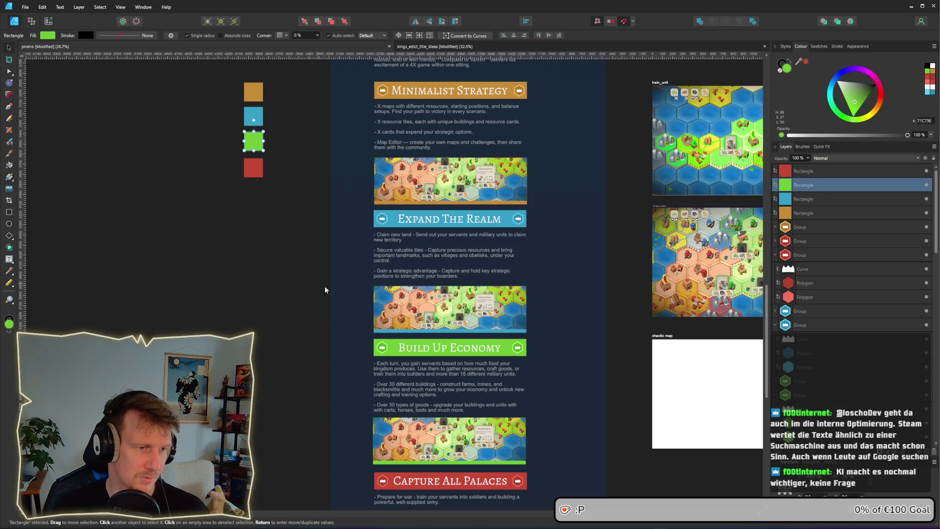
{"action": "left_click_drag", "start_coordinate": [289, 201], "coordinate": [212, 69]}
{"action": "left_click_drag", "start_coordinate": [251, 113], "coordinate": [151, 130]}
{"action": "left_click", "coordinate": [265, 220]}
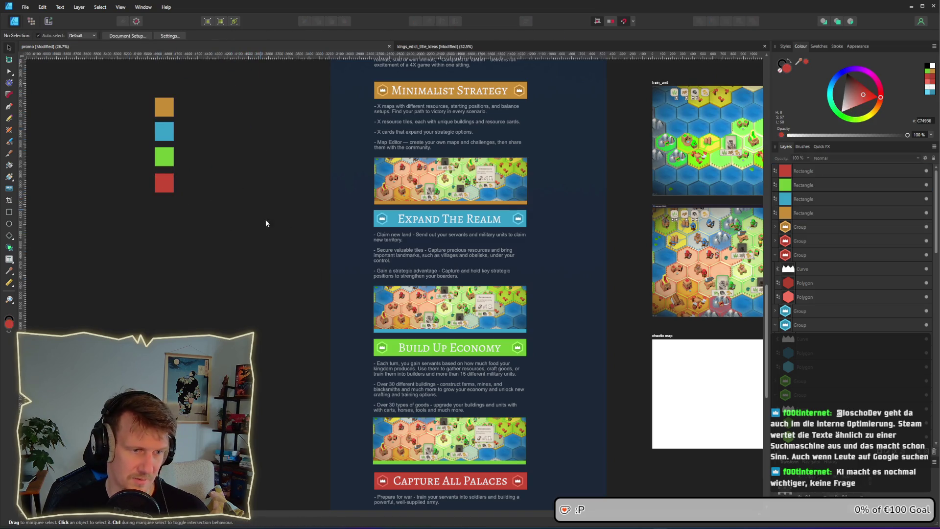
{"action": "scroll", "coordinate": [266, 223], "scroll_direction": "down", "scroll_amount": 3}
{"action": "left_click", "coordinate": [314, 253]}
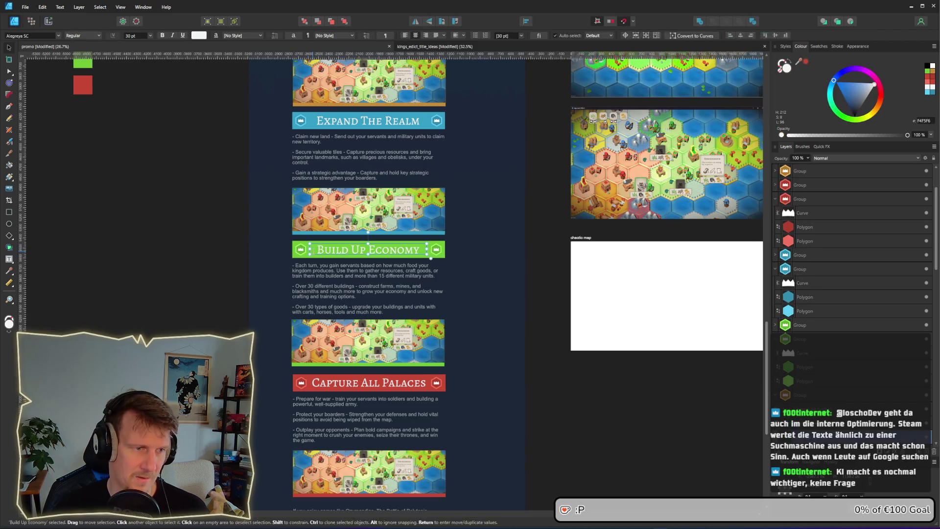
{"action": "scroll", "coordinate": [308, 250], "scroll_direction": "up", "scroll_amount": 5}
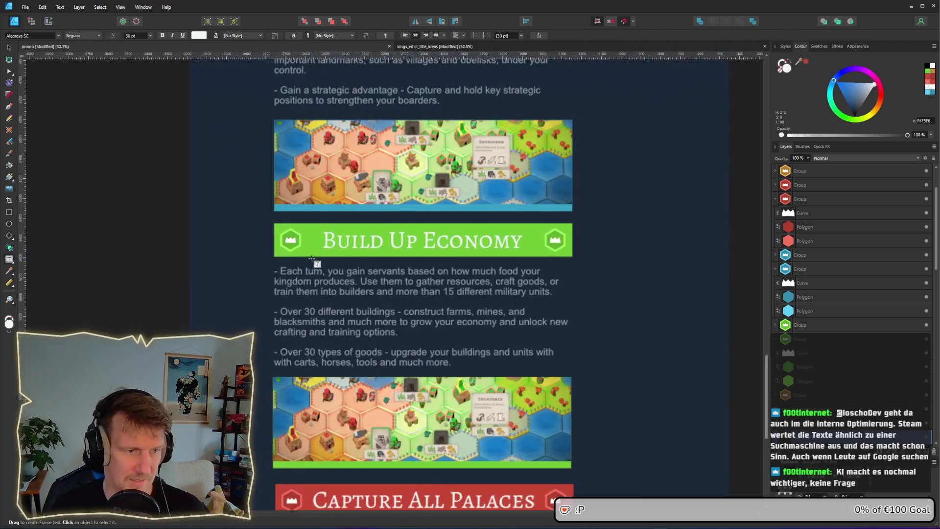
{"action": "left_click", "coordinate": [10, 48]}
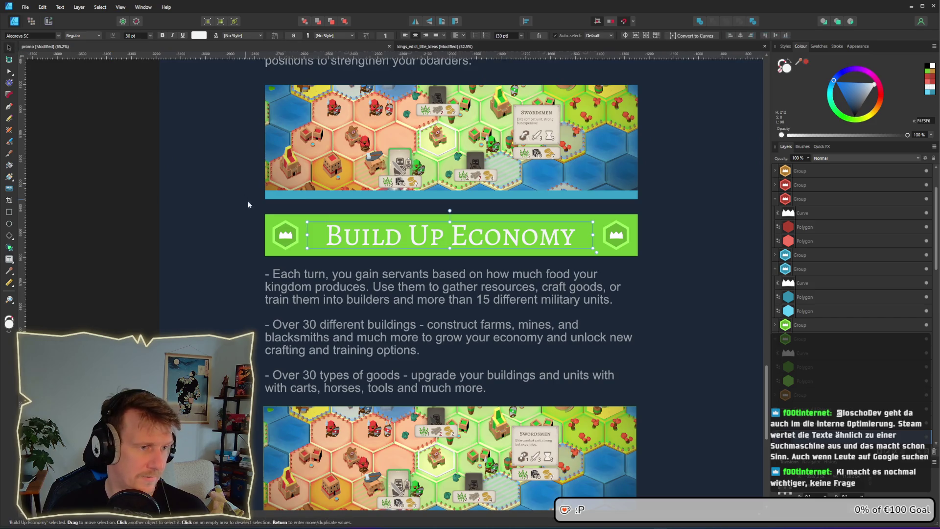
{"action": "left_click", "coordinate": [267, 220]}
{"action": "left_click", "coordinate": [52, 37]}
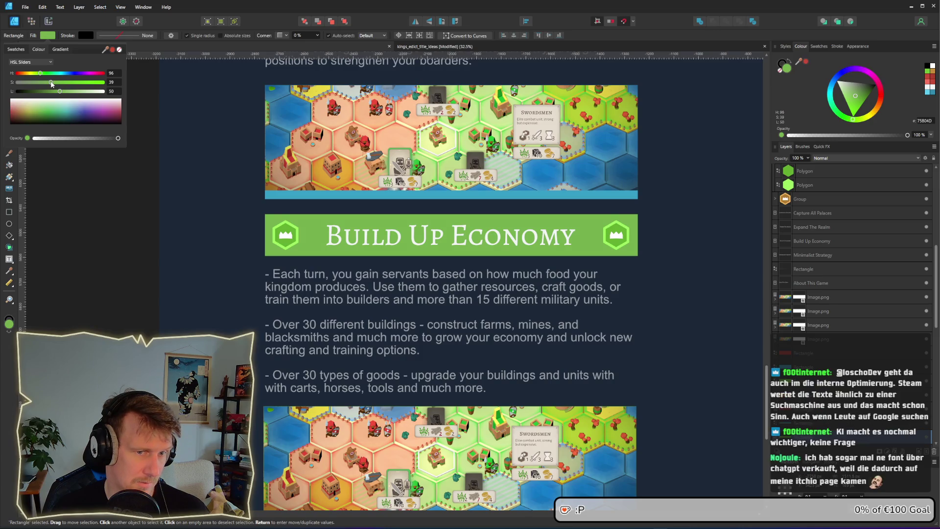
{"action": "scroll", "coordinate": [310, 314], "scroll_direction": "up", "scroll_amount": 3}
{"action": "scroll", "coordinate": [309, 314], "scroll_direction": "down", "scroll_amount": 2, "text": "ctrl"}
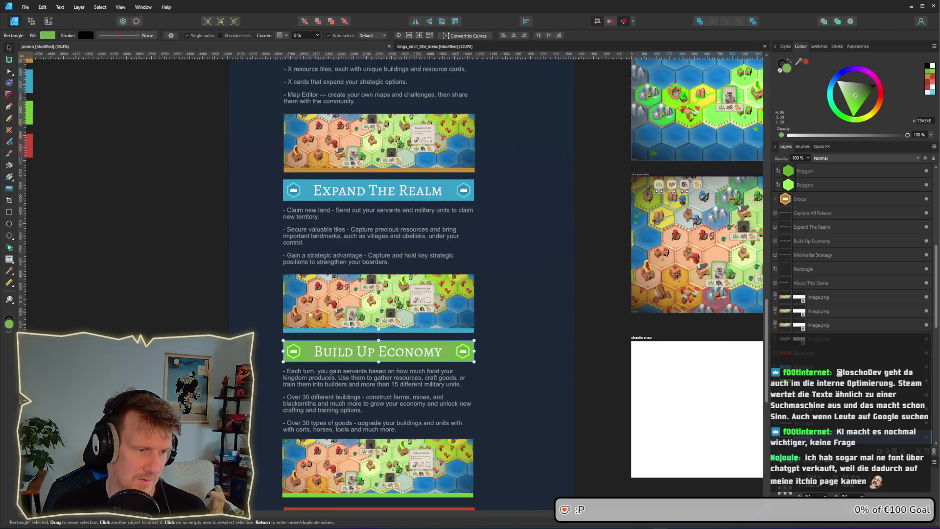
{"action": "scroll", "coordinate": [310, 314], "scroll_direction": "up", "scroll_amount": 5, "text": "ctrl"}
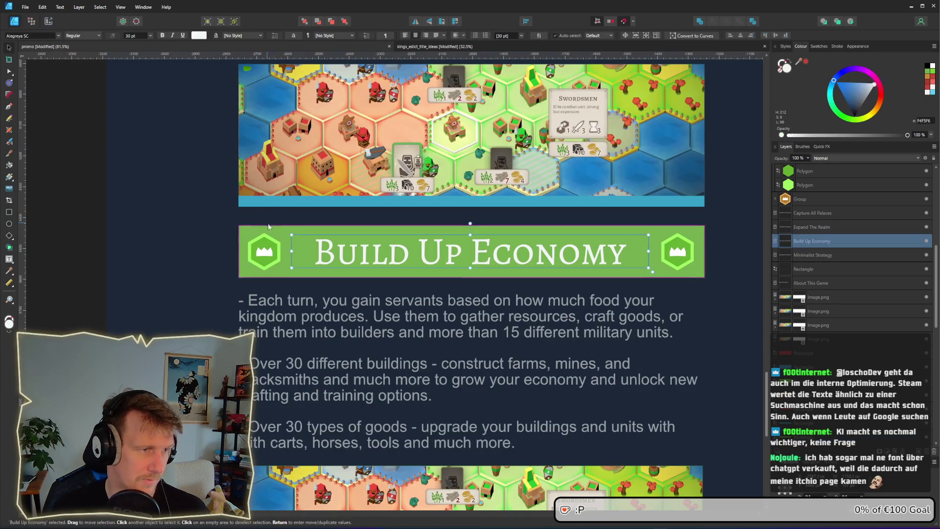
{"action": "left_click", "coordinate": [49, 36]}
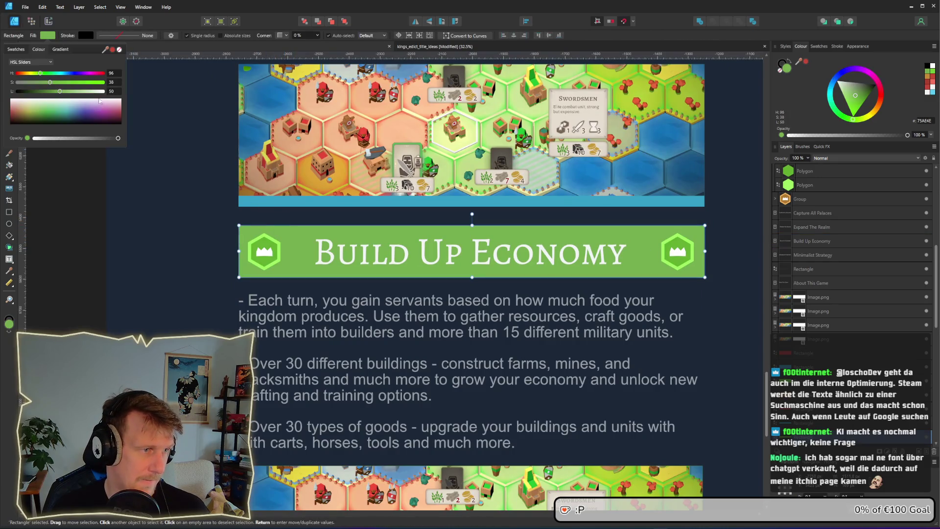
{"action": "scroll", "coordinate": [267, 212], "scroll_direction": "left", "scroll_amount": 5}
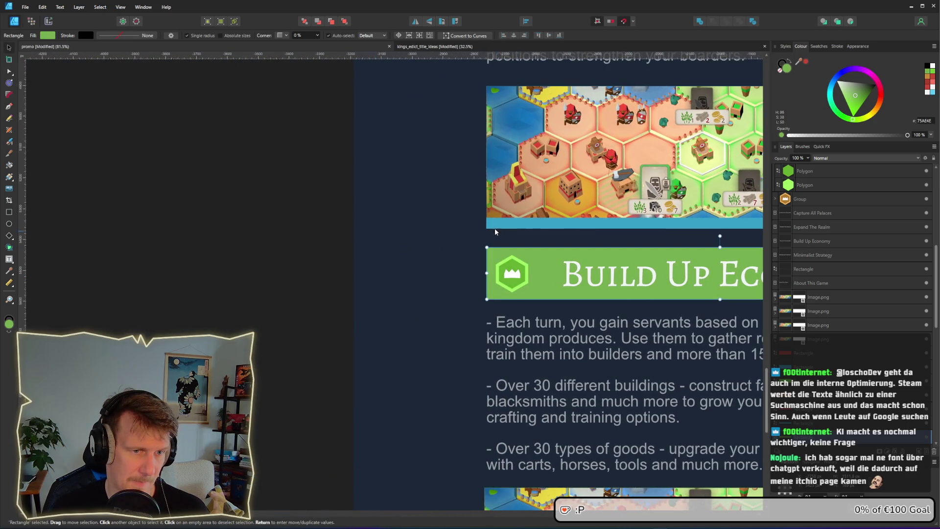
{"action": "left_click", "coordinate": [495, 224]}
{"action": "left_click", "coordinate": [49, 35]}
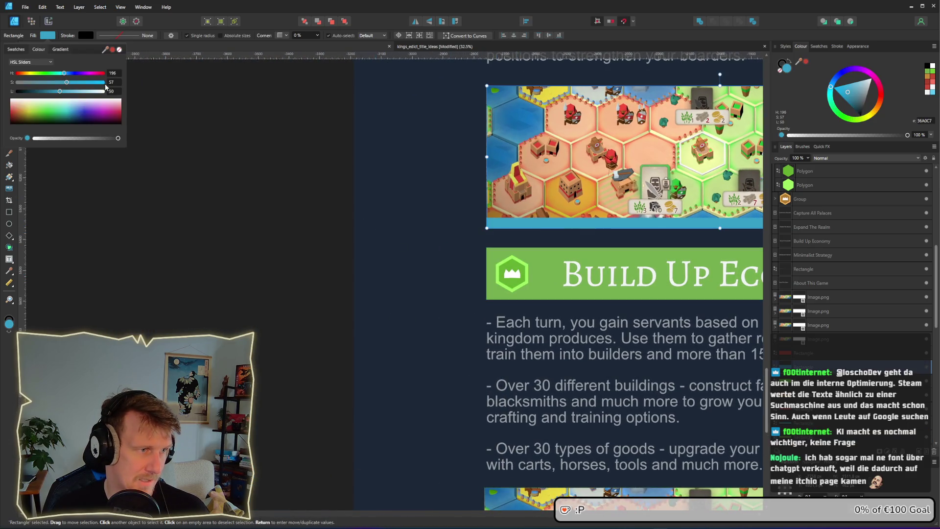
{"action": "left_click", "coordinate": [494, 286]}
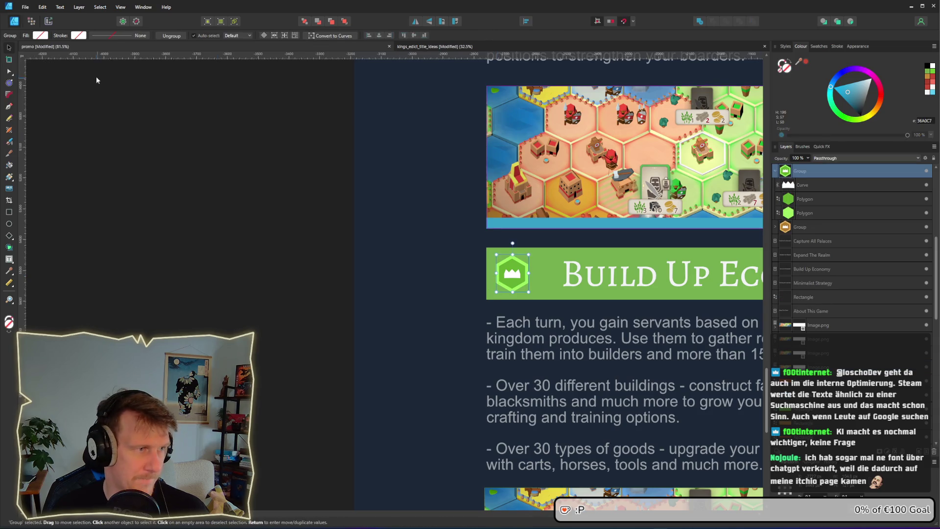
Step: Tweak the crown's outer hexagon green and lower the inner hexagon's saturation to a duller green
{"action": "scroll", "coordinate": [467, 287], "scroll_direction": "up", "scroll_amount": 3}
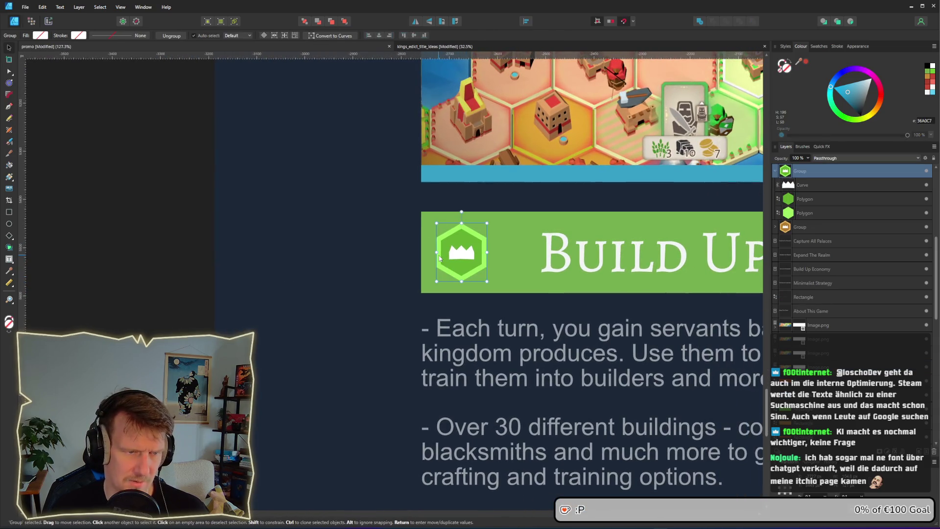
{"action": "double_click", "coordinate": [439, 259]}
{"action": "left_click", "coordinate": [45, 37]}
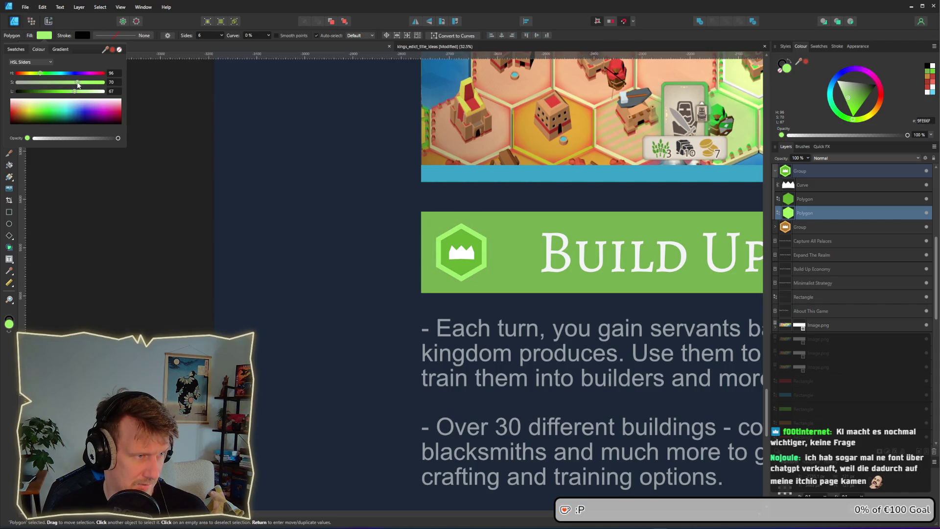
{"action": "left_click_drag", "start_coordinate": [77, 84], "coordinate": [77, 84]}
{"action": "left_click", "coordinate": [458, 270]}
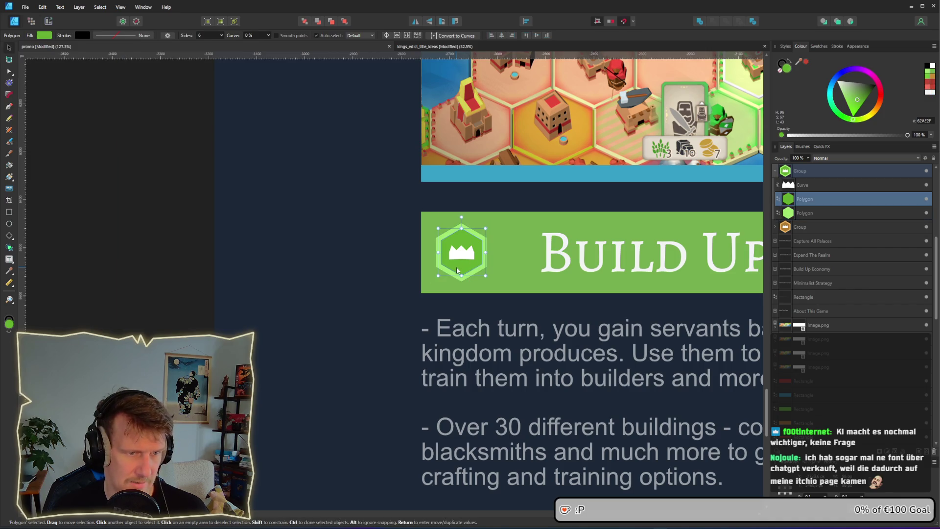
{"action": "left_click", "coordinate": [50, 38]}
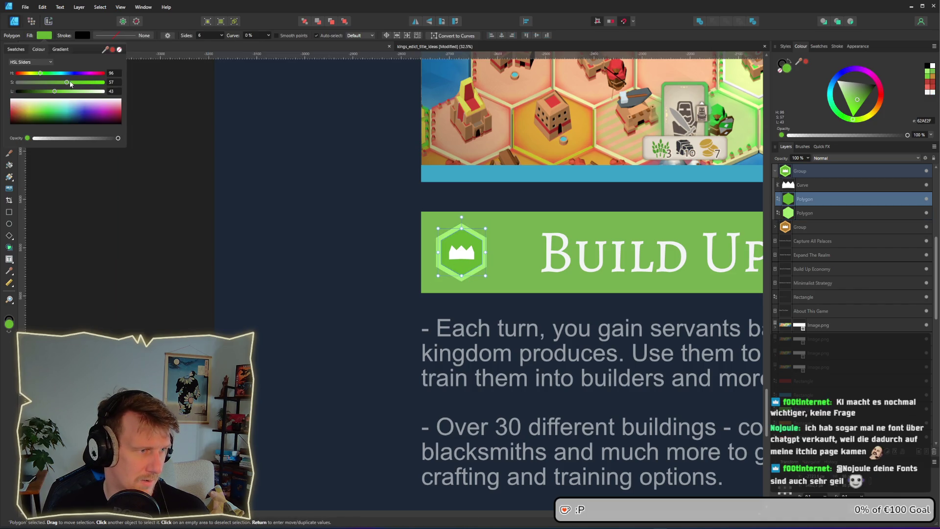
{"action": "left_click_drag", "start_coordinate": [66, 83], "coordinate": [46, 83]}
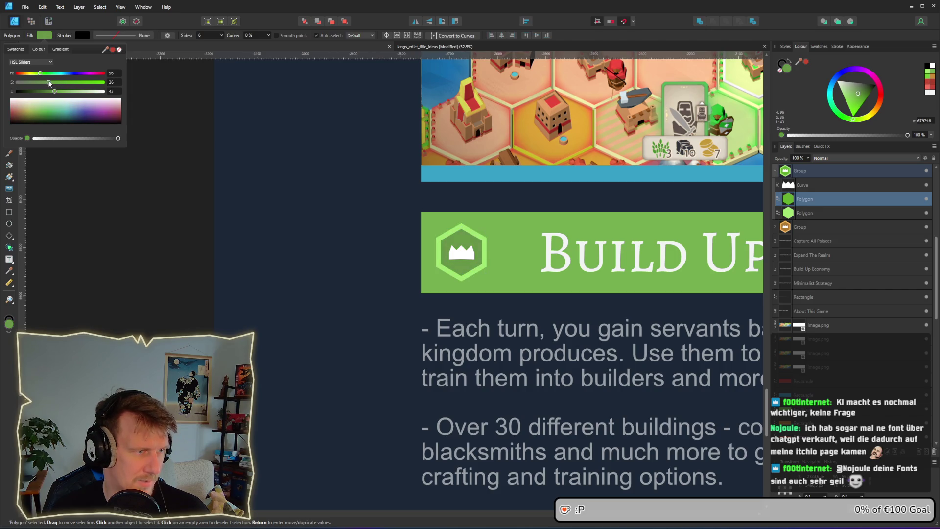
{"action": "left_click", "coordinate": [128, 239]}
Step: Delete the right crown icon and place a copy of the left icon at the banner's right end
{"action": "scroll", "coordinate": [128, 240], "scroll_direction": "down", "scroll_amount": 3}
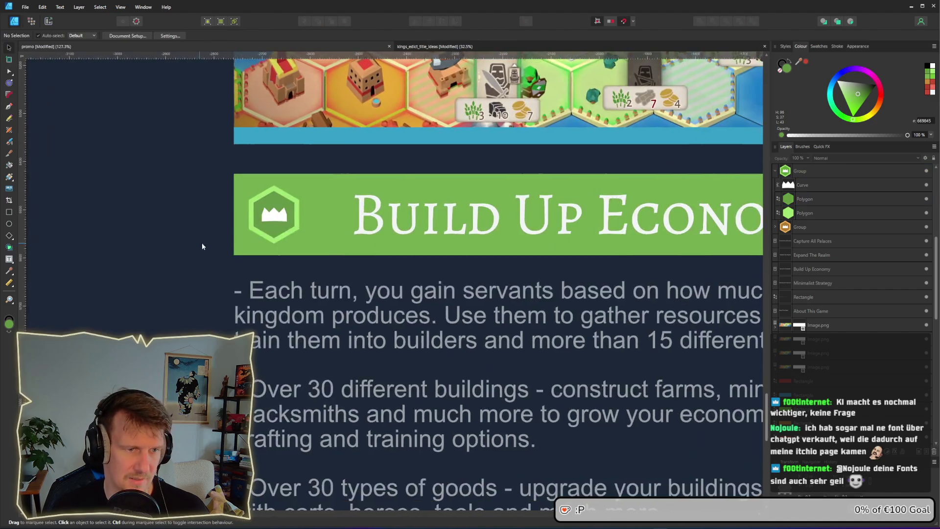
{"action": "left_click", "coordinate": [598, 227]}
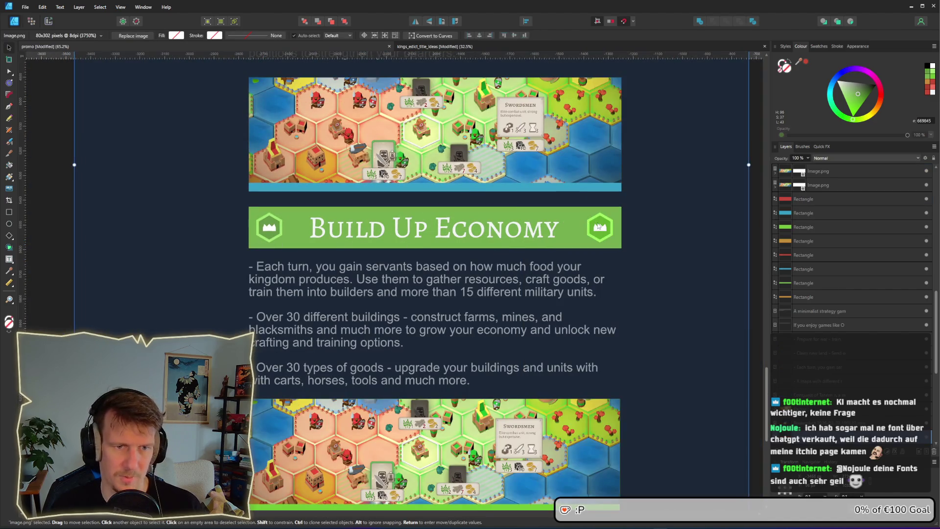
{"action": "key", "text": "Escape"}
{"action": "scroll", "coordinate": [642, 232], "scroll_direction": "right", "scroll_amount": 4}
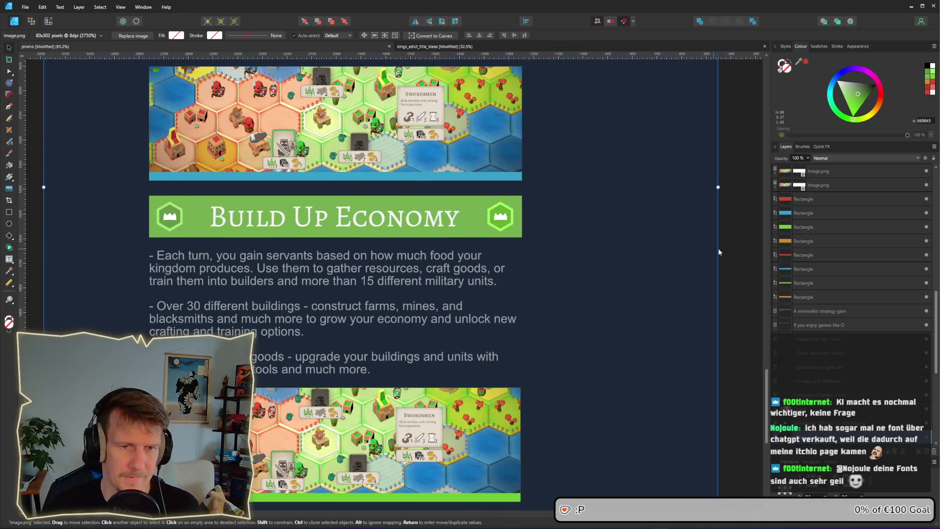
{"action": "left_click_drag", "start_coordinate": [746, 268], "coordinate": [470, 193]}
{"action": "key", "text": "Delete"}
{"action": "left_click_drag", "start_coordinate": [171, 225], "coordinate": [500, 225]}
Step: Select the strip under the screenshot below to edit its fill colour
{"action": "scroll", "coordinate": [350, 221], "scroll_direction": "down", "scroll_amount": 3}
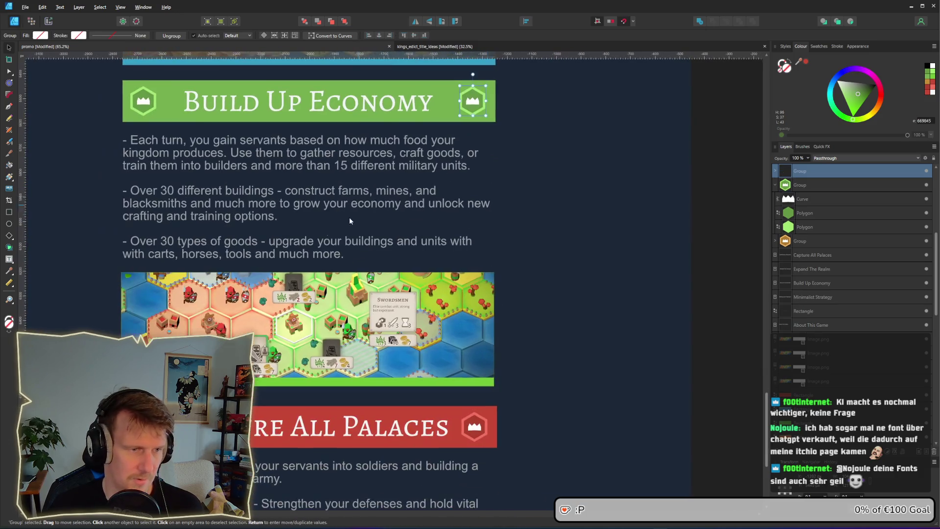
{"action": "left_click", "coordinate": [308, 323]}
{"action": "left_click", "coordinate": [48, 36]}
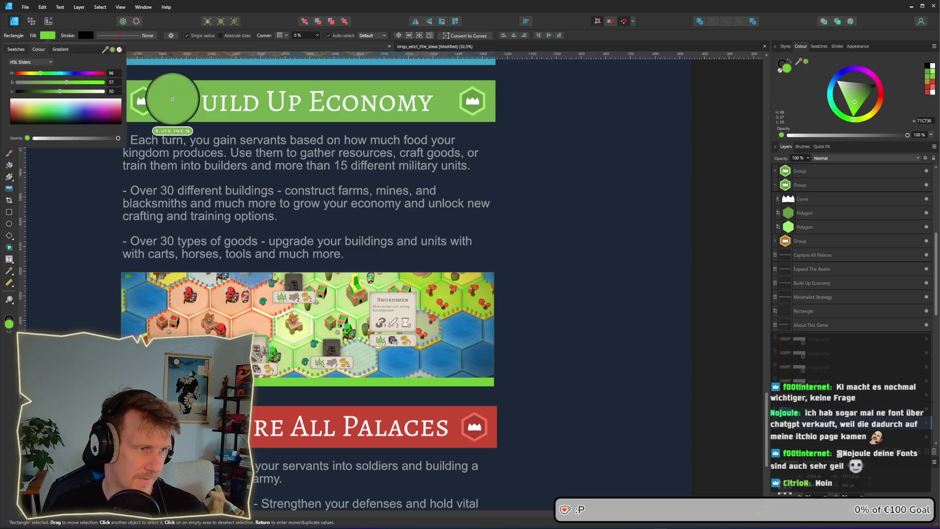
{"action": "key", "text": "ctrl+Tab"}
{"action": "left_click_drag", "start_coordinate": [240, 244], "coordinate": [426, 278]}
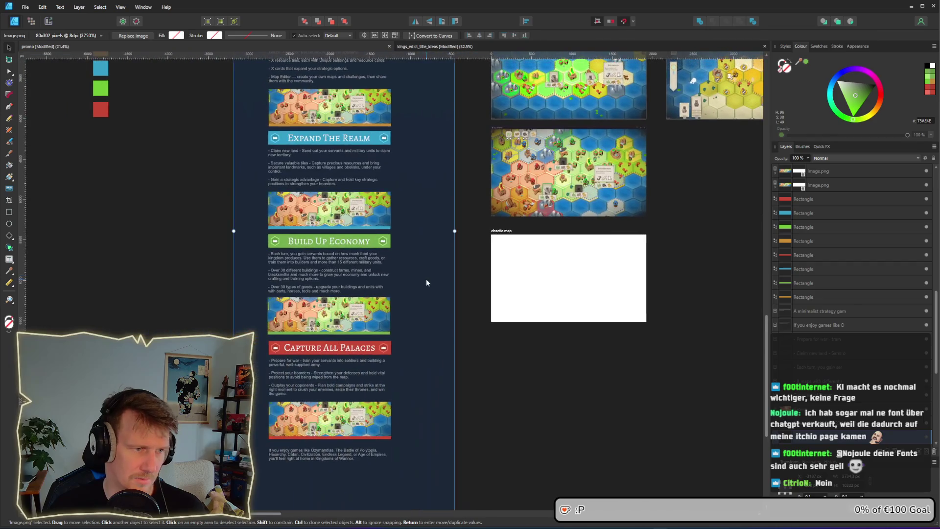
{"action": "left_click", "coordinate": [493, 257]}
{"action": "mouse_move", "coordinate": [389, 234]}
{"action": "left_mouse_down"}
{"action": "mouse_move", "coordinate": [416, 294]}
{"action": "mouse_move", "coordinate": [399, 284]}
{"action": "mouse_move", "coordinate": [404, 226]}
{"action": "left_mouse_up"}
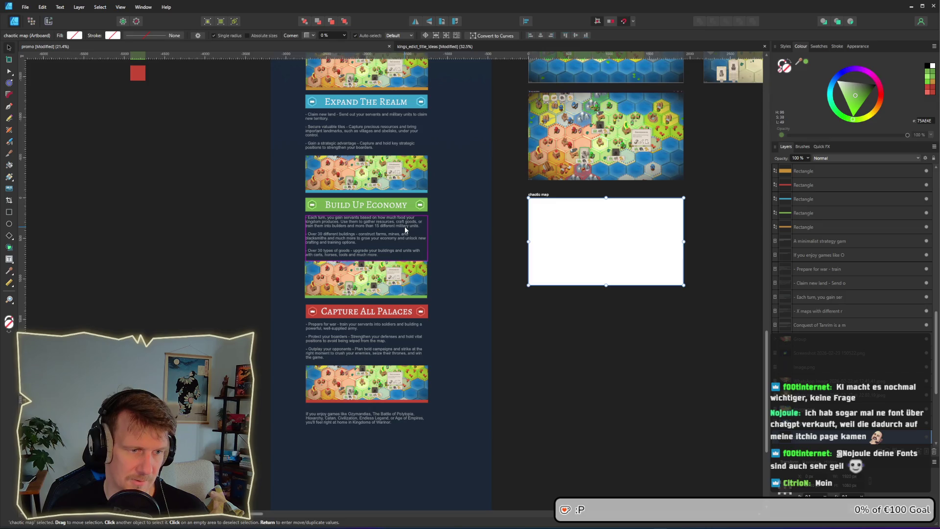
{"action": "scroll", "coordinate": [384, 249], "scroll_direction": "up", "scroll_amount": 3}
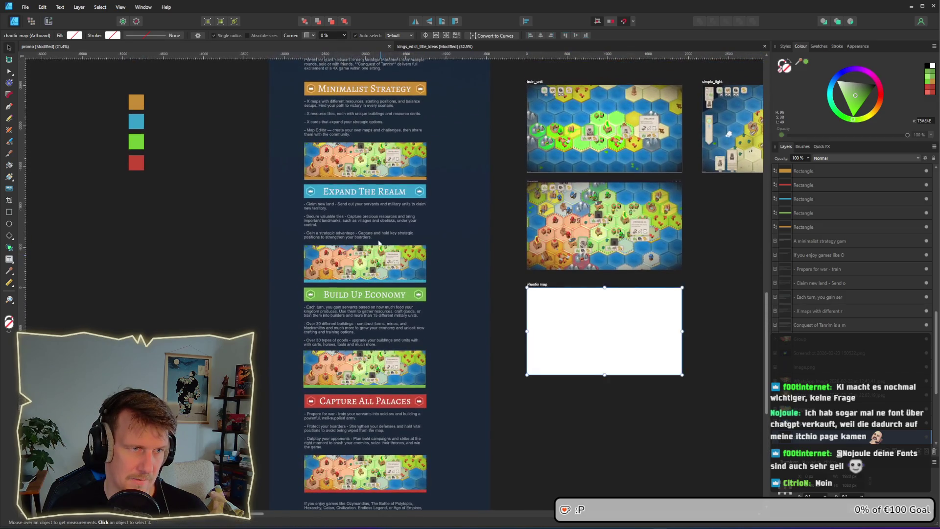
{"action": "scroll", "coordinate": [368, 217], "scroll_direction": "up", "scroll_amount": 5}
{"action": "scroll", "coordinate": [371, 194], "scroll_direction": "up", "scroll_amount": 5}
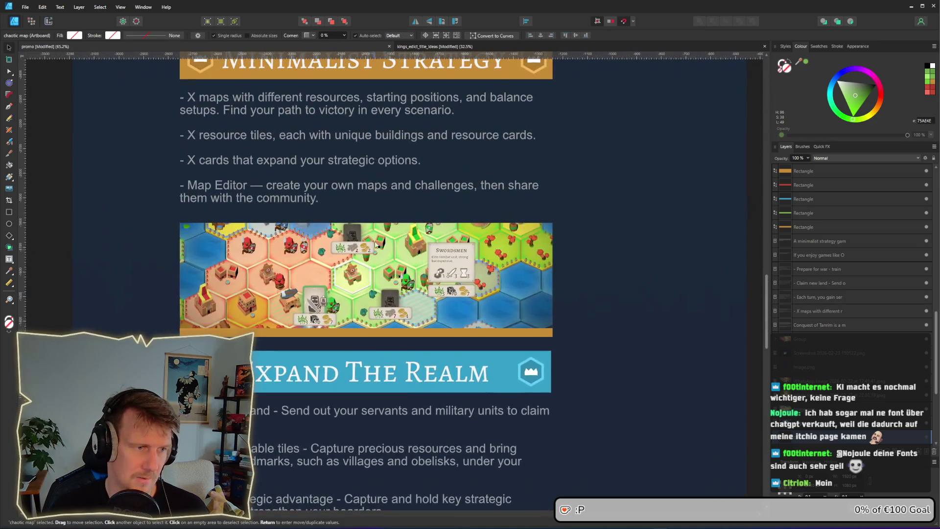
{"action": "scroll", "coordinate": [372, 303], "scroll_direction": "down", "scroll_amount": 2}
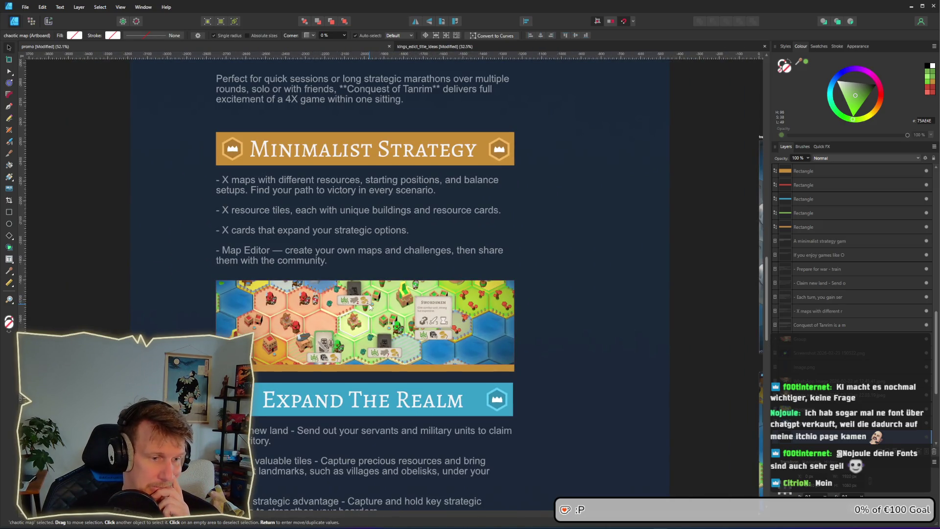
{"action": "scroll", "coordinate": [369, 302], "scroll_direction": "down", "scroll_amount": 2}
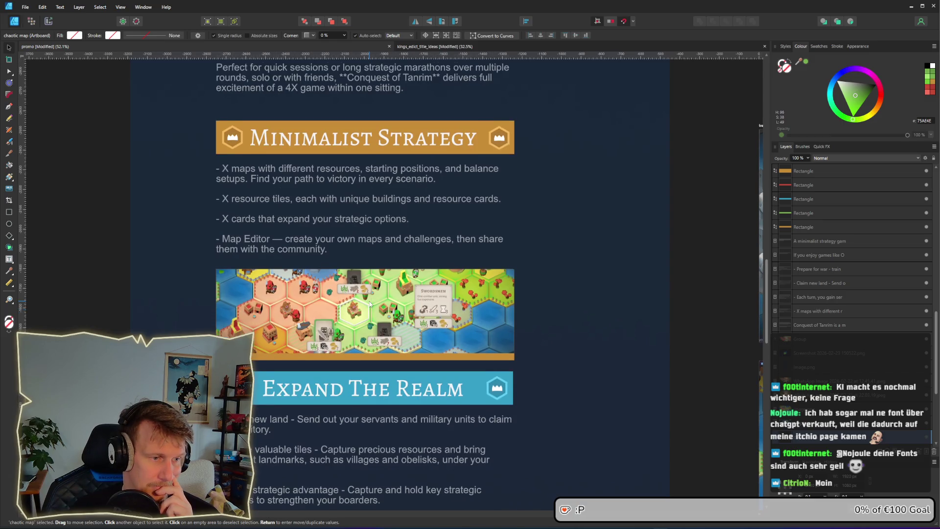
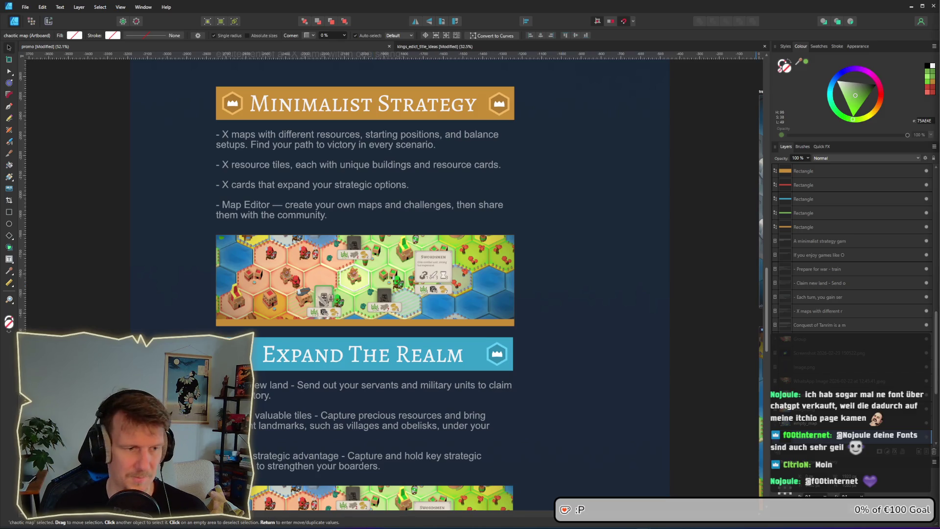
Step: Try selecting the image and the whole 31-object promo column, then clear the selection
{"action": "left_click_drag", "start_coordinate": [580, 303], "coordinate": [598, 321]}
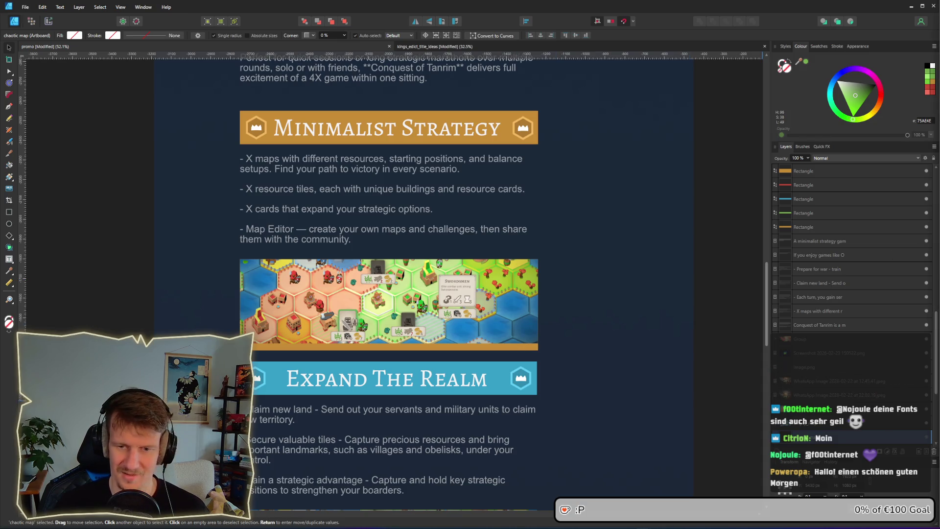
{"action": "left_click", "coordinate": [138, 323]}
{"action": "scroll", "coordinate": [225, 244], "scroll_direction": "down", "scroll_amount": 4}
{"action": "scroll", "coordinate": [234, 284], "scroll_direction": "down", "scroll_amount": 2, "text": "ctrl"}
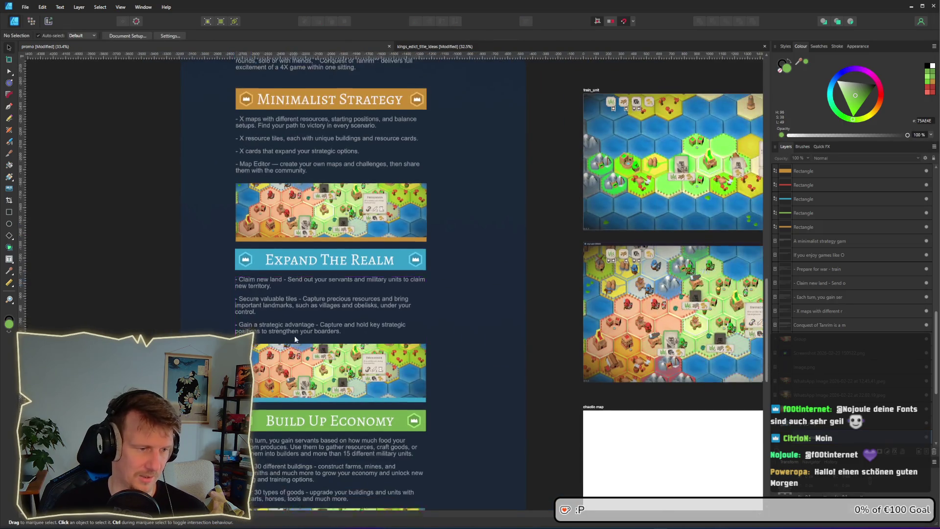
{"action": "scroll", "coordinate": [294, 250], "scroll_direction": "down", "scroll_amount": 3}
{"action": "scroll", "coordinate": [353, 216], "scroll_direction": "down", "scroll_amount": 1}
{"action": "scroll", "coordinate": [353, 217], "scroll_direction": "down", "scroll_amount": 1}
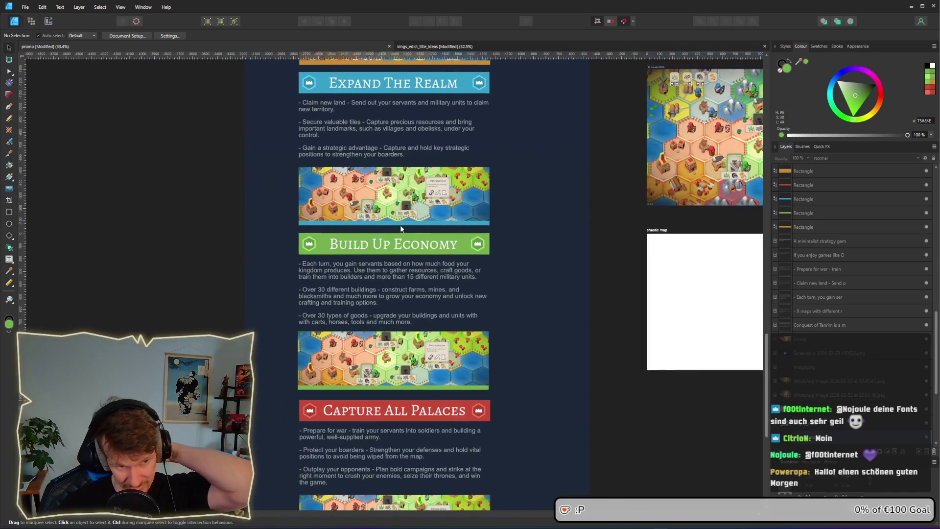
{"action": "scroll", "coordinate": [436, 245], "scroll_direction": "up", "scroll_amount": 5}
{"action": "scroll", "coordinate": [425, 364], "scroll_direction": "down", "scroll_amount": 3, "text": "ctrl"}
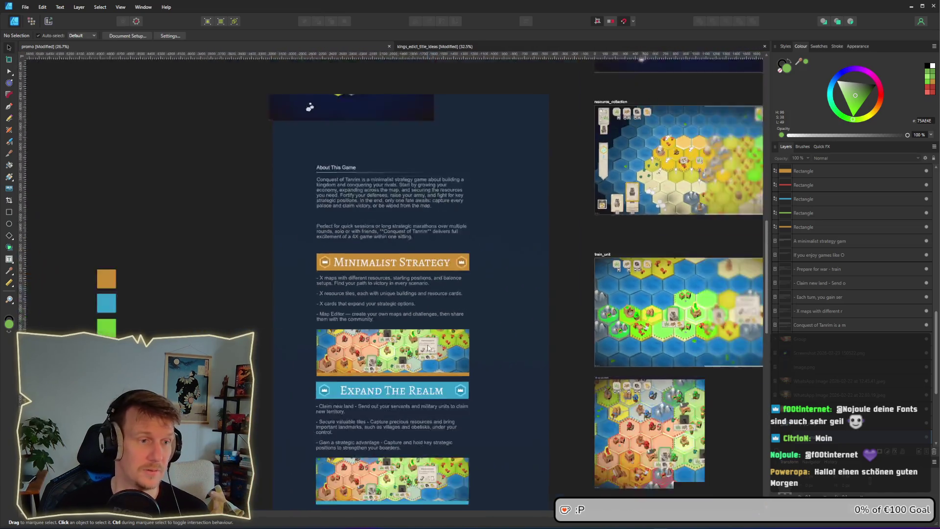
{"action": "scroll", "coordinate": [422, 323], "scroll_direction": "down", "scroll_amount": 3}
{"action": "left_click", "coordinate": [463, 287]}
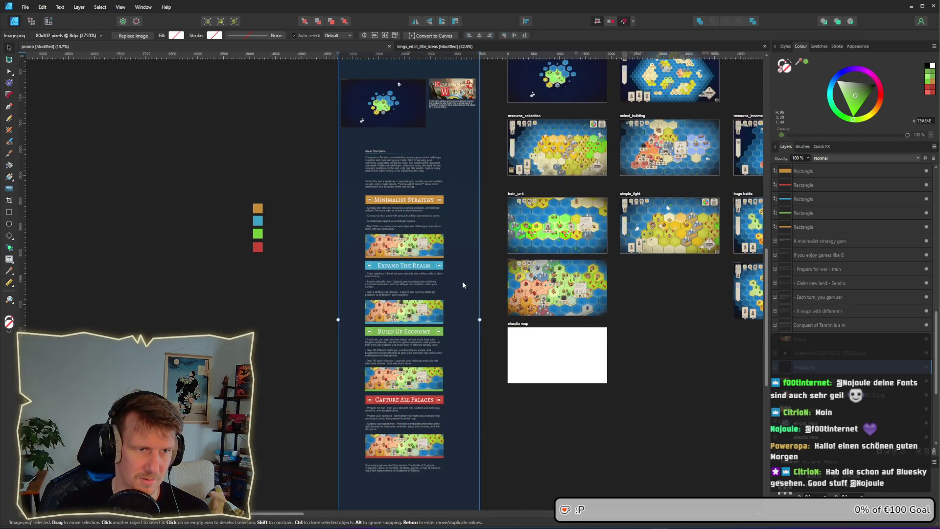
{"action": "left_click", "coordinate": [493, 275]}
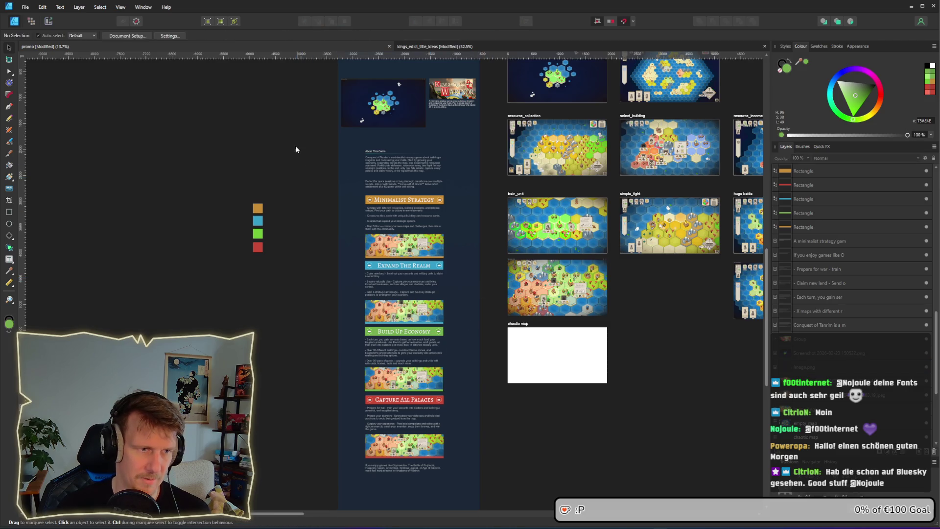
{"action": "mouse_move", "coordinate": [295, 149]}
{"action": "left_mouse_down"}
{"action": "mouse_move", "coordinate": [457, 441]}
{"action": "mouse_move", "coordinate": [425, 439]}
{"action": "left_mouse_up"}
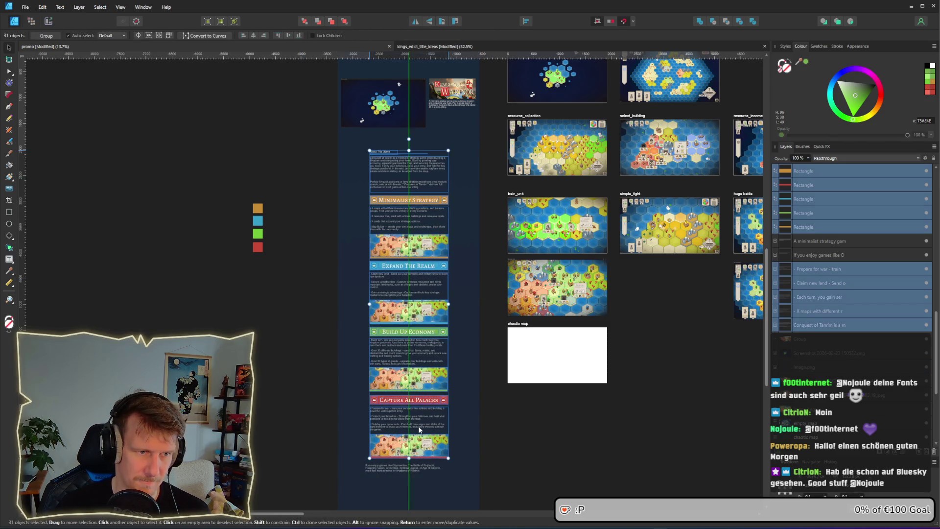
{"action": "left_click", "coordinate": [497, 436]}
Step: Marquee-select the Minimalist Strategy header, text and screenshot and move them up about 20 px
{"action": "scroll", "coordinate": [386, 219], "scroll_direction": "up", "scroll_amount": 1}
{"action": "scroll", "coordinate": [365, 293], "scroll_direction": "down", "scroll_amount": 5}
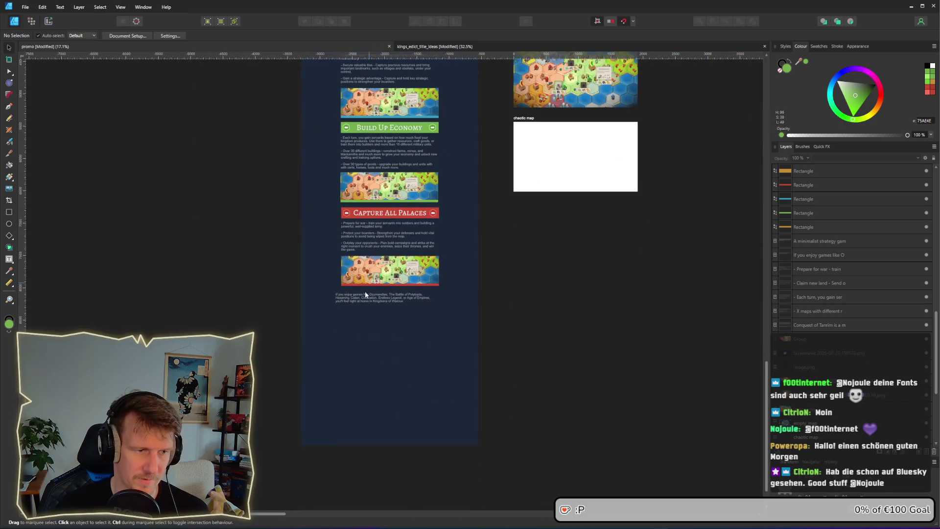
{"action": "left_click", "coordinate": [361, 300]}
{"action": "left_click", "coordinate": [460, 204]}
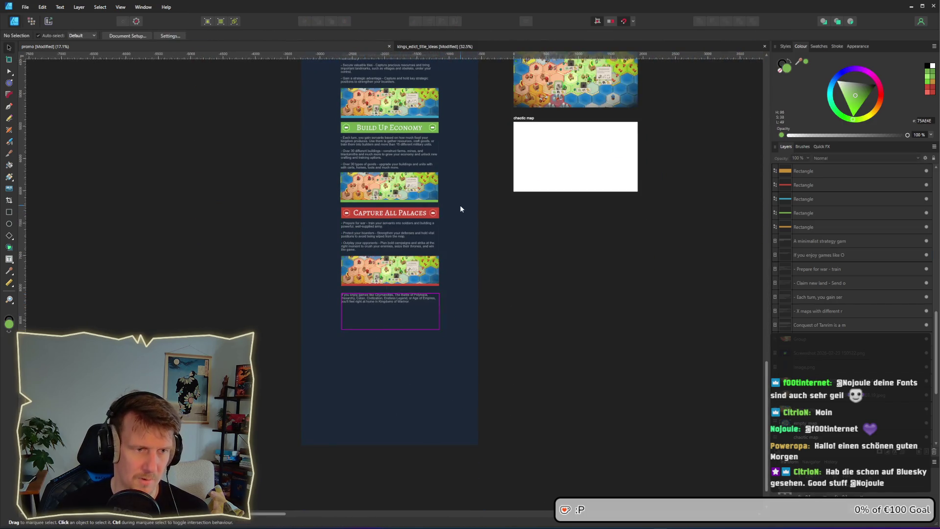
{"action": "scroll", "coordinate": [451, 344], "scroll_direction": "up", "scroll_amount": 3}
{"action": "scroll", "coordinate": [383, 216], "scroll_direction": "up", "scroll_amount": 4}
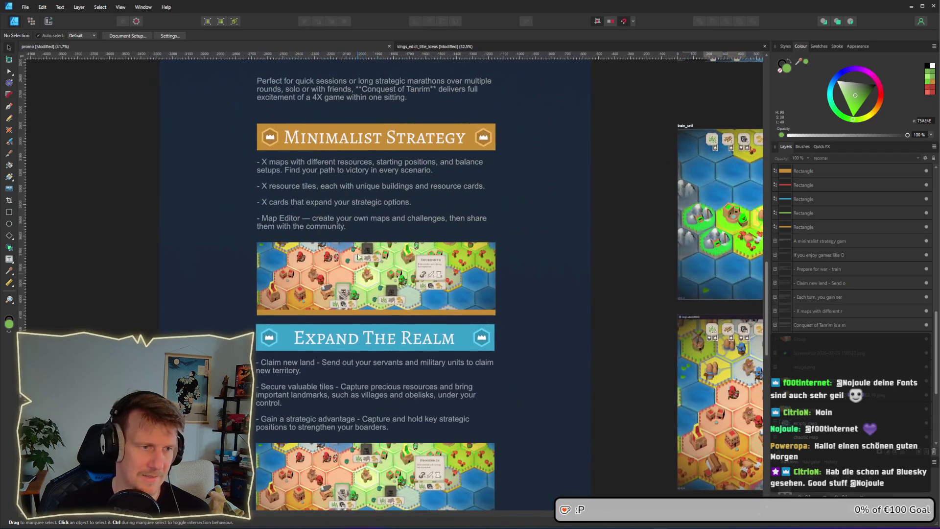
{"action": "scroll", "coordinate": [357, 233], "scroll_direction": "up", "scroll_amount": 3}
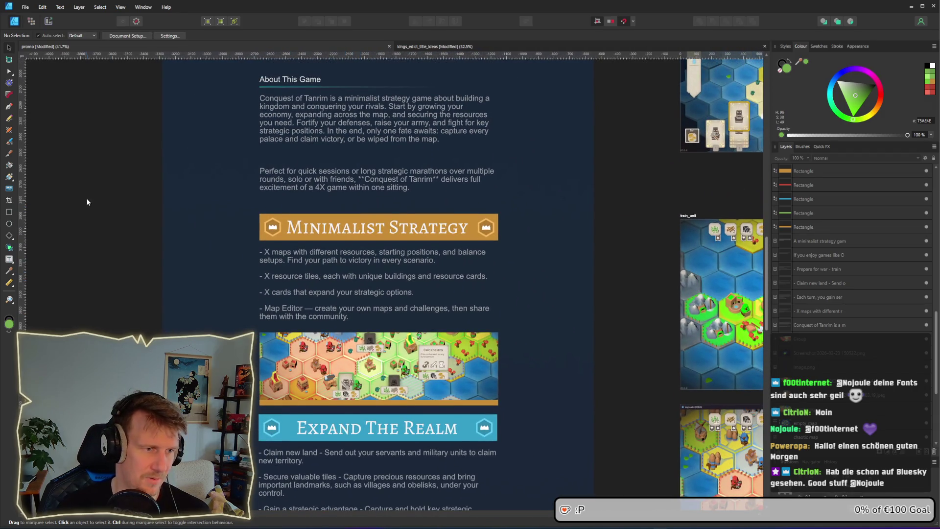
{"action": "mouse_move", "coordinate": [87, 202]}
{"action": "left_mouse_down"}
{"action": "mouse_move", "coordinate": [490, 382]}
{"action": "mouse_move", "coordinate": [525, 409]}
{"action": "left_mouse_up"}
{"action": "left_click_drag", "start_coordinate": [448, 382], "coordinate": [449, 372]}
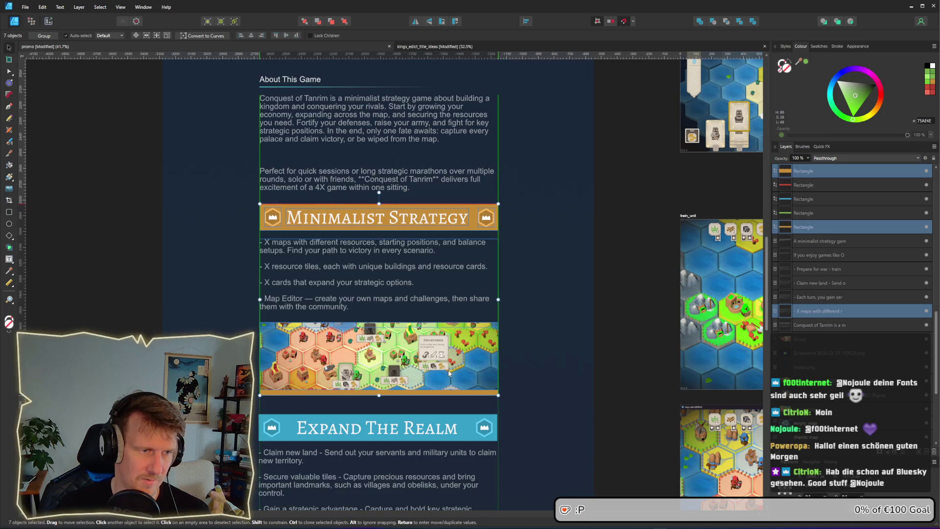
{"action": "left_click", "coordinate": [93, 300]}
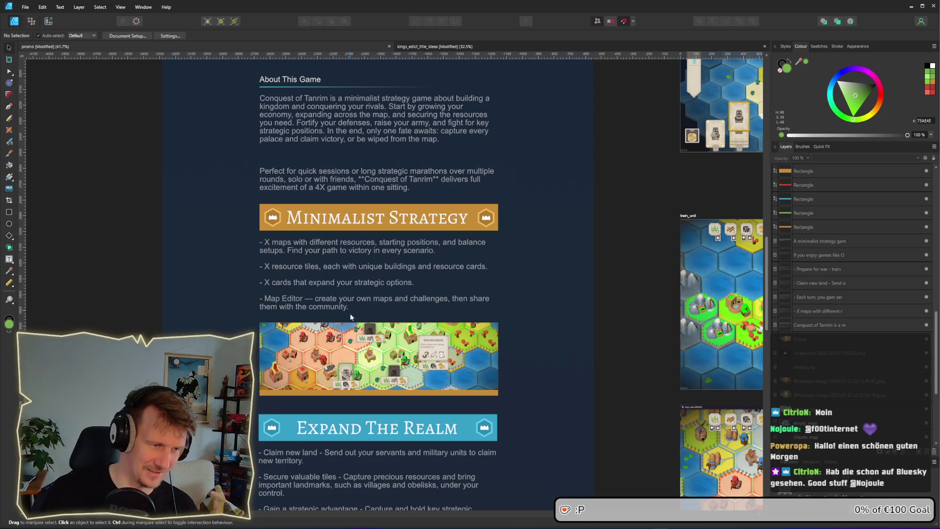
Step: Move the Expand The Realm section up about 11 px
{"action": "scroll", "coordinate": [350, 317], "scroll_direction": "down", "scroll_amount": 5}
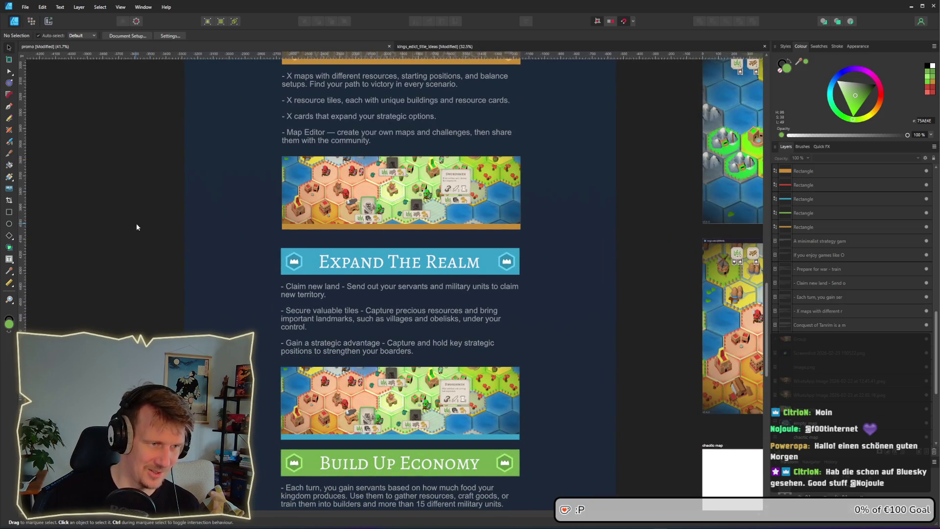
{"action": "mouse_move", "coordinate": [136, 224]}
{"action": "left_mouse_down"}
{"action": "mouse_move", "coordinate": [549, 414]}
{"action": "mouse_move", "coordinate": [564, 446]}
{"action": "left_mouse_up"}
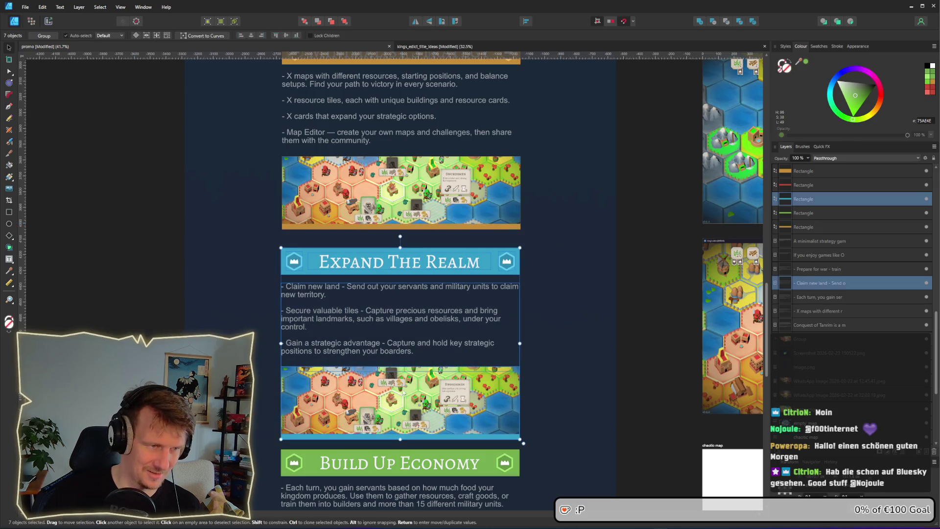
{"action": "left_click_drag", "start_coordinate": [400, 386], "coordinate": [400, 380]}
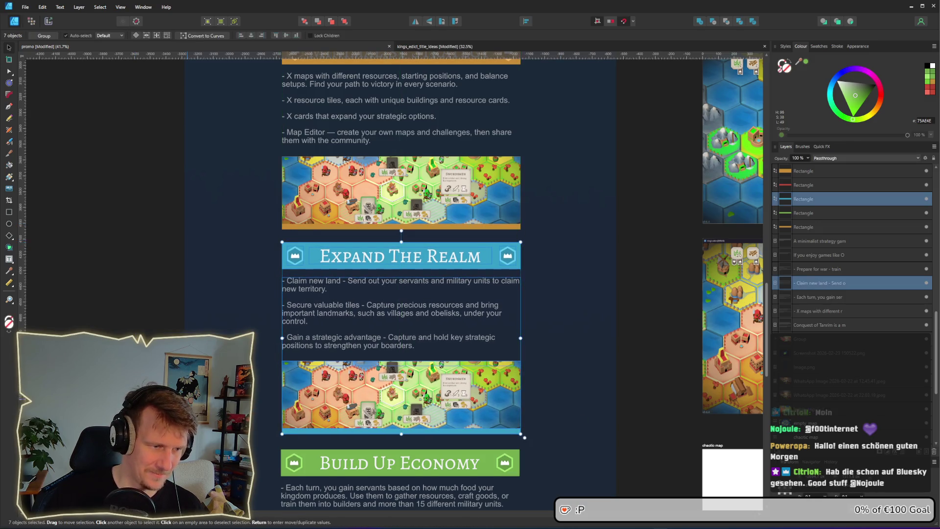
{"action": "scroll", "coordinate": [172, 328], "scroll_direction": "down", "scroll_amount": 2}
{"action": "left_click", "coordinate": [113, 324]}
Step: Nudge the Build Up Economy section slightly to the right
{"action": "scroll", "coordinate": [140, 289], "scroll_direction": "down", "scroll_amount": 4}
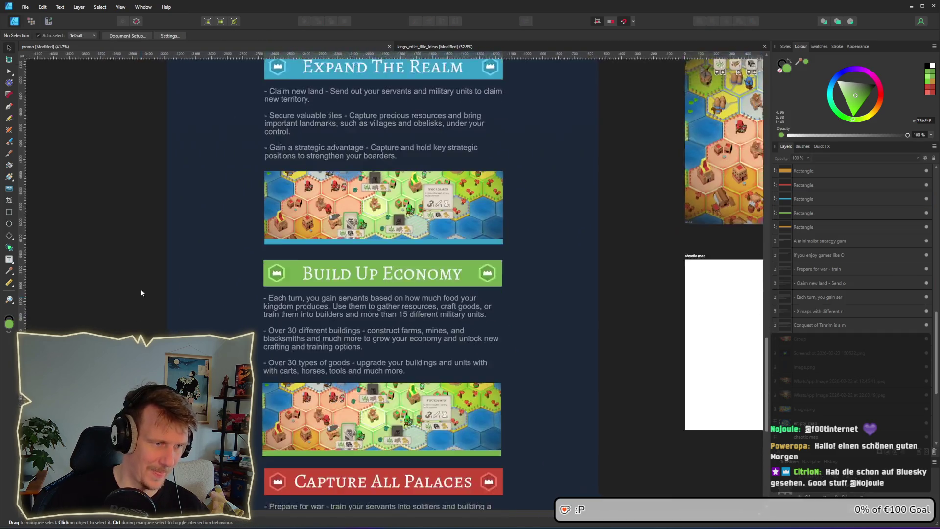
{"action": "mouse_move", "coordinate": [110, 197]}
{"action": "left_mouse_down"}
{"action": "mouse_move", "coordinate": [472, 400]}
{"action": "mouse_move", "coordinate": [531, 422]}
{"action": "left_mouse_up"}
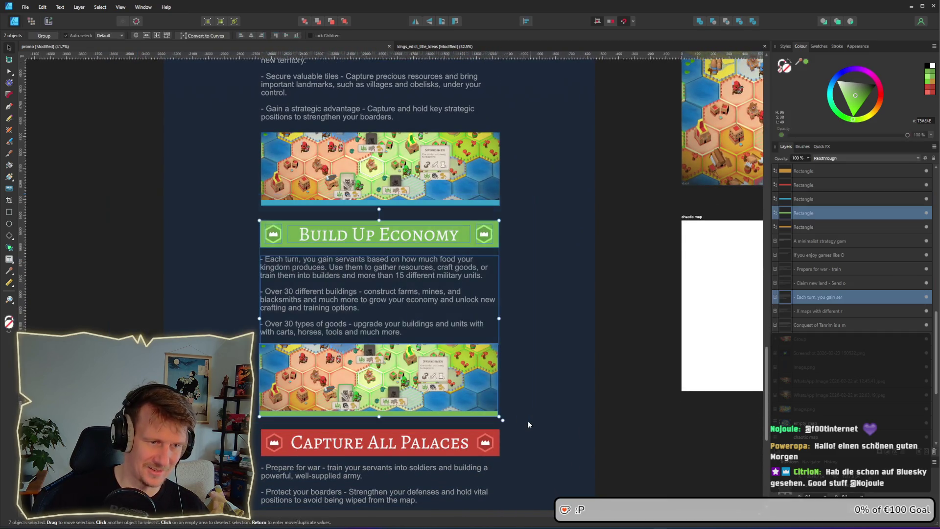
{"action": "key", "text": "shift+Right"}
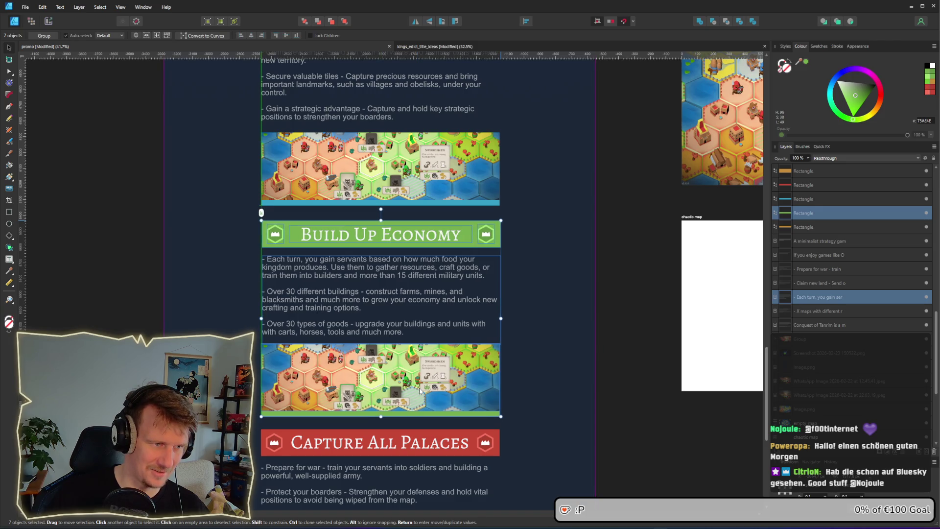
{"action": "scroll", "coordinate": [134, 250], "scroll_direction": "down", "scroll_amount": 4}
{"action": "left_click", "coordinate": [137, 259]}
Step: Nudge the Capture All Palaces section right, then one step back left
{"action": "scroll", "coordinate": [142, 235], "scroll_direction": "down", "scroll_amount": 2}
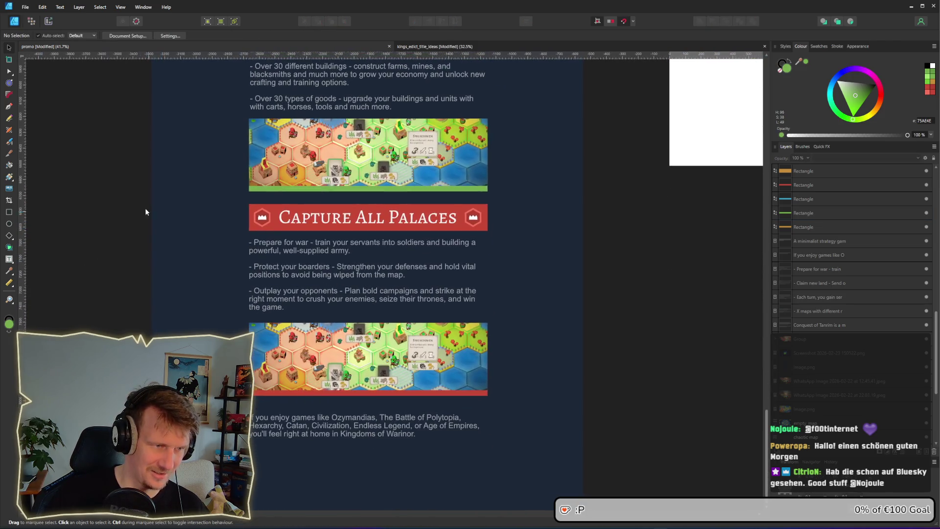
{"action": "mouse_move", "coordinate": [93, 190]}
{"action": "left_mouse_down"}
{"action": "mouse_move", "coordinate": [307, 267]}
{"action": "mouse_move", "coordinate": [566, 471]}
{"action": "left_mouse_up"}
{"action": "key", "text": "shift+Right"}
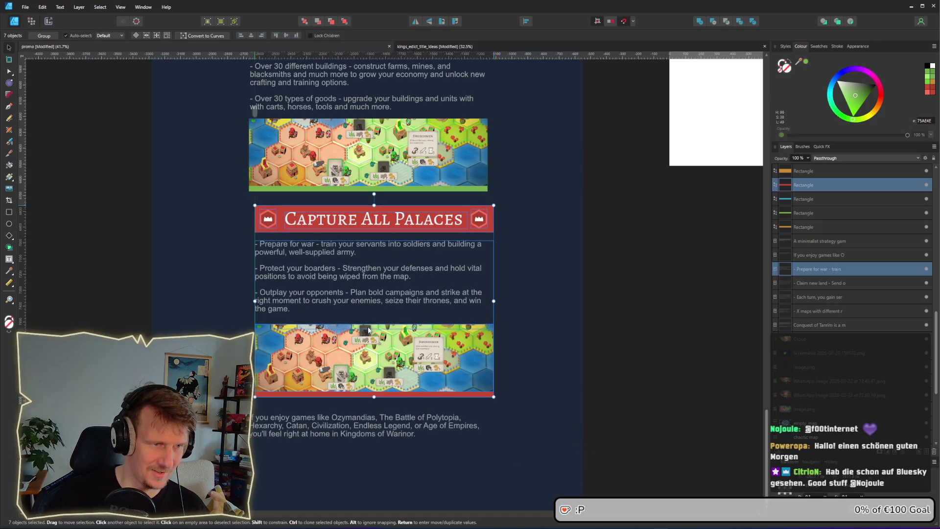
{"action": "key", "text": "Left"}
{"action": "key", "text": "Left"}
{"action": "key", "text": "Left"}
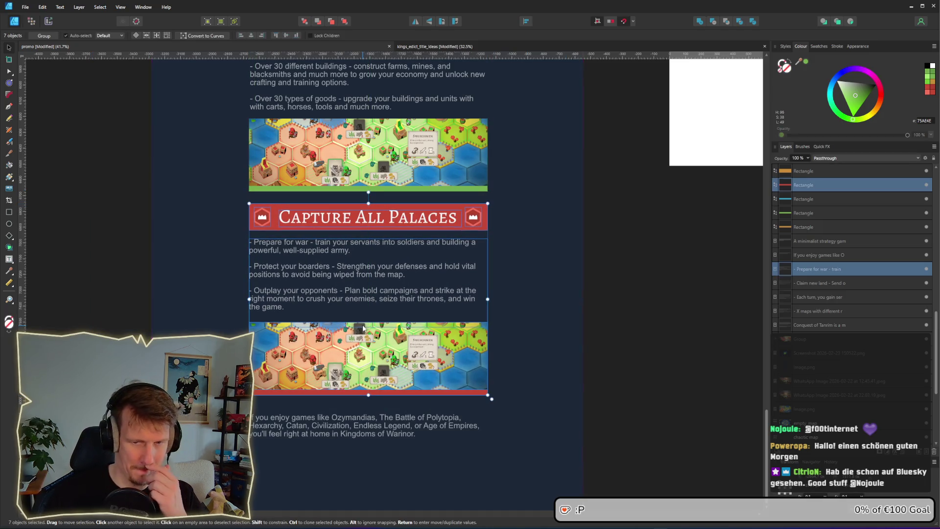
{"action": "key", "text": "Escape"}
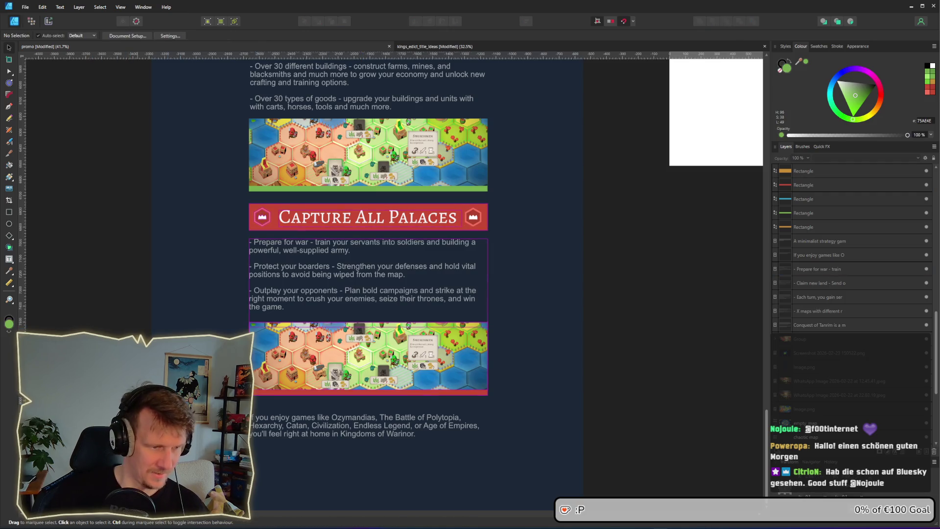
{"action": "scroll", "coordinate": [330, 251], "scroll_direction": "down", "scroll_amount": 2}
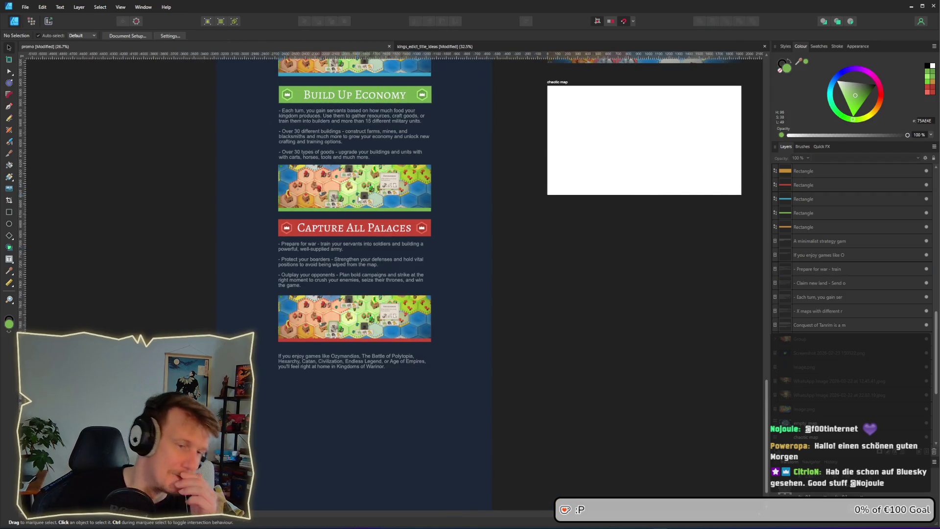
{"action": "scroll", "coordinate": [359, 201], "scroll_direction": "up", "scroll_amount": 3}
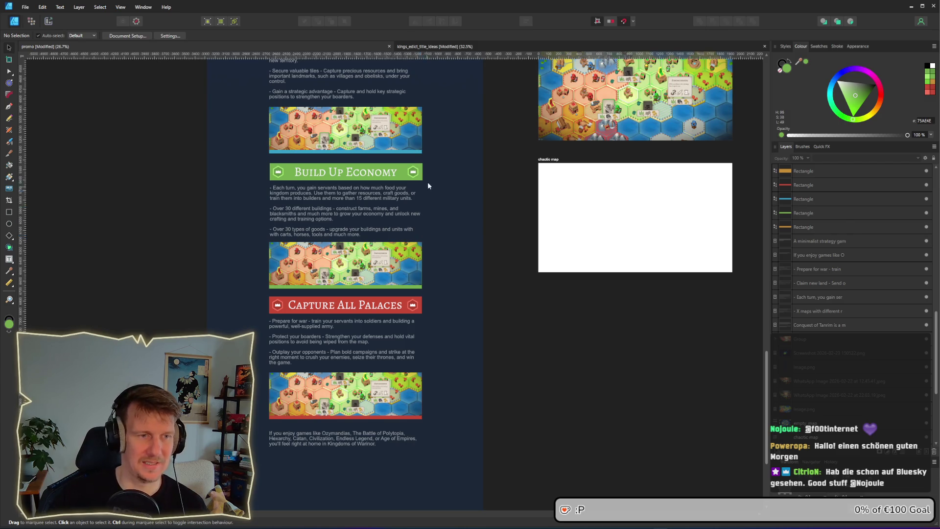
{"action": "scroll", "coordinate": [461, 147], "scroll_direction": "up", "scroll_amount": 2}
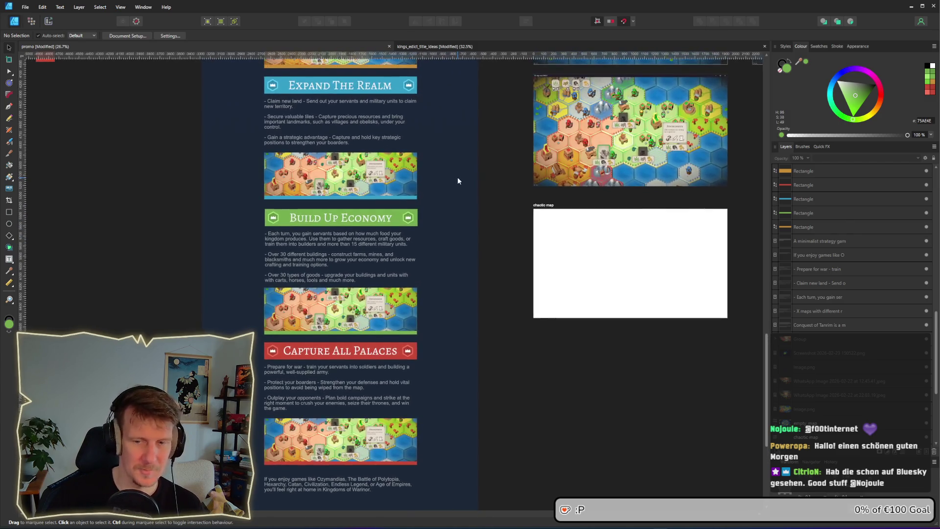
{"action": "scroll", "coordinate": [445, 220], "scroll_direction": "up", "scroll_amount": 7}
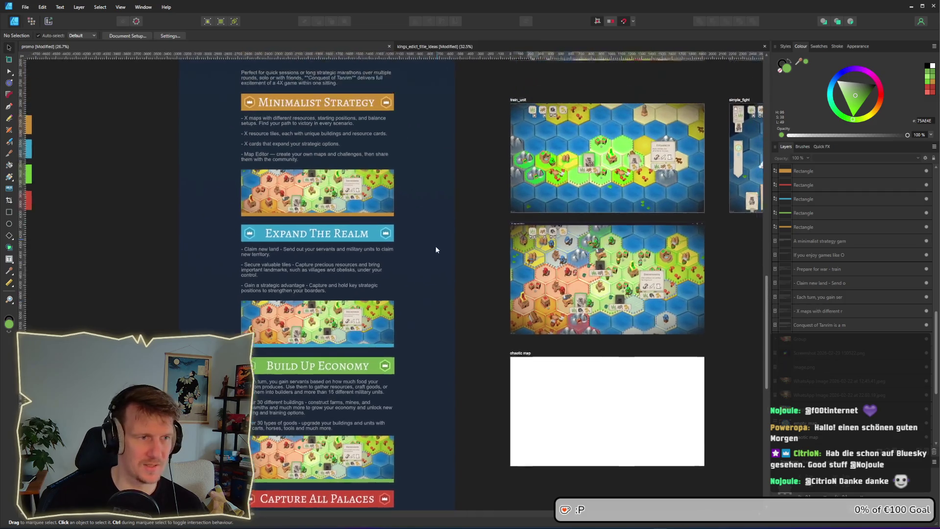
Step: Paste a copy of the small island map screenshot and drag it down onto the promo page
{"action": "left_click", "coordinate": [346, 249]}
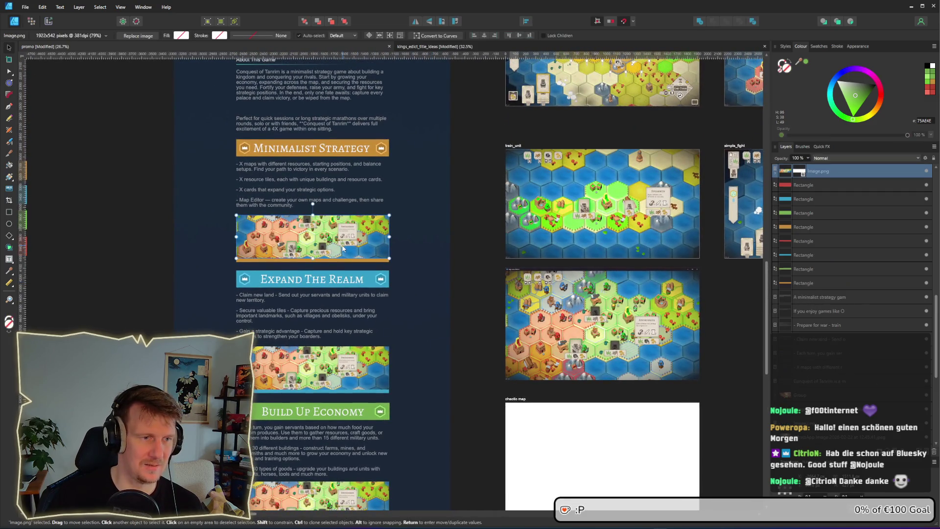
{"action": "scroll", "coordinate": [566, 283], "scroll_direction": "up", "scroll_amount": 7}
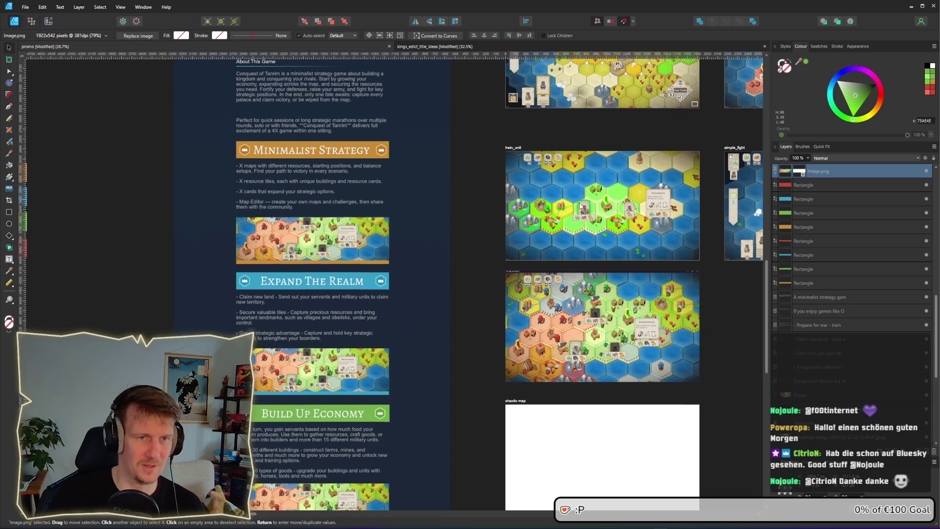
{"action": "left_click", "coordinate": [562, 129]}
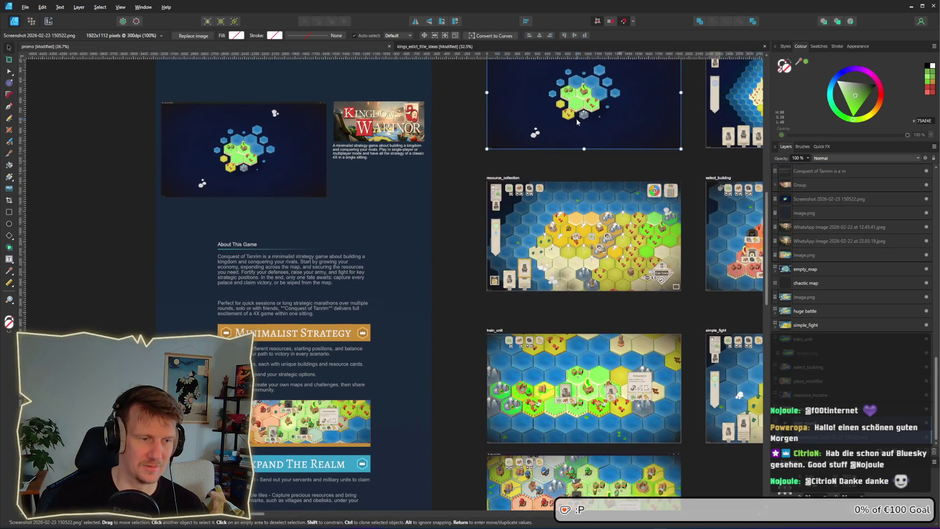
{"action": "key", "text": "ctrl+v"}
{"action": "mouse_move", "coordinate": [526, 225]}
{"action": "left_mouse_down"}
{"action": "mouse_move", "coordinate": [430, 360]}
{"action": "mouse_move", "coordinate": [354, 395]}
{"action": "left_mouse_up"}
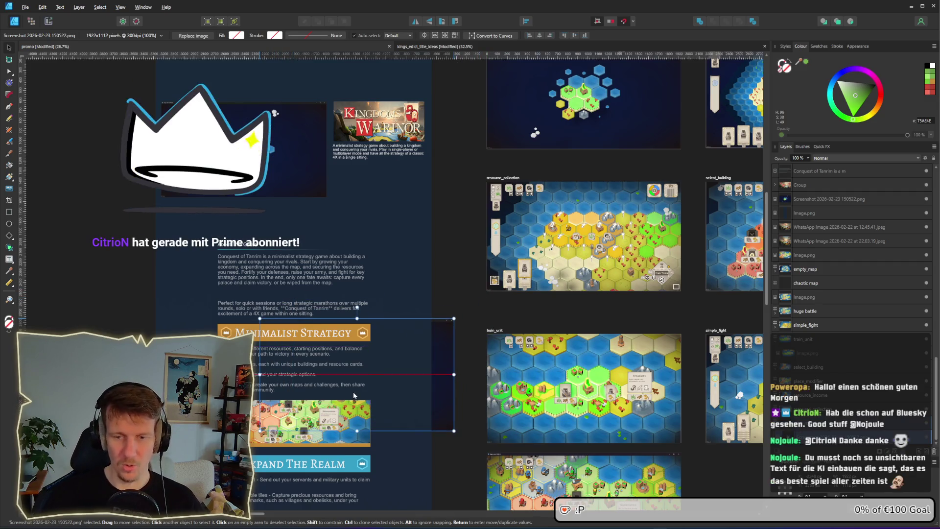
{"action": "left_click_drag", "start_coordinate": [353, 395], "coordinate": [296, 440]}
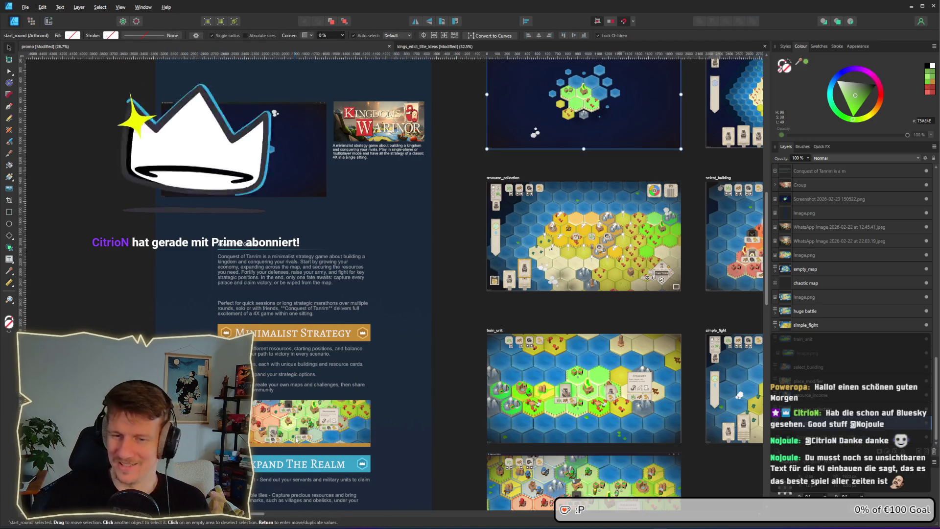
Step: Paste the hex-island screenshot above the Minimalist Strategy image and move it into the column
{"action": "left_click", "coordinate": [299, 406]}
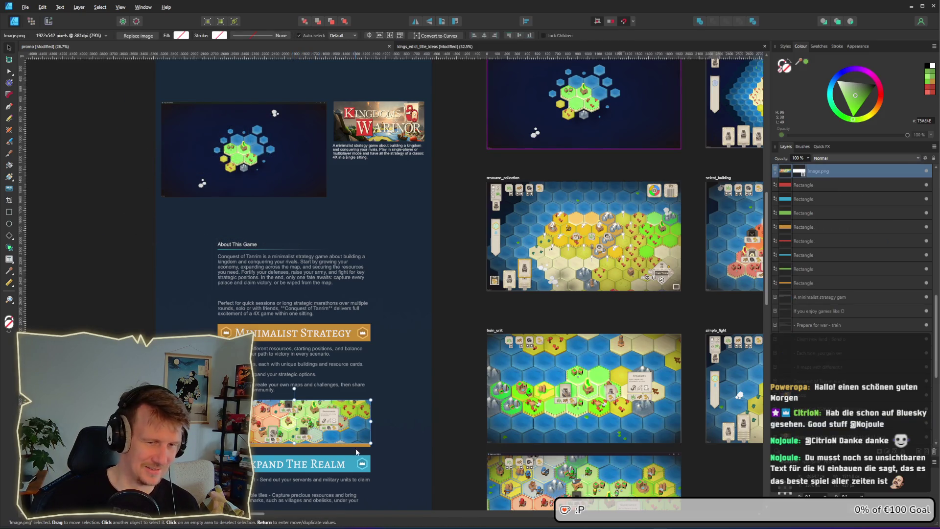
{"action": "scroll", "coordinate": [346, 395], "scroll_direction": "down", "scroll_amount": 3}
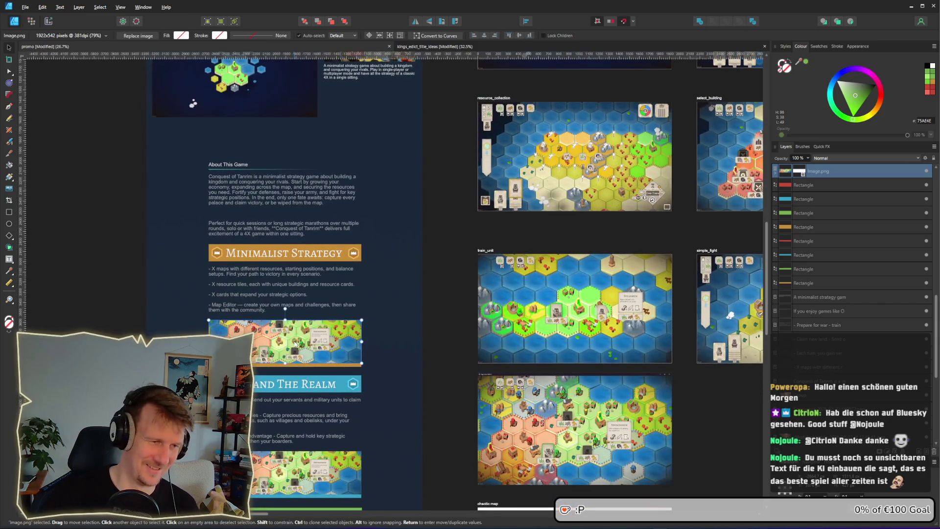
{"action": "key", "text": "ctrl+v"}
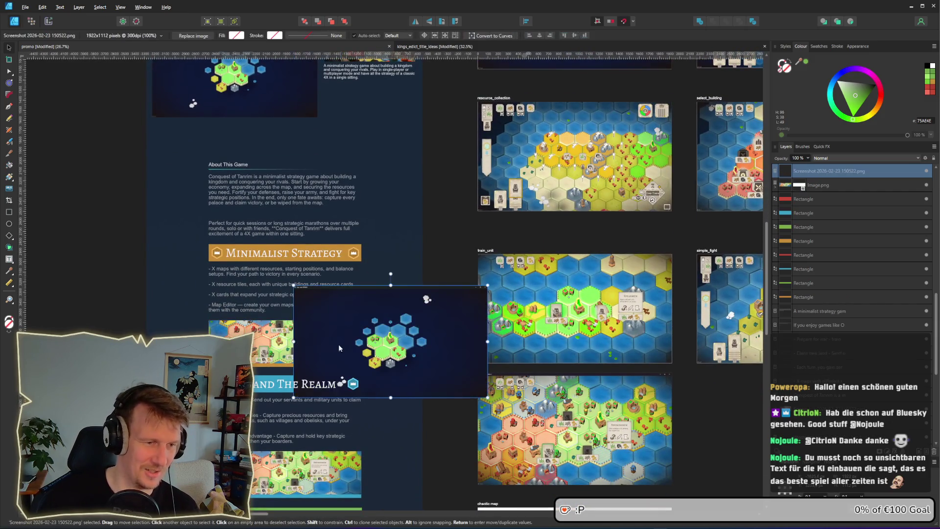
{"action": "left_click_drag", "start_coordinate": [339, 344], "coordinate": [245, 344]}
Step: Scale the screenshot to about 76%, place it over the image, and widen it to the column's left edge
{"action": "scroll", "coordinate": [276, 347], "scroll_direction": "up", "scroll_amount": 2}
{"action": "scroll", "coordinate": [276, 346], "scroll_direction": "up", "scroll_amount": 2}
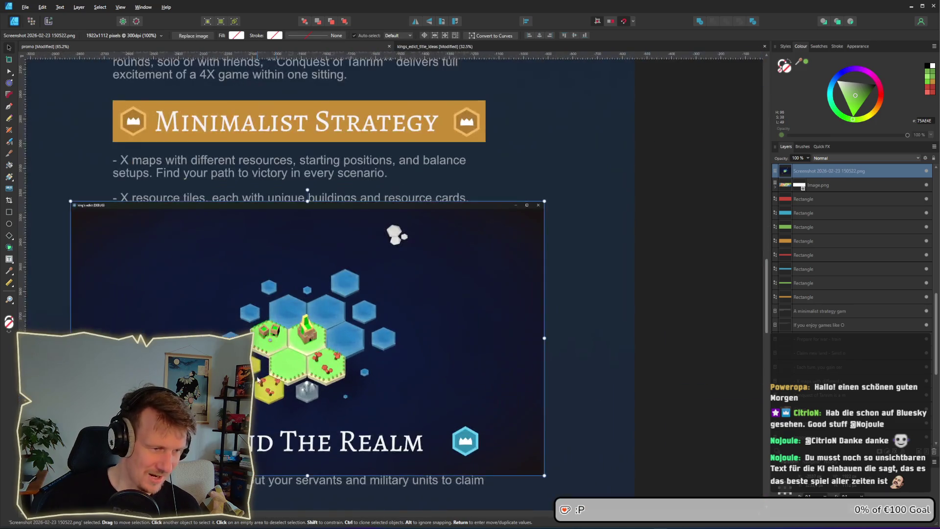
{"action": "mouse_move", "coordinate": [551, 445]}
{"action": "left_mouse_down"}
{"action": "mouse_move", "coordinate": [403, 378]}
{"action": "mouse_move", "coordinate": [441, 383]}
{"action": "left_mouse_up"}
{"action": "mouse_move", "coordinate": [391, 347]}
{"action": "left_mouse_down"}
{"action": "mouse_move", "coordinate": [457, 347]}
{"action": "mouse_move", "coordinate": [449, 341]}
{"action": "mouse_move", "coordinate": [448, 371]}
{"action": "left_mouse_up"}
{"action": "left_click_drag", "start_coordinate": [133, 297], "coordinate": [118, 297]}
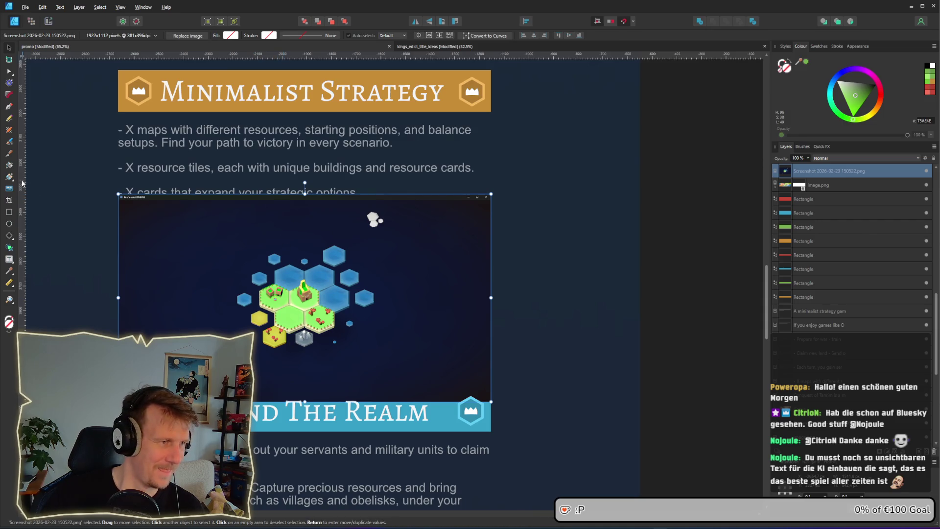
Step: Crop the screenshot's top and bottom edges into a banner and nudge it down slightly
{"action": "left_click", "coordinate": [9, 200]}
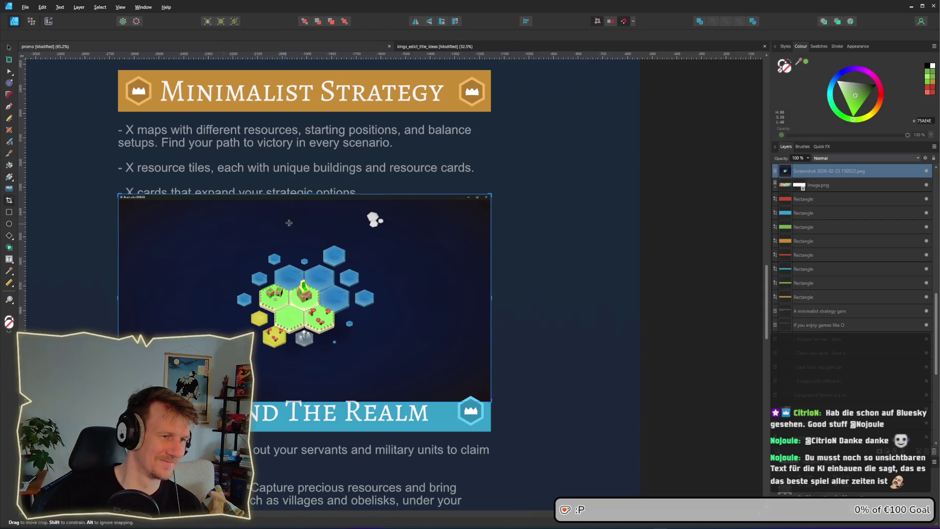
{"action": "mouse_move", "coordinate": [304, 194]}
{"action": "left_mouse_down"}
{"action": "mouse_move", "coordinate": [305, 307]}
{"action": "mouse_move", "coordinate": [304, 255]}
{"action": "left_mouse_up"}
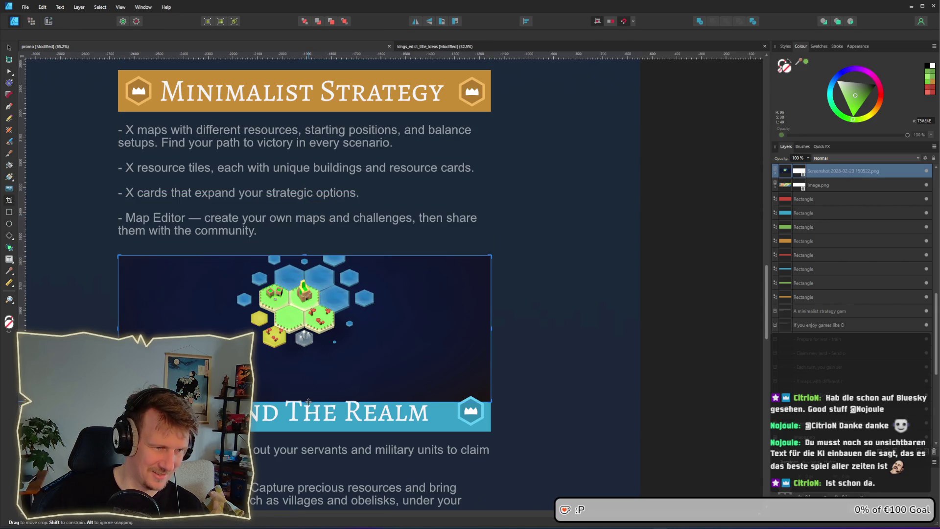
{"action": "left_click_drag", "start_coordinate": [309, 401], "coordinate": [309, 401]}
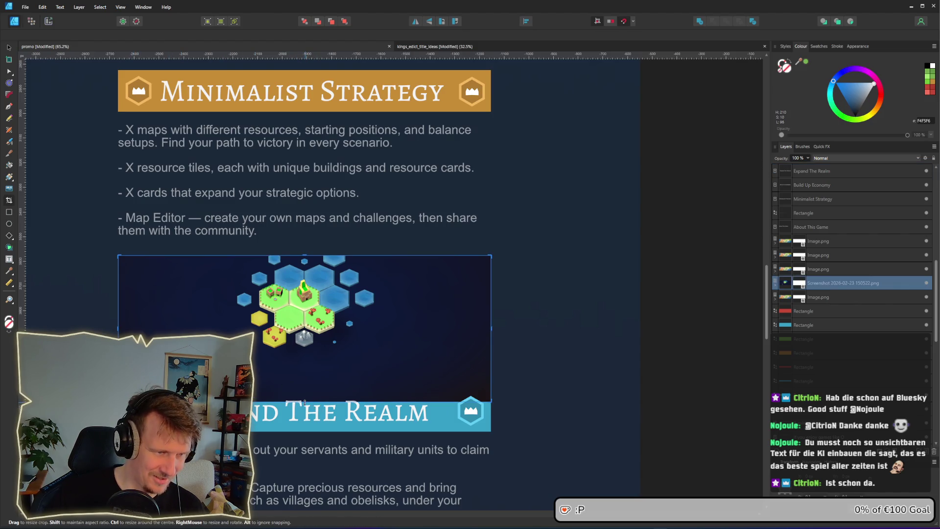
{"action": "left_click_drag", "start_coordinate": [304, 402], "coordinate": [310, 361]}
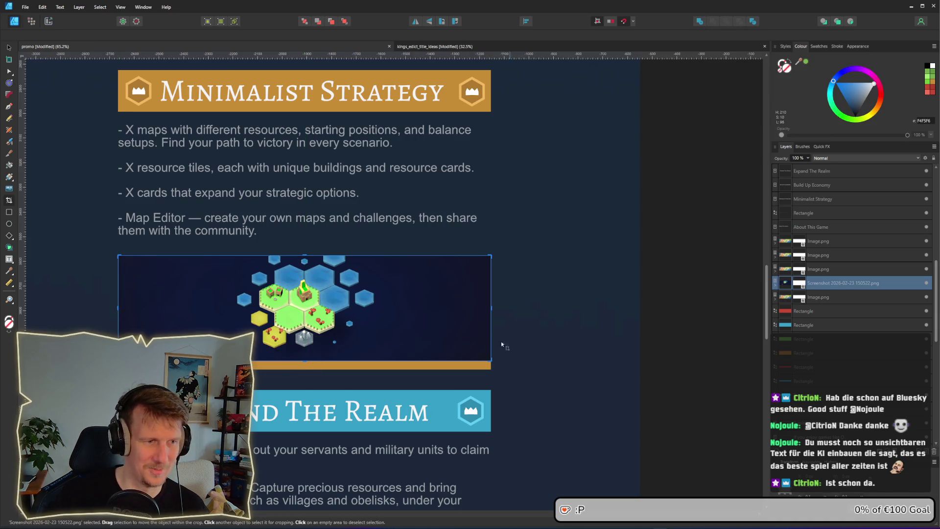
{"action": "left_click_drag", "start_coordinate": [305, 256], "coordinate": [306, 236]}
{"action": "left_click", "coordinate": [9, 48]}
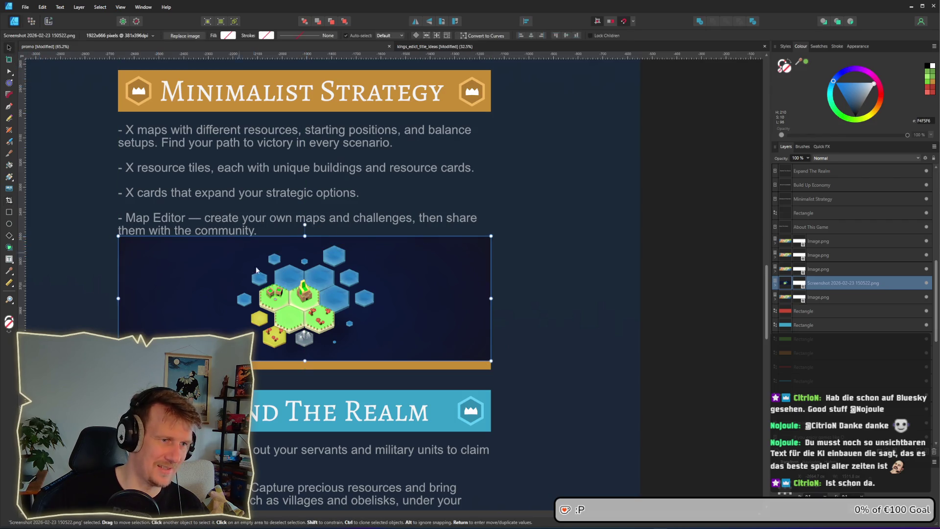
{"action": "left_click_drag", "start_coordinate": [256, 270], "coordinate": [255, 278]}
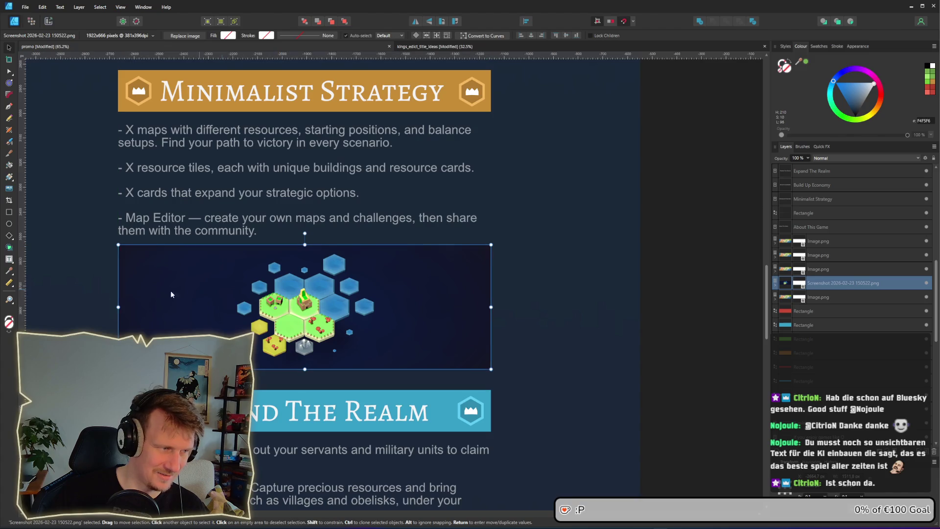
Step: Refine the crop so the orange strip shows beneath the banner, then reselect the banner
{"action": "left_click", "coordinate": [9, 200]}
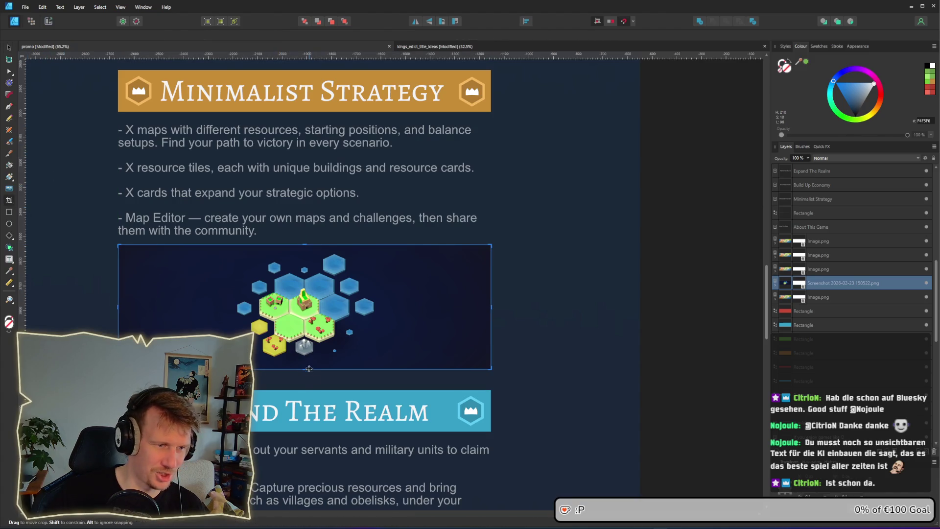
{"action": "left_click_drag", "start_coordinate": [306, 368], "coordinate": [304, 361]}
{"action": "left_click_drag", "start_coordinate": [305, 245], "coordinate": [305, 255]}
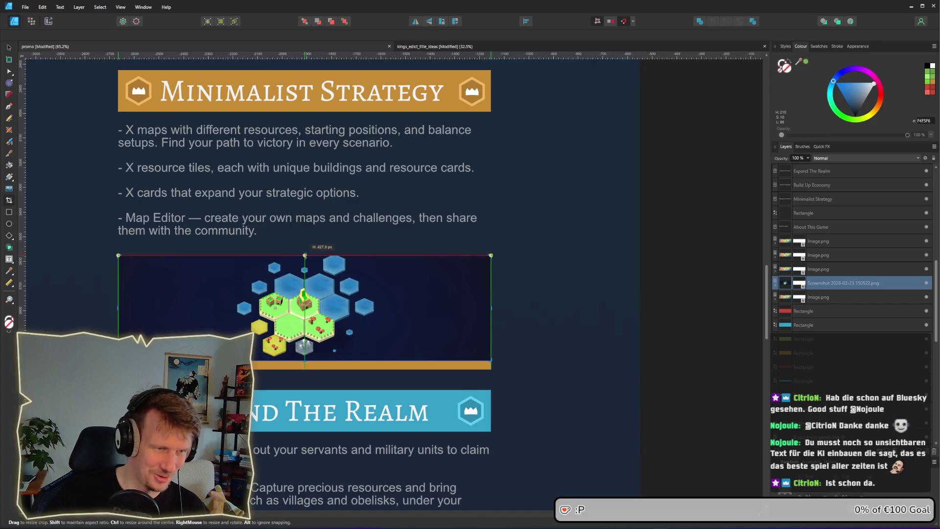
{"action": "scroll", "coordinate": [544, 340], "scroll_direction": "down", "scroll_amount": 3}
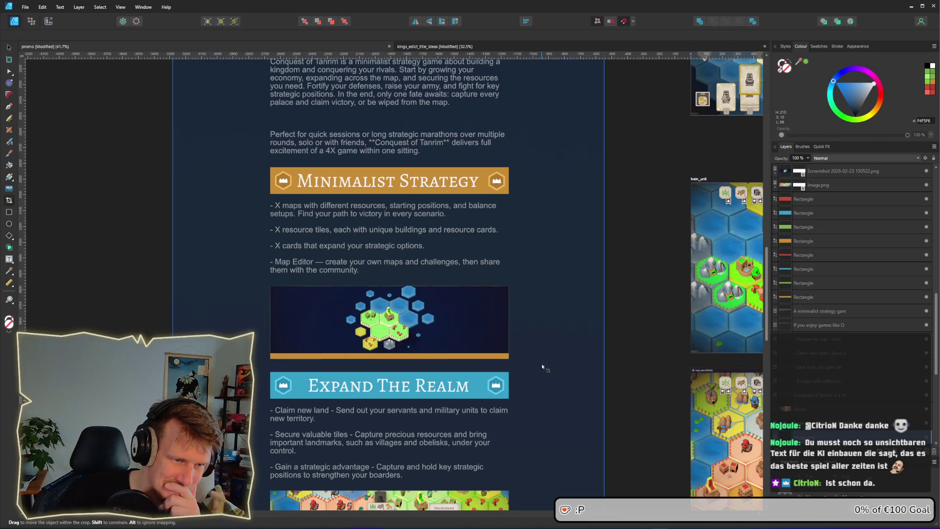
{"action": "left_click_drag", "start_coordinate": [542, 364], "coordinate": [514, 247]}
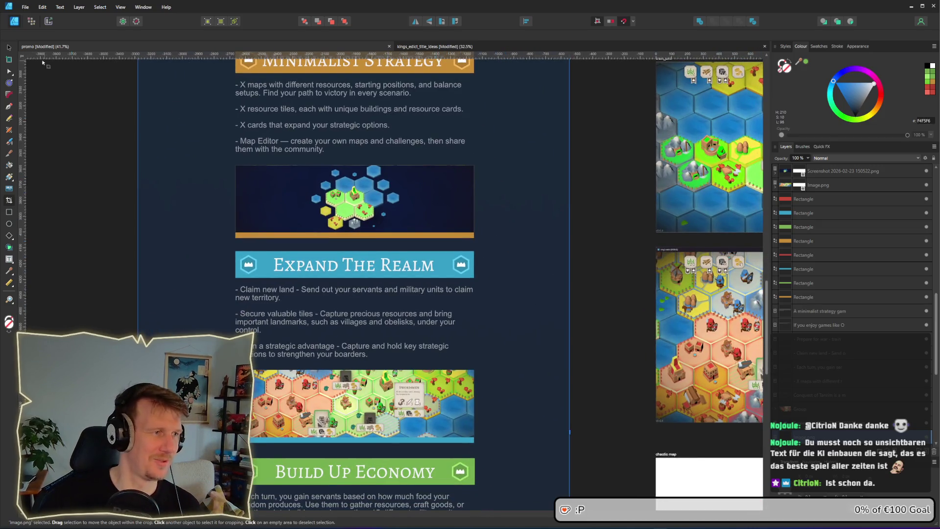
{"action": "scroll", "coordinate": [393, 224], "scroll_direction": "up", "scroll_amount": 1}
{"action": "left_click", "coordinate": [391, 212]}
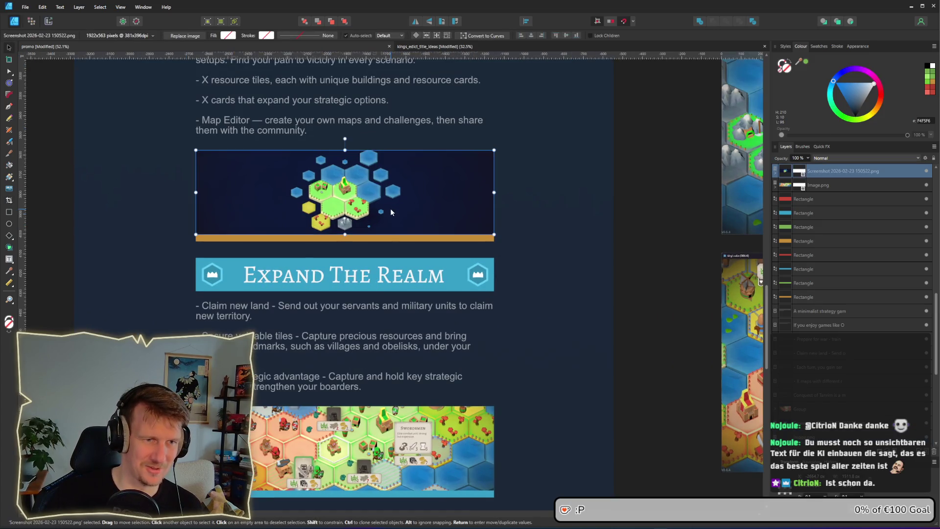
{"action": "left_click", "coordinate": [544, 238]}
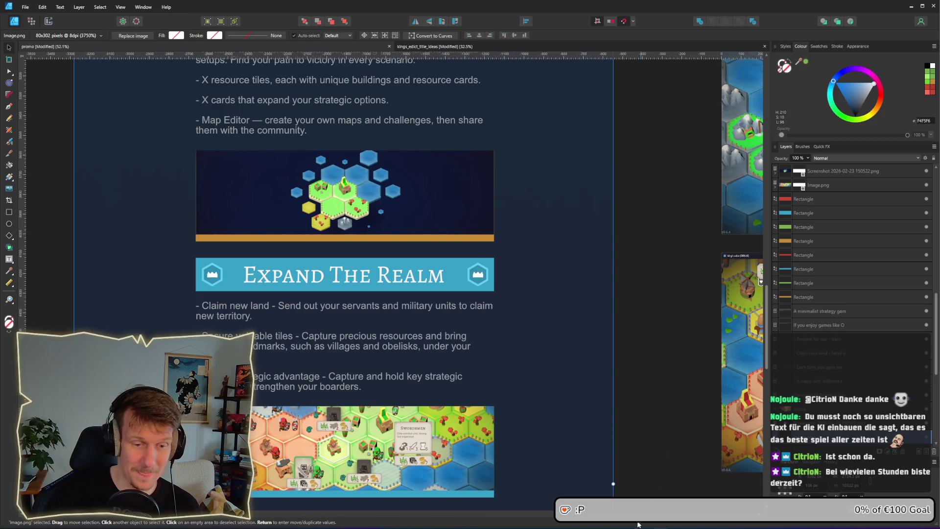
{"action": "mouse_move", "coordinate": [644, 524]}
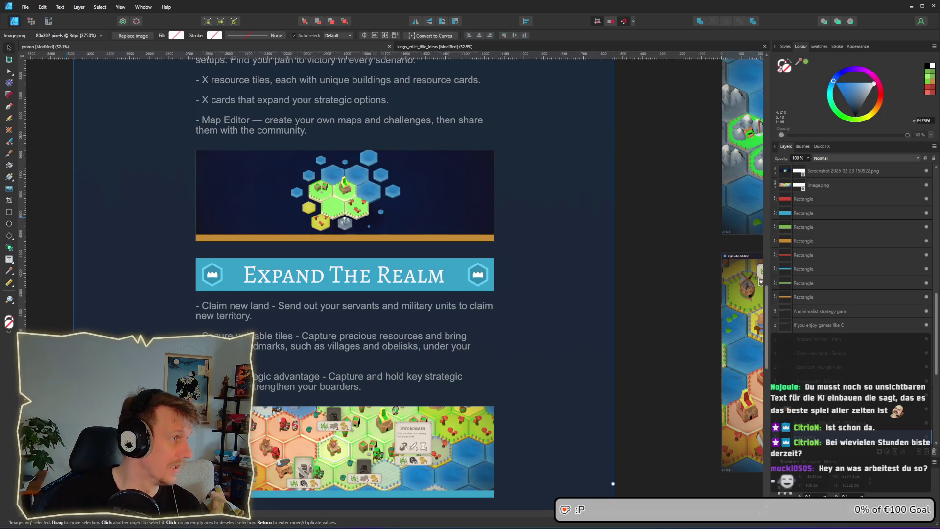
{"action": "key", "text": "alt+Tab"}
{"action": "left_click", "coordinate": [327, 172]}
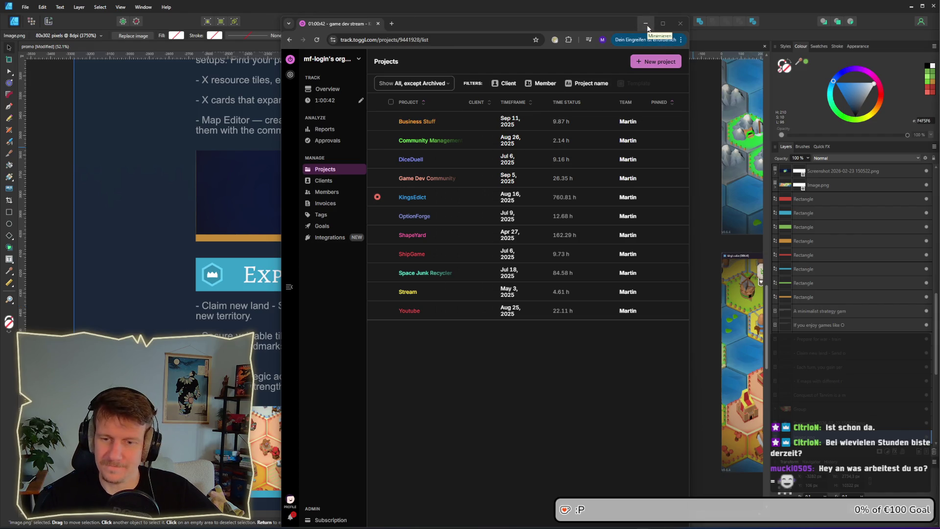
{"action": "left_click", "coordinate": [645, 24]}
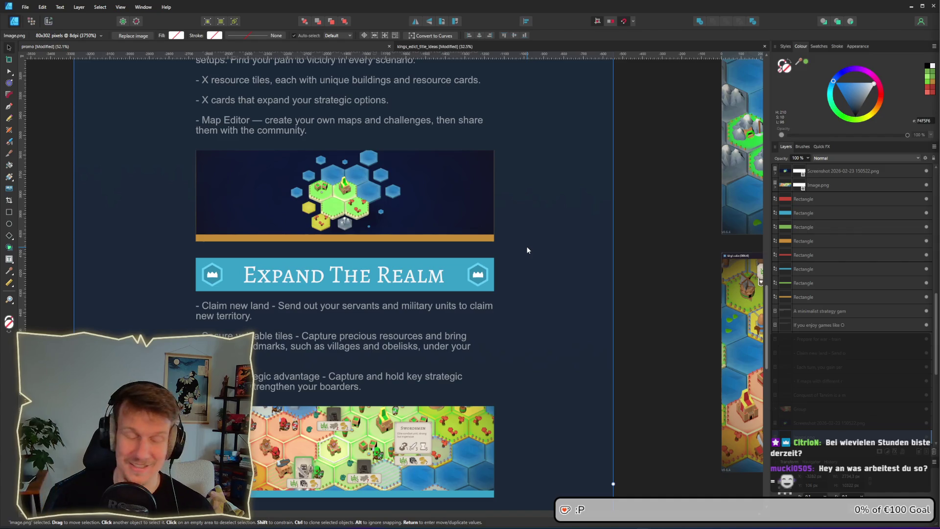
{"action": "scroll", "coordinate": [527, 243], "scroll_direction": "down", "scroll_amount": 1}
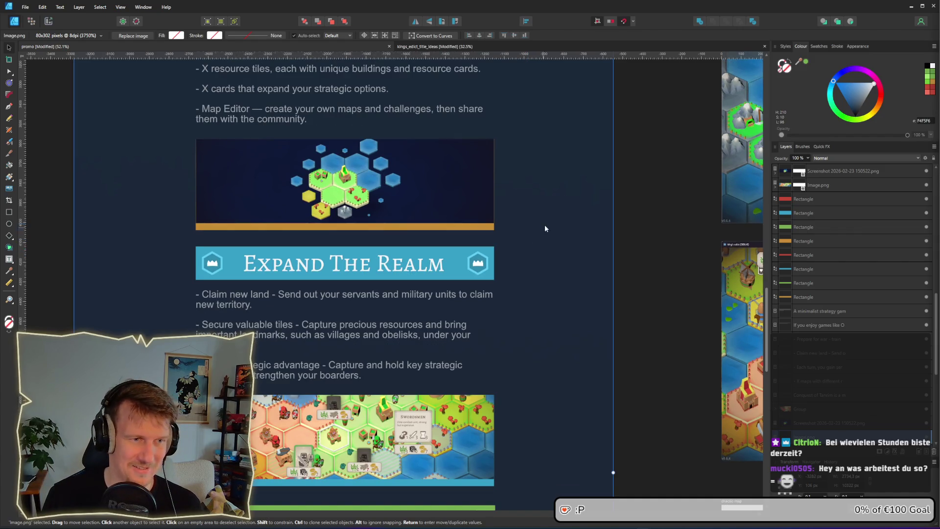
{"action": "scroll", "coordinate": [584, 228], "scroll_direction": "down", "scroll_amount": 5}
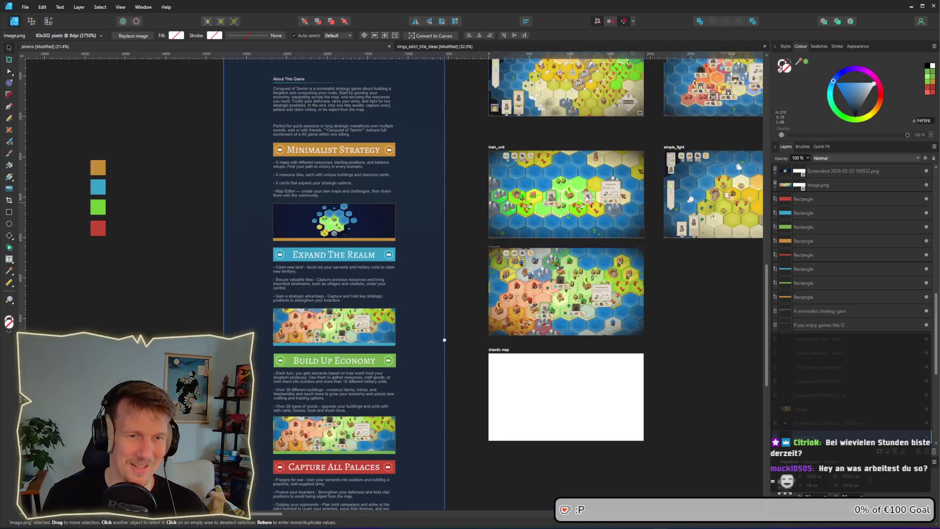
{"action": "scroll", "coordinate": [404, 253], "scroll_direction": "up", "scroll_amount": 8}
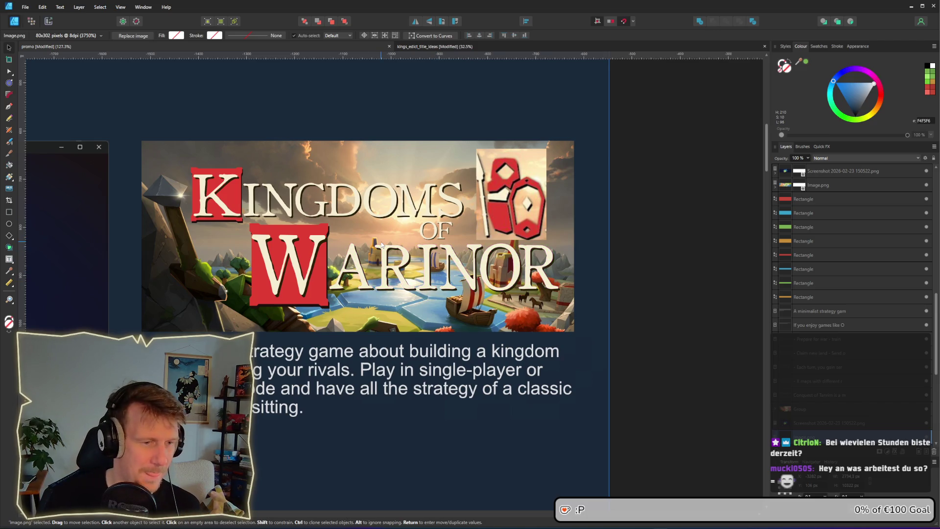
{"action": "scroll", "coordinate": [382, 245], "scroll_direction": "down", "scroll_amount": 5}
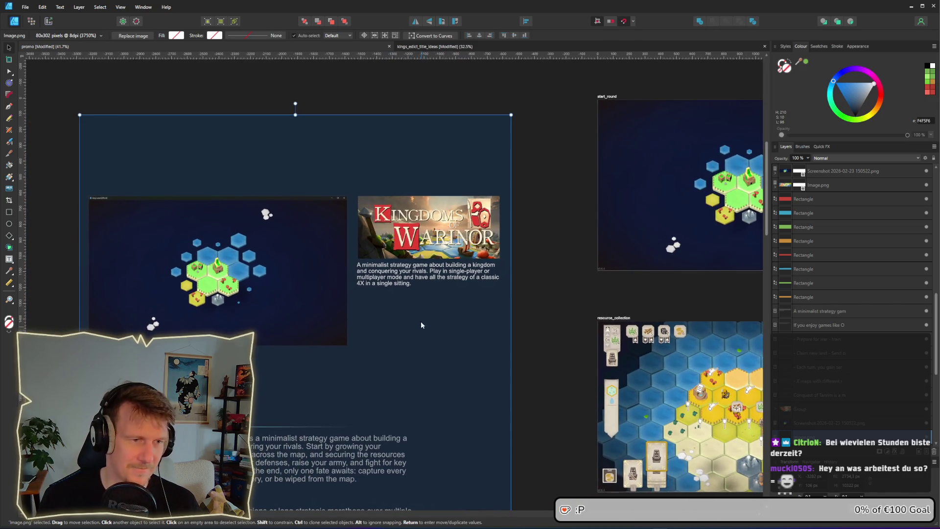
{"action": "scroll", "coordinate": [421, 325], "scroll_direction": "up", "scroll_amount": 5}
{"action": "scroll", "coordinate": [424, 275], "scroll_direction": "up", "scroll_amount": 1}
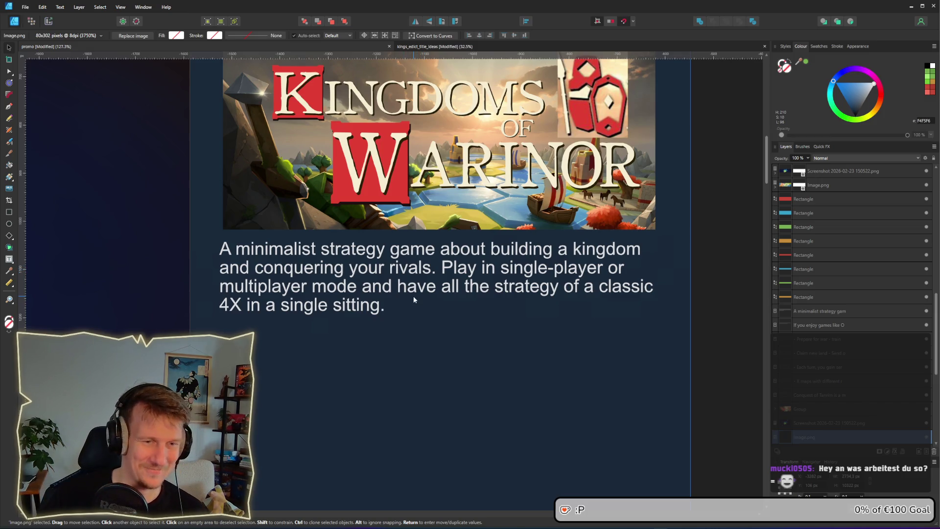
{"action": "scroll", "coordinate": [410, 297], "scroll_direction": "down", "scroll_amount": 4}
{"action": "left_click_drag", "start_coordinate": [351, 363], "coordinate": [419, 278]}
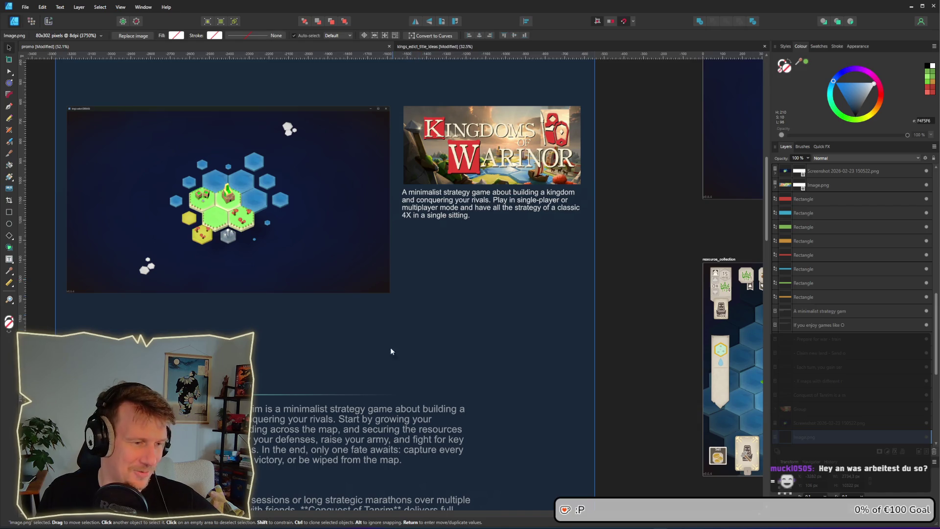
{"action": "scroll", "coordinate": [372, 369], "scroll_direction": "down", "scroll_amount": 3}
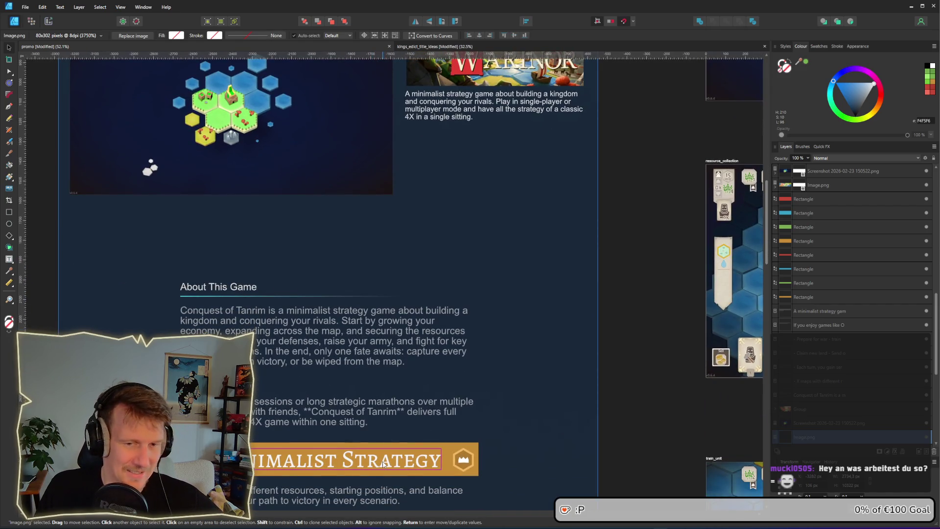
{"action": "scroll", "coordinate": [401, 353], "scroll_direction": "right", "scroll_amount": 10}
{"action": "scroll", "coordinate": [373, 338], "scroll_direction": "left", "scroll_amount": 1}
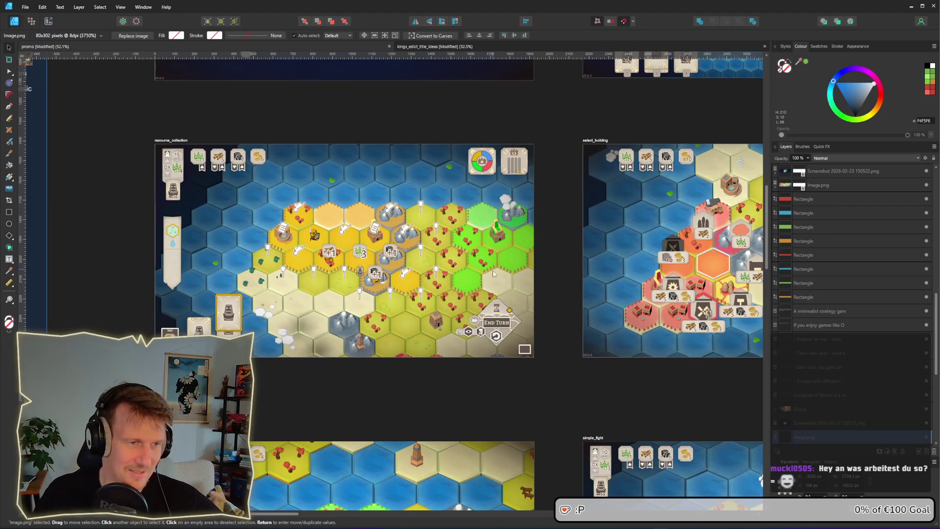
{"action": "scroll", "coordinate": [523, 279], "scroll_direction": "up", "scroll_amount": 8}
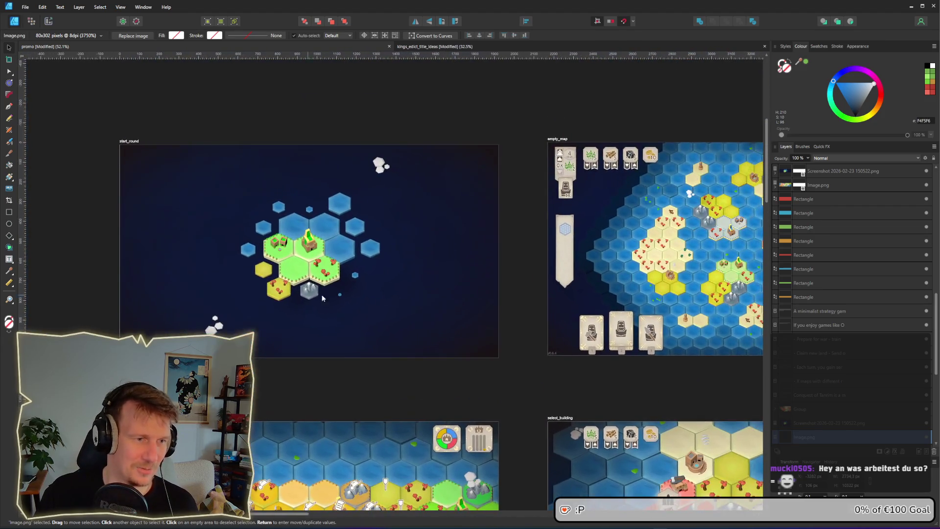
{"action": "scroll", "coordinate": [413, 387], "scroll_direction": "down", "scroll_amount": 1}
{"action": "scroll", "coordinate": [413, 387], "scroll_direction": "right", "scroll_amount": 1}
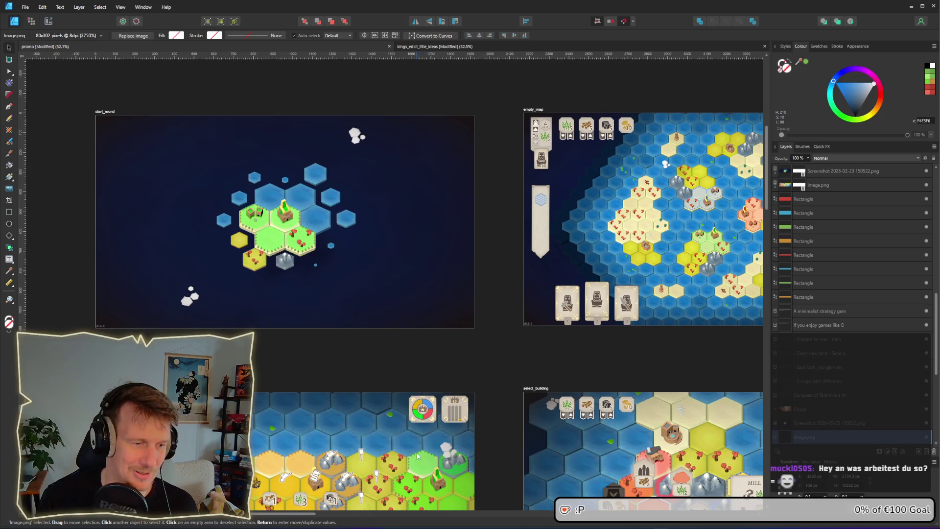
{"action": "scroll", "coordinate": [418, 454], "scroll_direction": "down", "scroll_amount": 5}
{"action": "scroll", "coordinate": [417, 454], "scroll_direction": "left", "scroll_amount": 1}
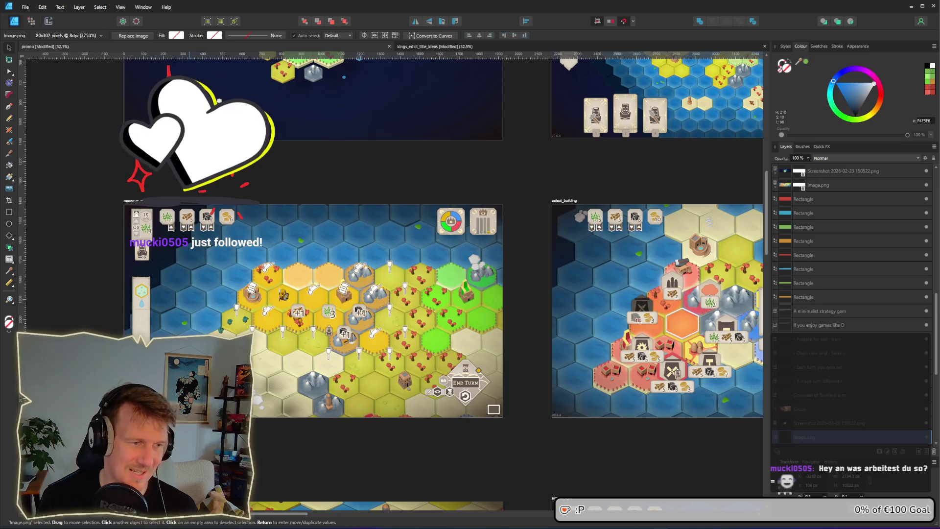
{"action": "key", "text": "alt+Tab"}
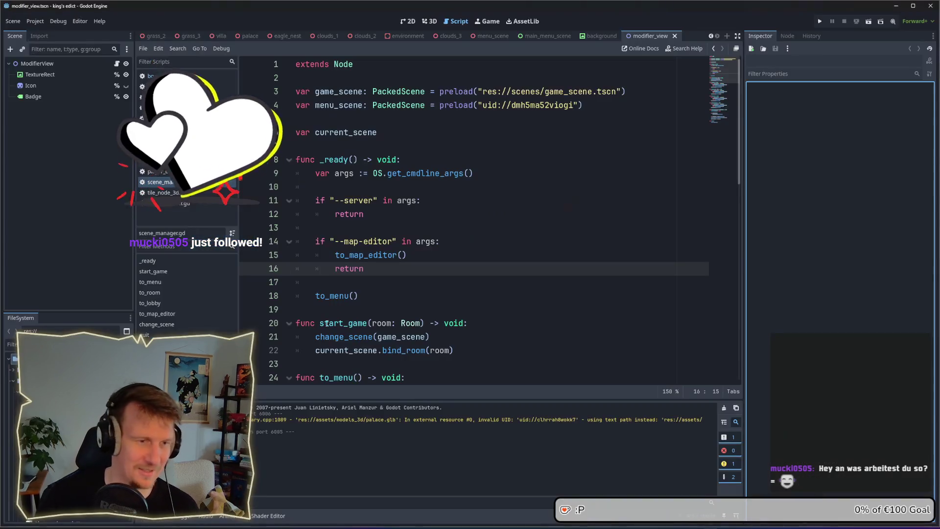
Step: Run the game, create a multiplayer game on even_steven.map, and start from a chosen position
{"action": "key", "text": "F5"}
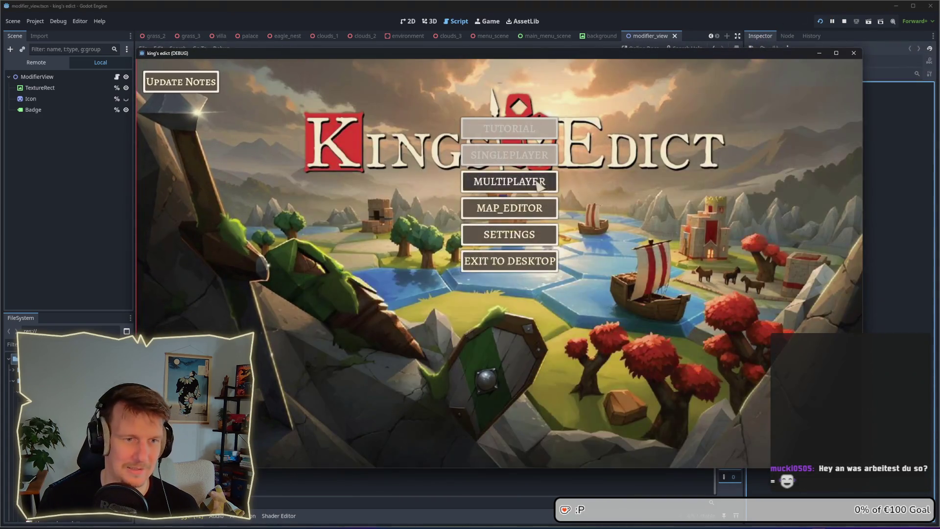
{"action": "left_click", "coordinate": [539, 183]}
{"action": "left_click", "coordinate": [568, 187]}
{"action": "left_click", "coordinate": [584, 153]}
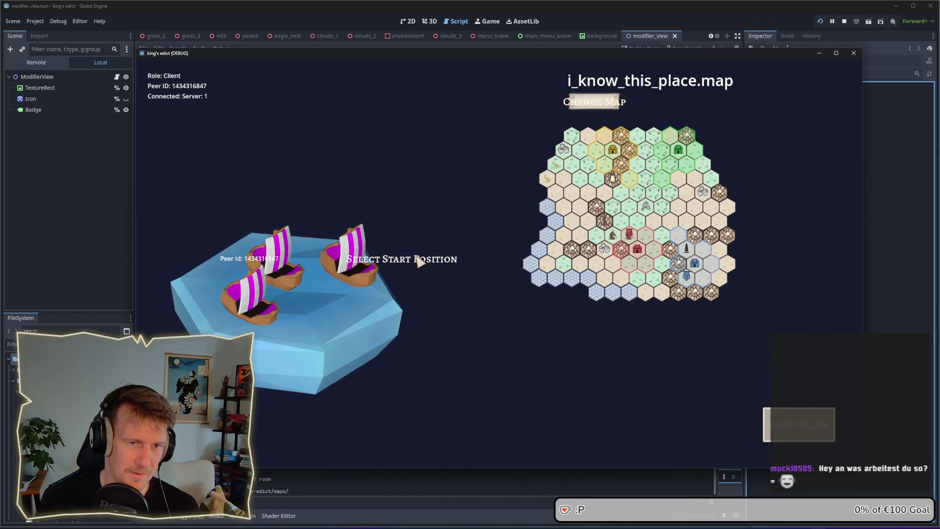
{"action": "left_click", "coordinate": [594, 102]}
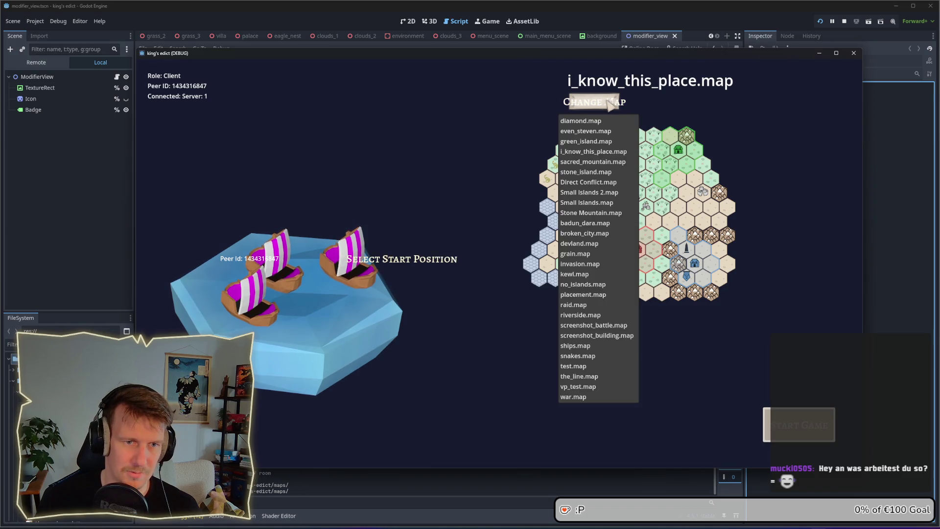
{"action": "left_click", "coordinate": [590, 192]}
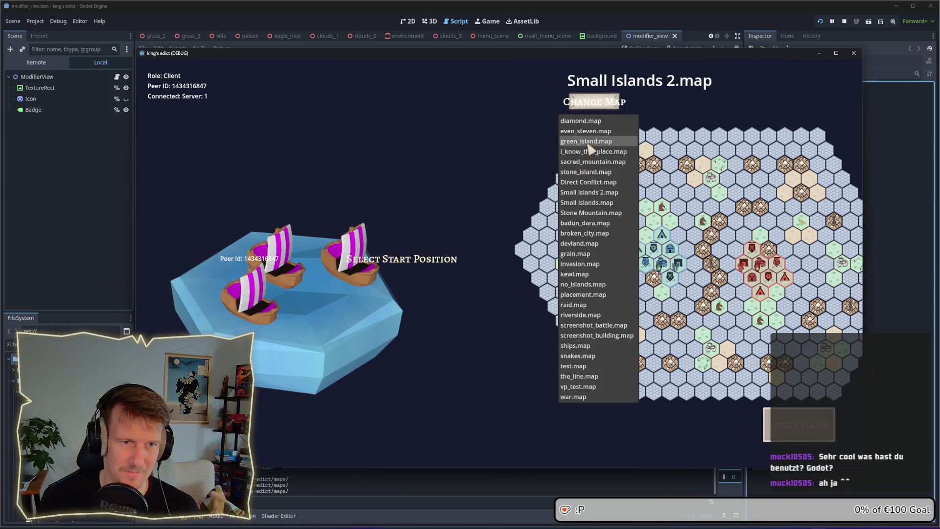
{"action": "left_click", "coordinate": [586, 131]}
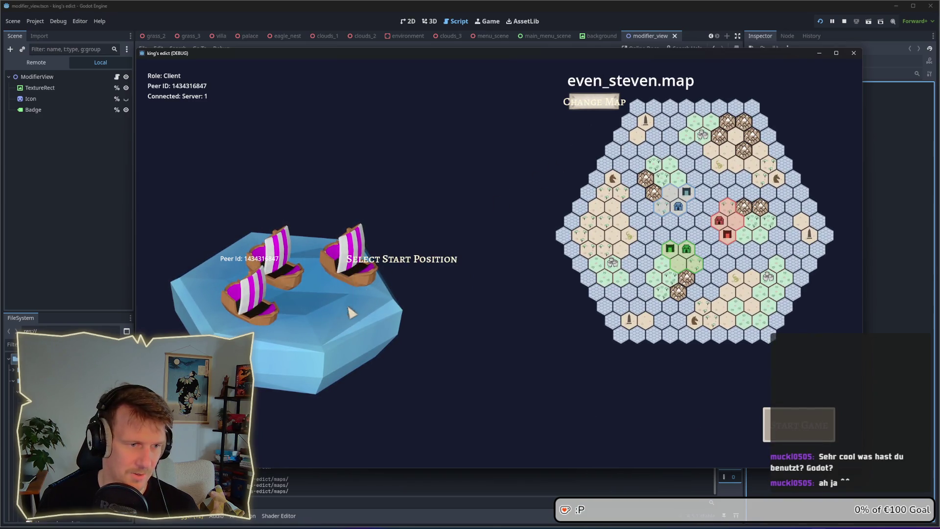
{"action": "left_click", "coordinate": [347, 308]}
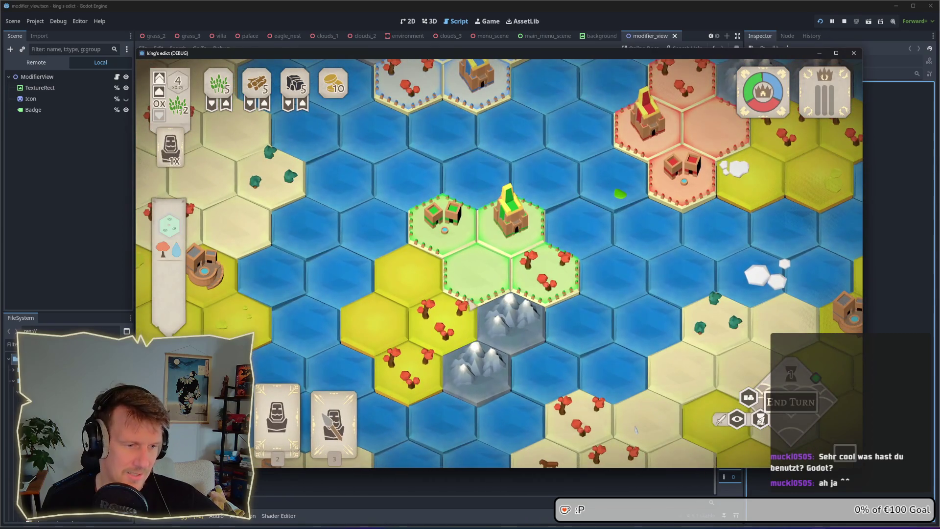
Step: Place the Servant on a yellow hex, build a sawmill on the centre hex, and end the turn
{"action": "left_click_drag", "start_coordinate": [429, 51], "coordinate": [498, 35]}
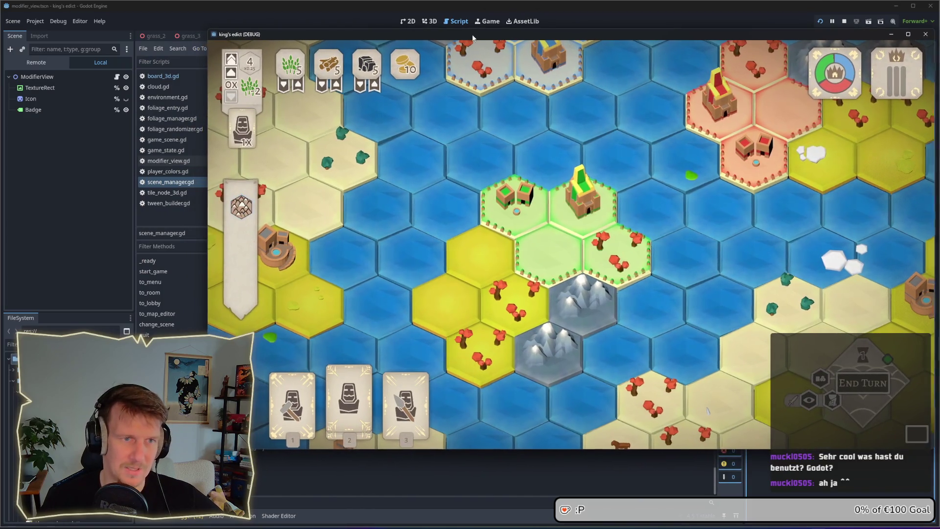
{"action": "mouse_move", "coordinate": [360, 405]}
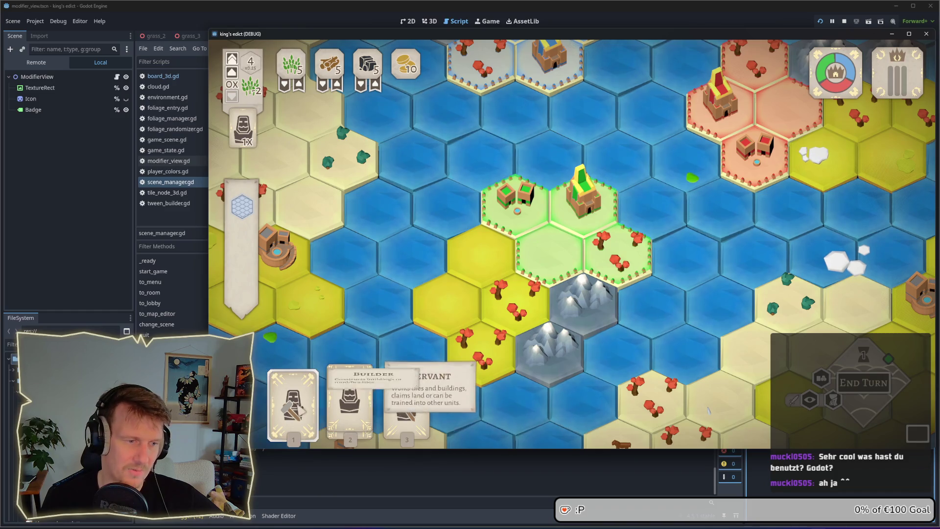
{"action": "left_click", "coordinate": [350, 397]}
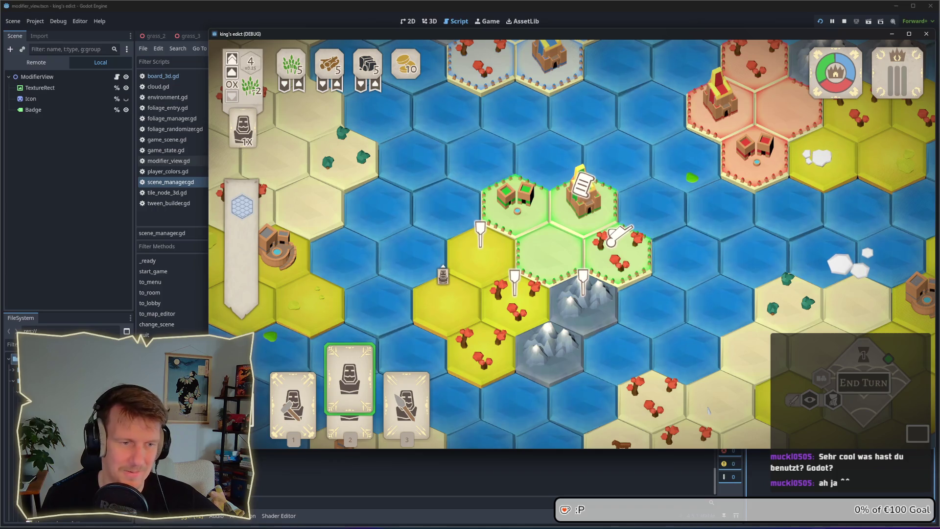
{"action": "left_click", "coordinate": [512, 311]}
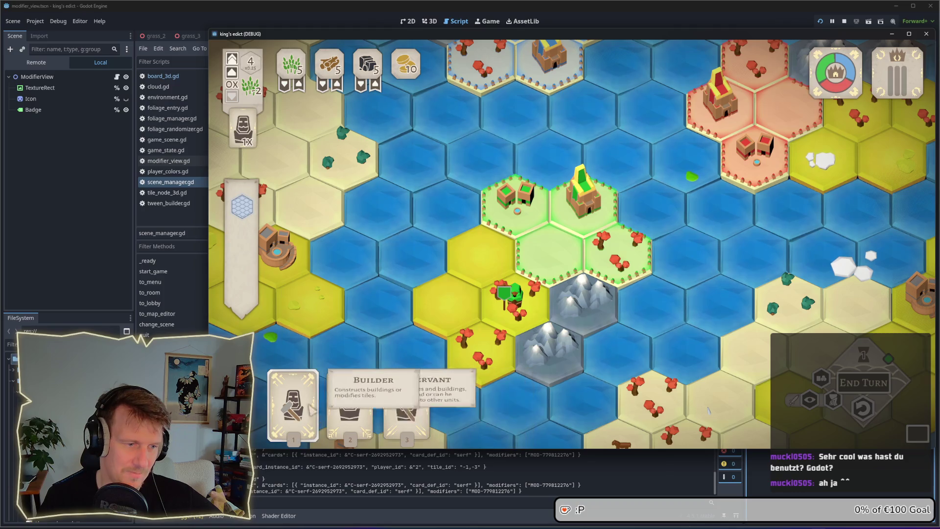
{"action": "left_click", "coordinate": [293, 402]}
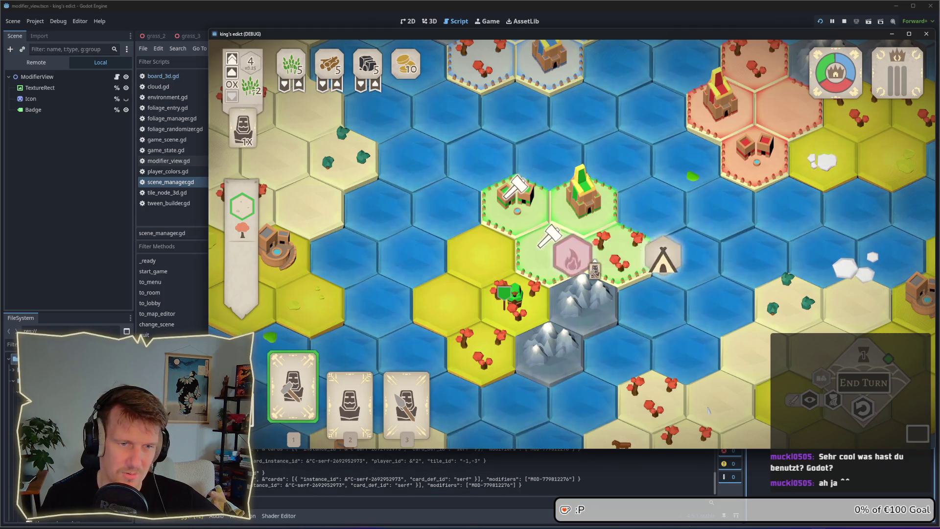
{"action": "left_click", "coordinate": [558, 269]}
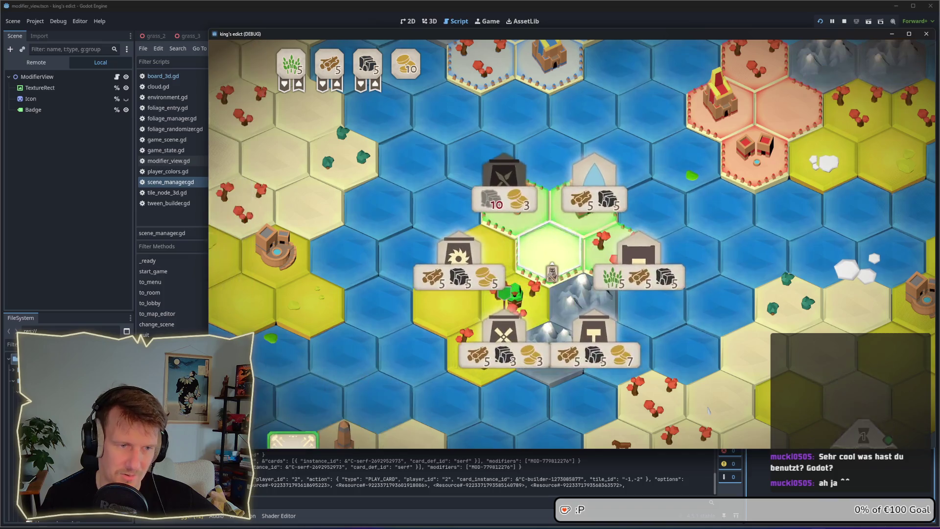
{"action": "left_click", "coordinate": [492, 272]}
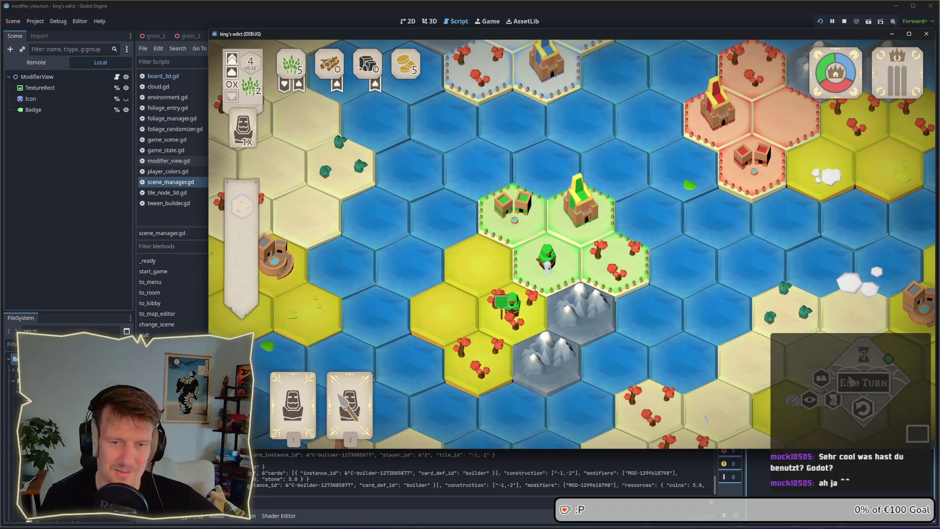
{"action": "left_click", "coordinate": [847, 381]}
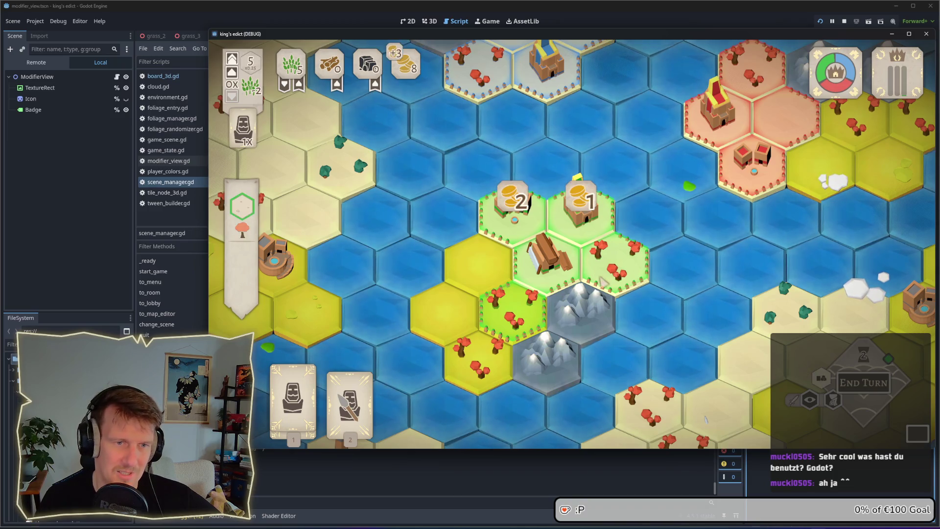
Step: Inspect the castle hex and neighbouring village hex for recruit options
{"action": "left_click", "coordinate": [587, 222]}
{"action": "left_click", "coordinate": [514, 216]}
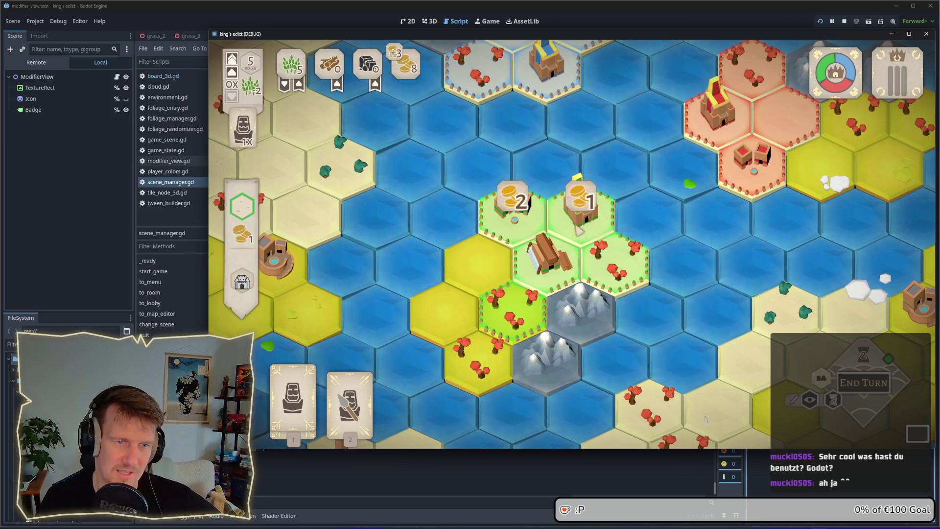
{"action": "left_click", "coordinate": [514, 215]}
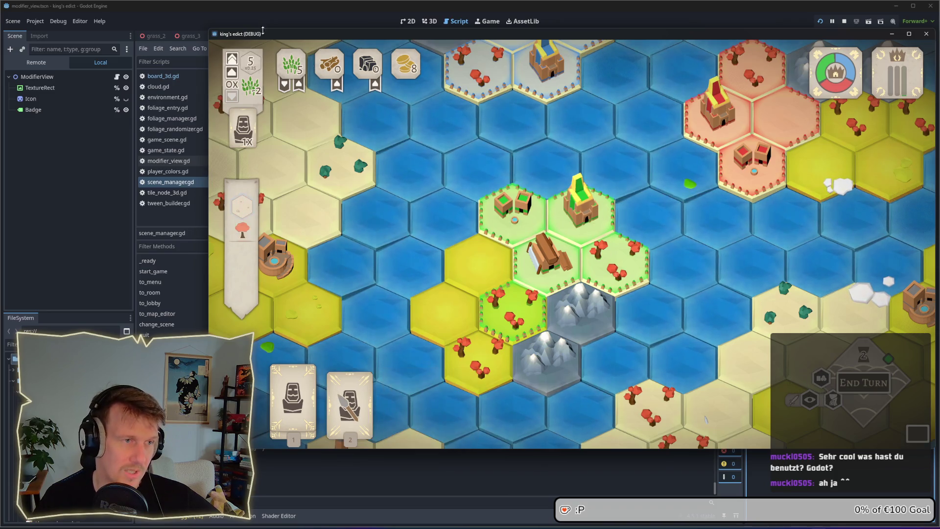
{"action": "key", "text": "1"}
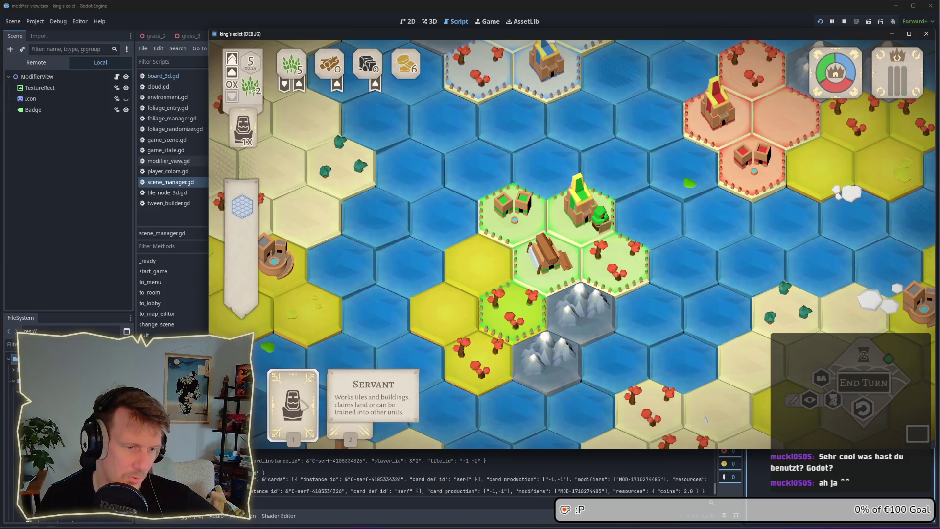
Step: Assign the Servant to the wood hex, deploy Spearmen, and end the turn
{"action": "left_click", "coordinate": [293, 394]}
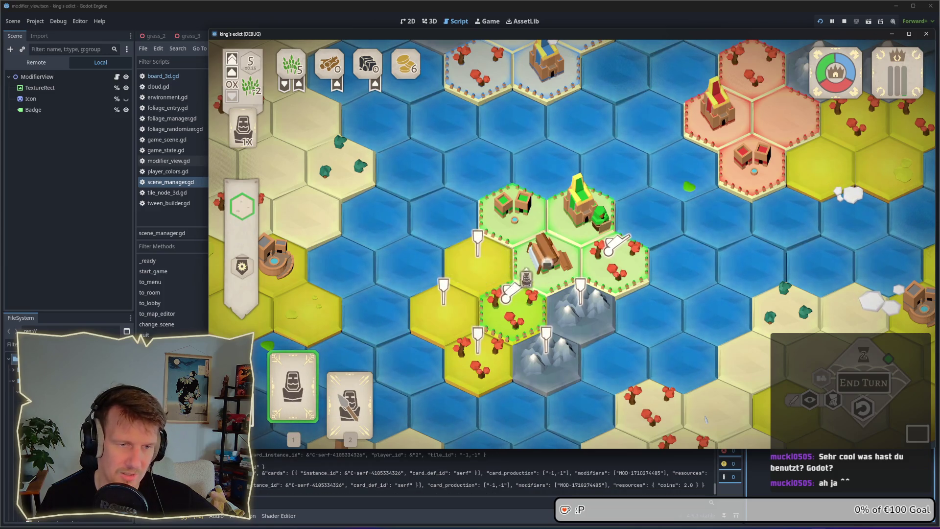
{"action": "left_click", "coordinate": [615, 255]}
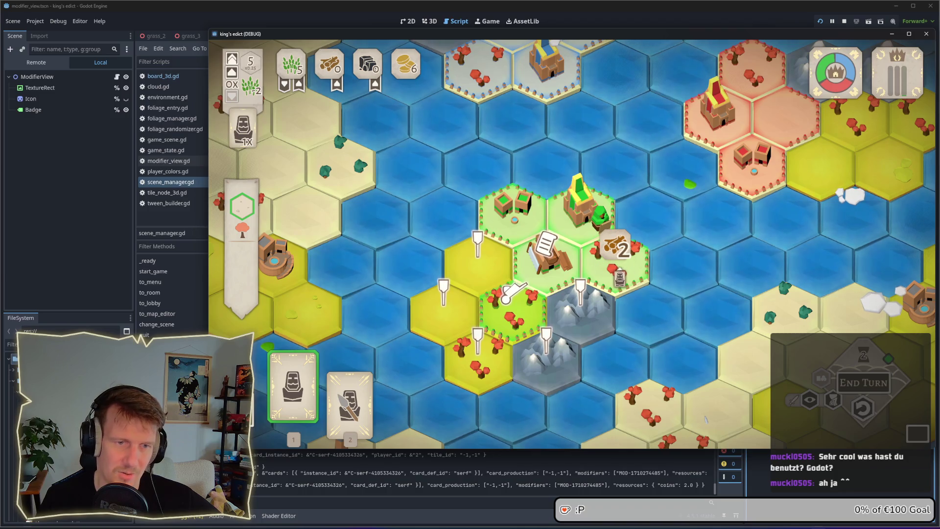
{"action": "left_click", "coordinate": [312, 421]}
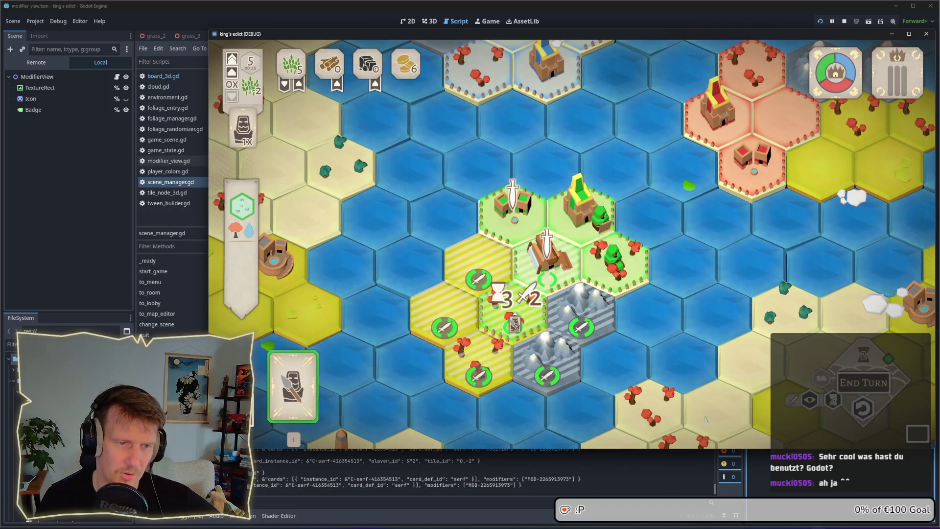
{"action": "left_click", "coordinate": [293, 392]}
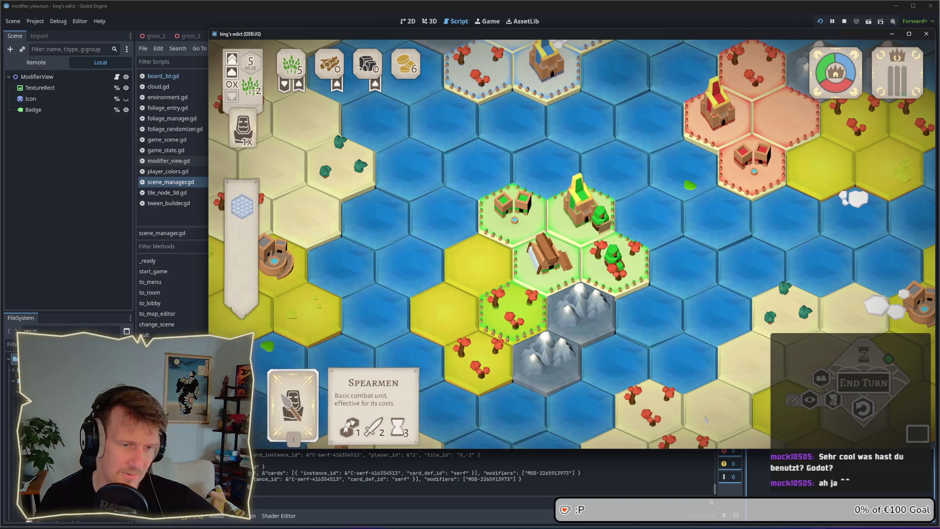
{"action": "left_click", "coordinate": [293, 399]}
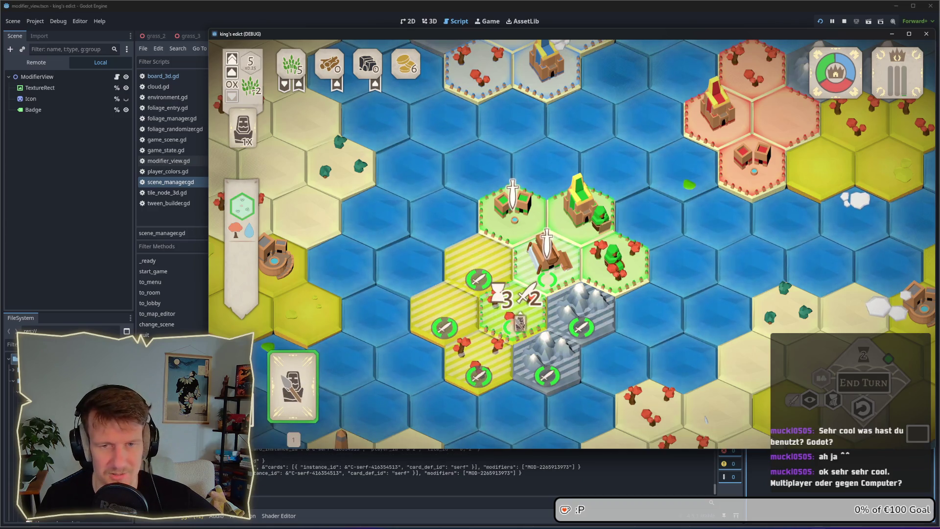
{"action": "left_click", "coordinate": [520, 324]}
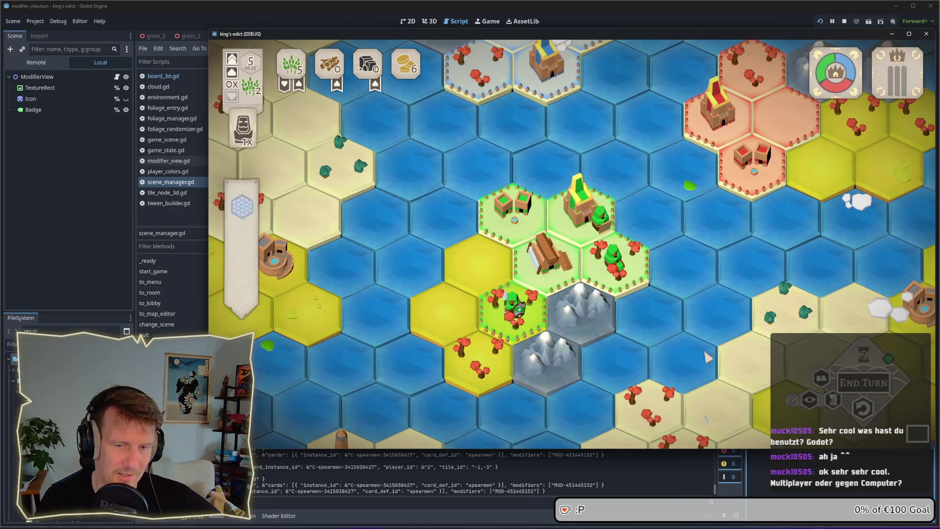
{"action": "left_click", "coordinate": [870, 383]}
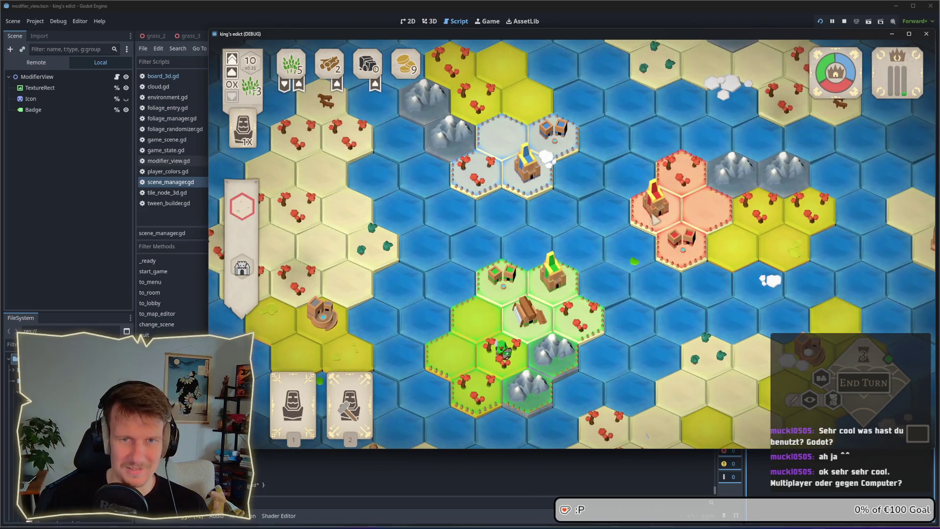
{"action": "scroll", "coordinate": [537, 182], "scroll_direction": "up", "scroll_amount": 2}
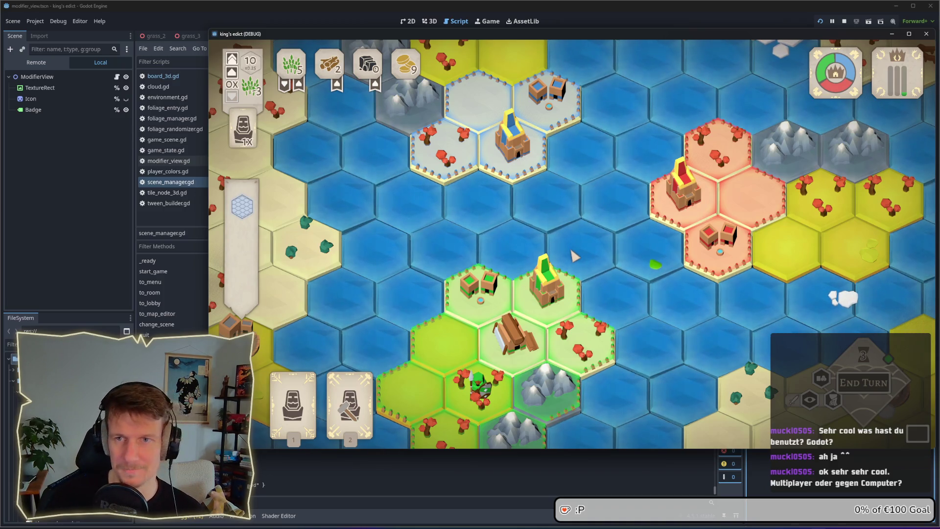
{"action": "scroll", "coordinate": [570, 259], "scroll_direction": "down", "scroll_amount": 2}
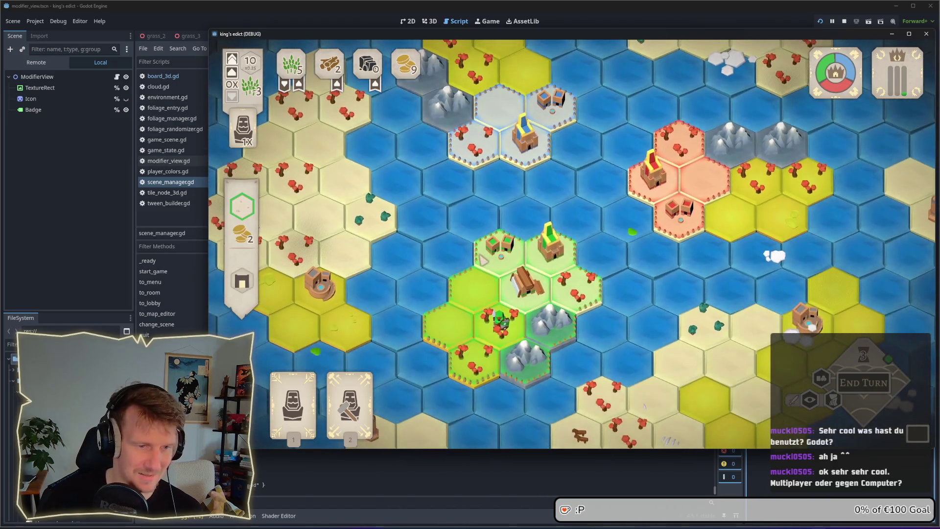
{"action": "key", "text": "a"}
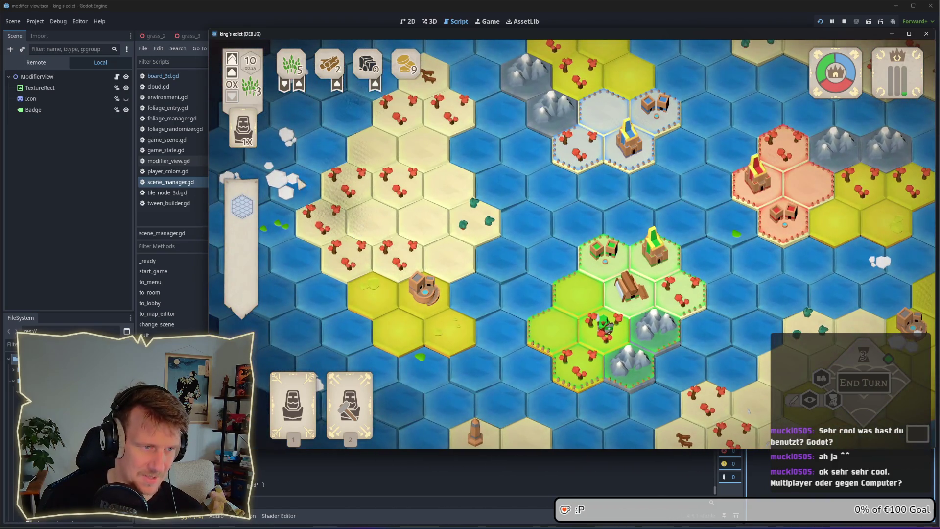
{"action": "scroll", "coordinate": [362, 216], "scroll_direction": "up", "scroll_amount": 2}
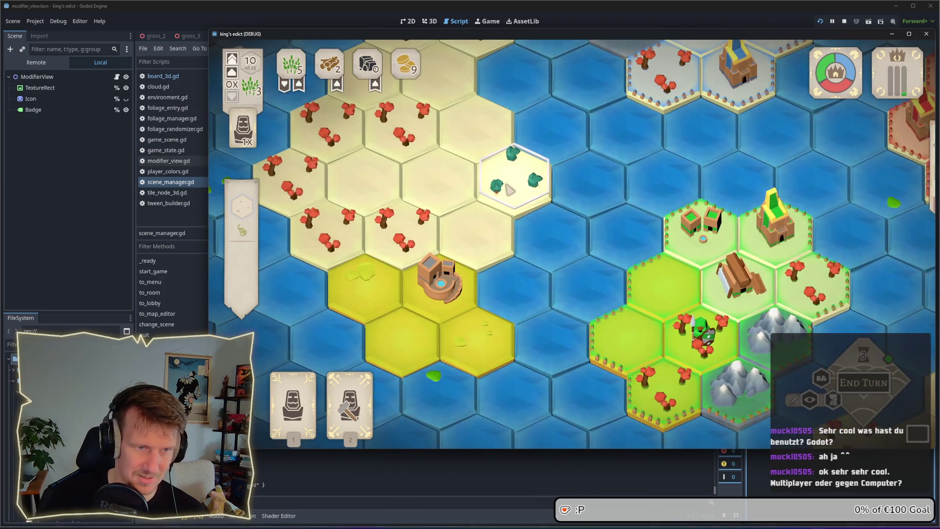
Step: Inspect the teal-tree hex and the tower hex's buildings
{"action": "left_click", "coordinate": [533, 183]}
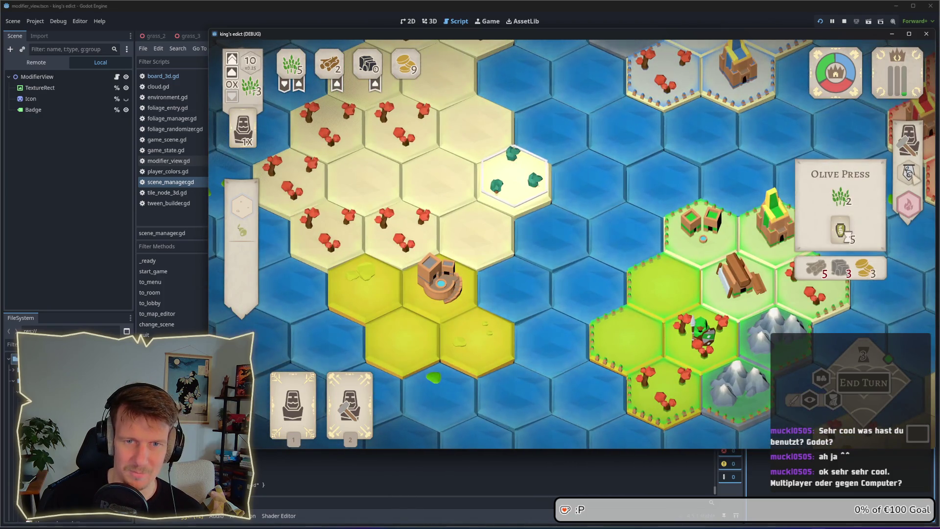
{"action": "mouse_move", "coordinate": [909, 179]}
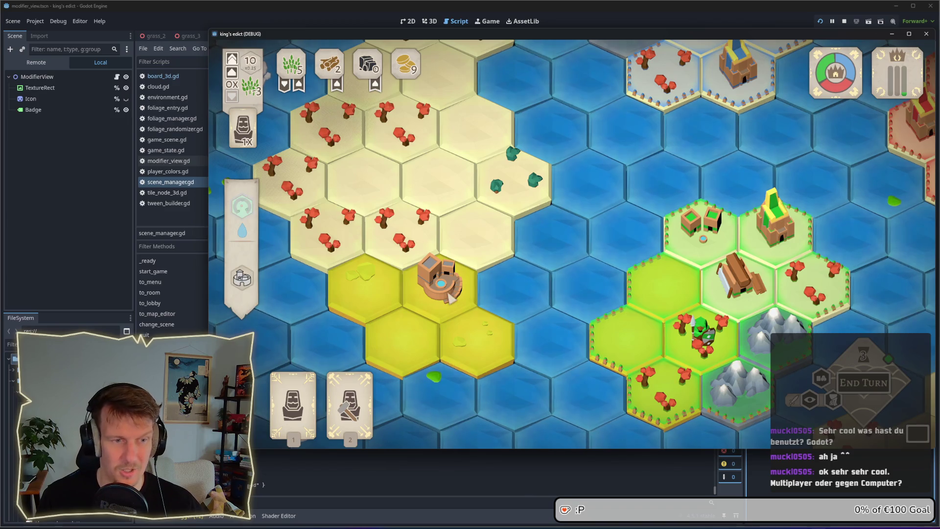
{"action": "left_click", "coordinate": [446, 286]}
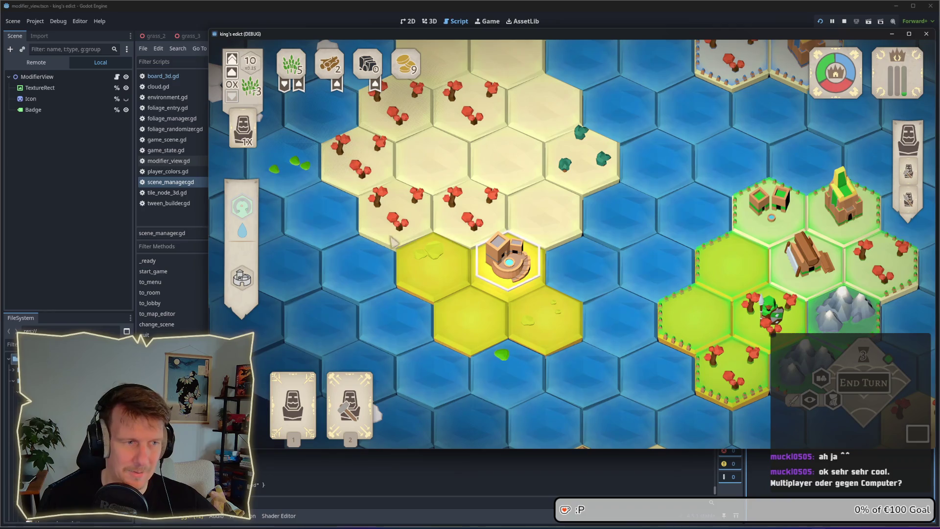
{"action": "mouse_move", "coordinate": [242, 278]}
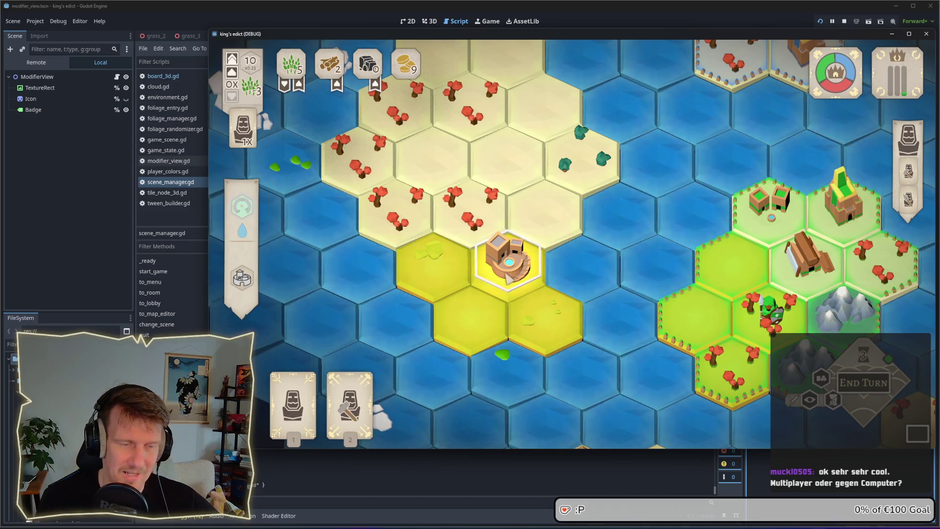
Step: Deselect the village tile, zoom out, and pan toward the eastern islands
{"action": "left_click", "coordinate": [541, 231]}
{"action": "key", "text": "d"}
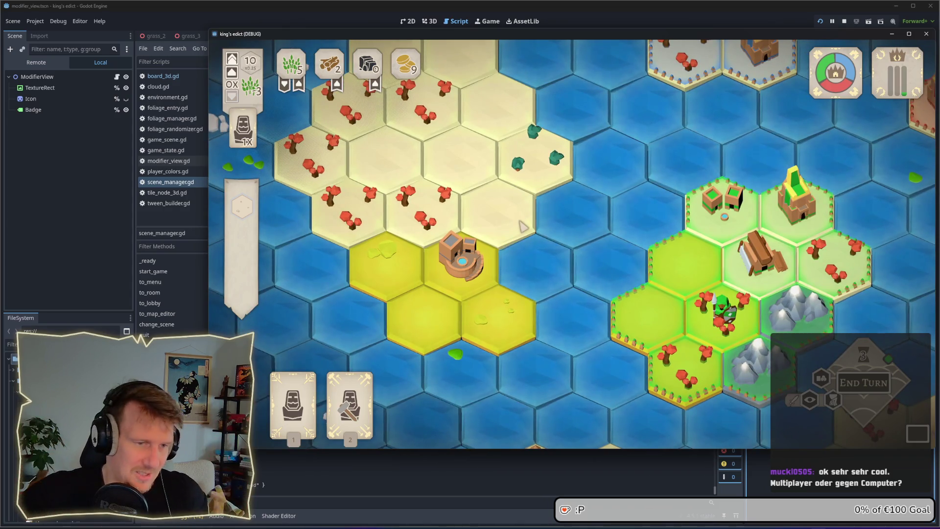
{"action": "scroll", "coordinate": [522, 224], "scroll_direction": "down", "scroll_amount": 2}
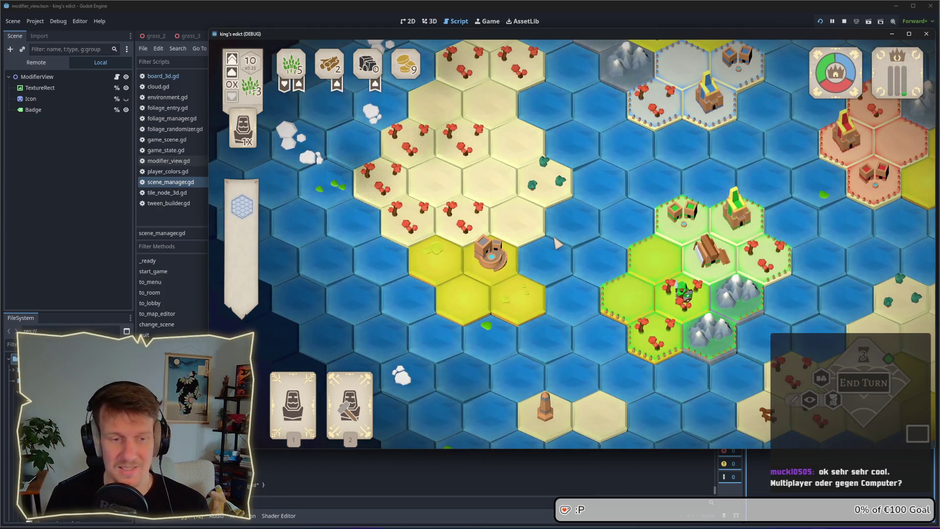
{"action": "key", "text": "d"}
{"action": "key", "text": "s"}
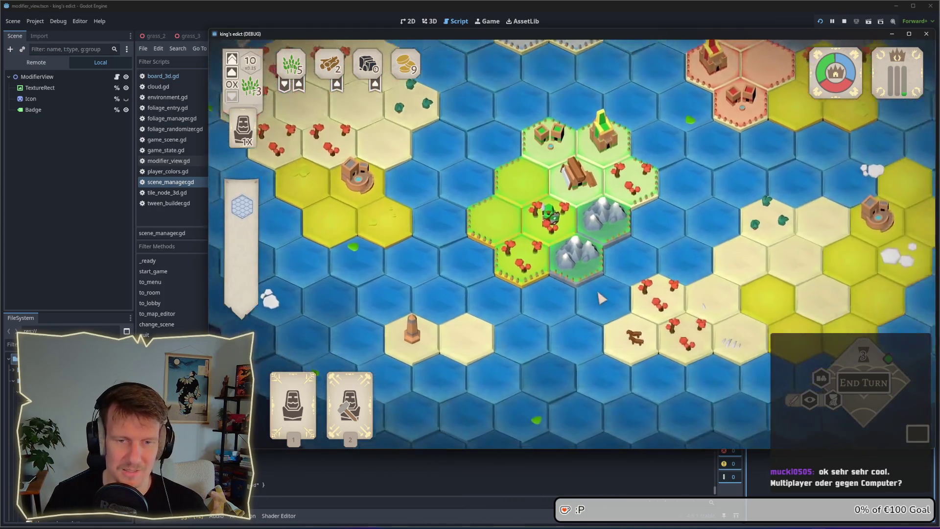
{"action": "scroll", "coordinate": [580, 267], "scroll_direction": "up", "scroll_amount": 2}
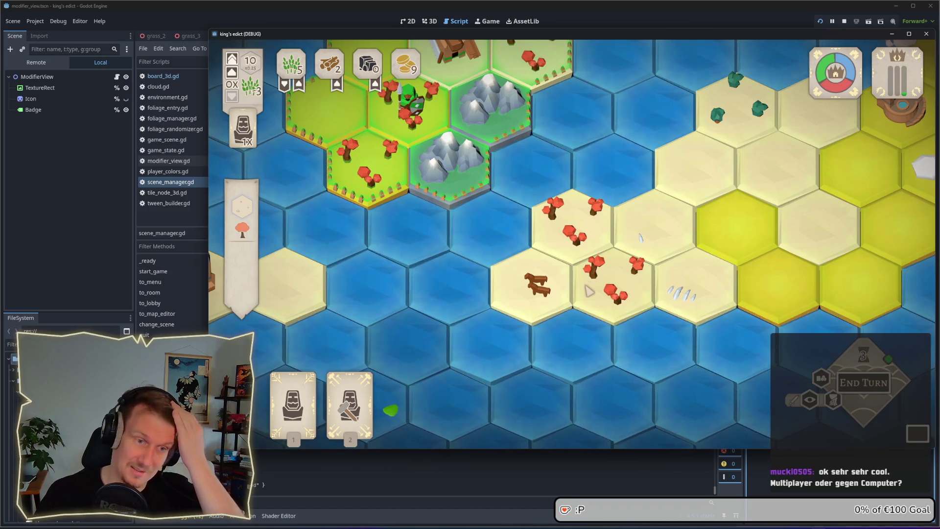
{"action": "left_click", "coordinate": [569, 255]}
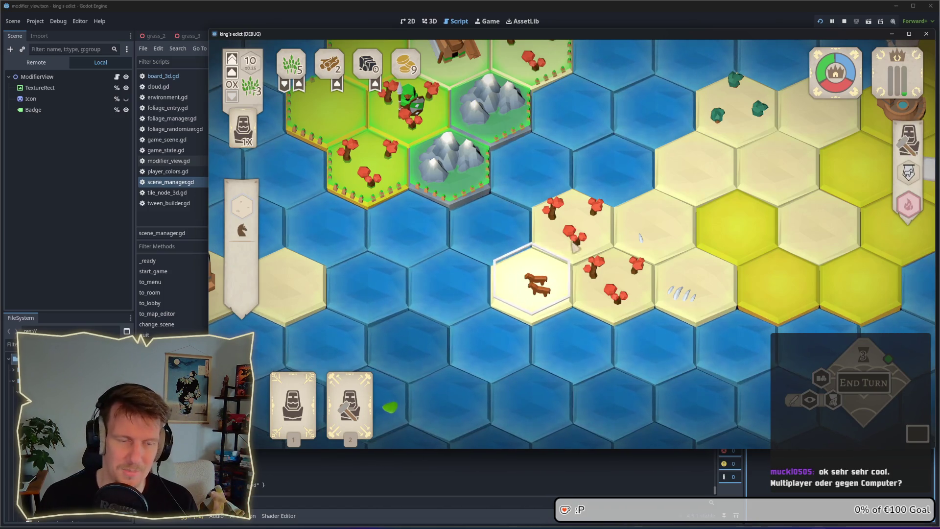
{"action": "key", "text": "w"}
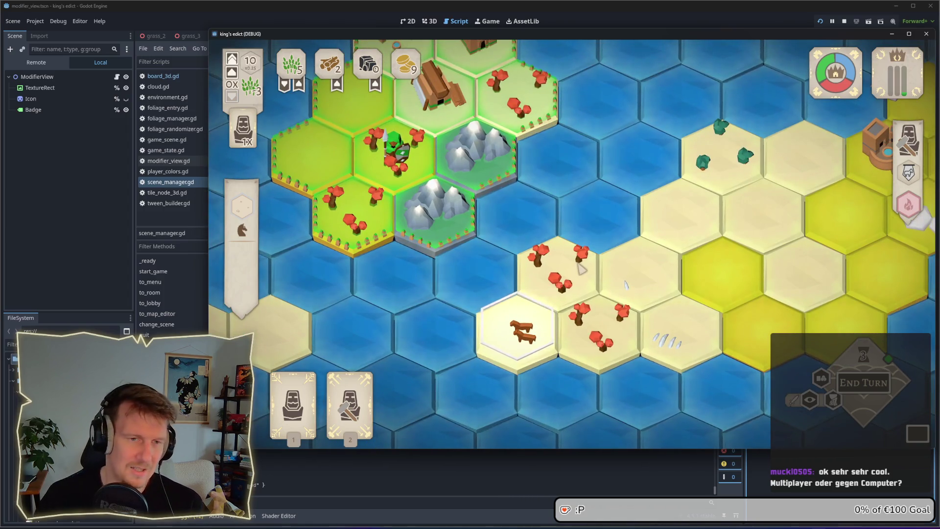
{"action": "scroll", "coordinate": [582, 262], "scroll_direction": "down", "scroll_amount": 3}
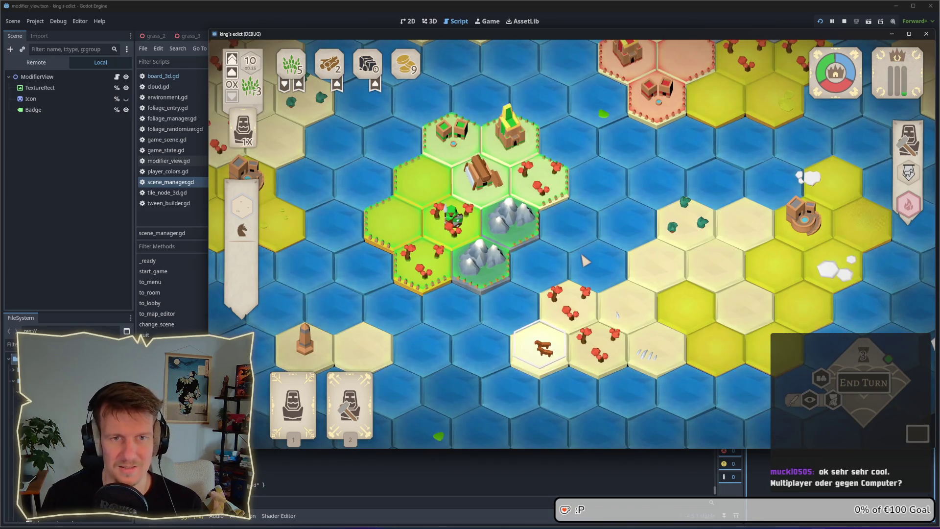
{"action": "left_click_drag", "start_coordinate": [595, 234], "coordinate": [603, 265]}
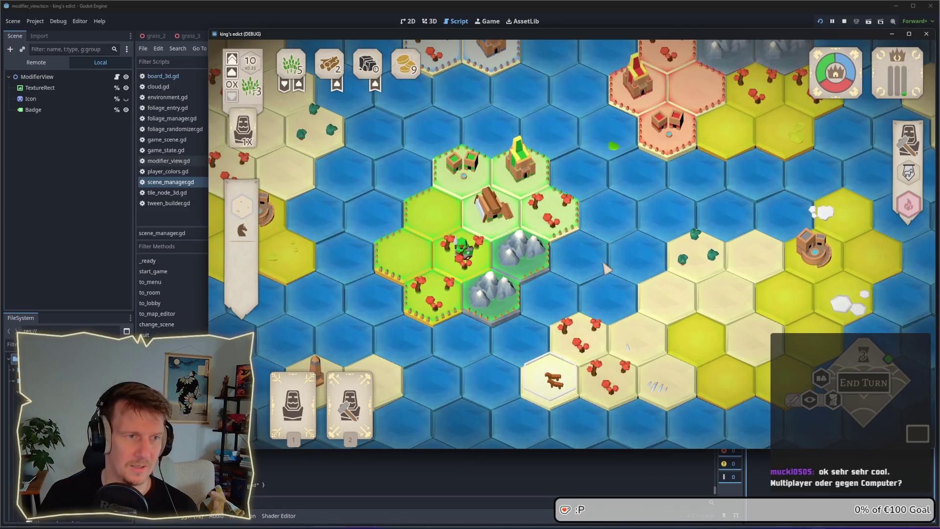
{"action": "scroll", "coordinate": [606, 268], "scroll_direction": "down", "scroll_amount": 2}
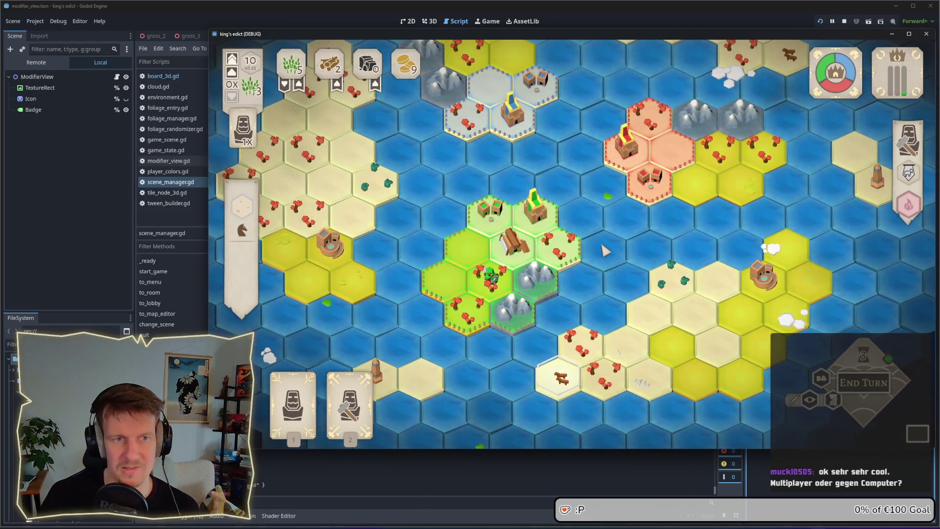
{"action": "left_click", "coordinate": [606, 251]}
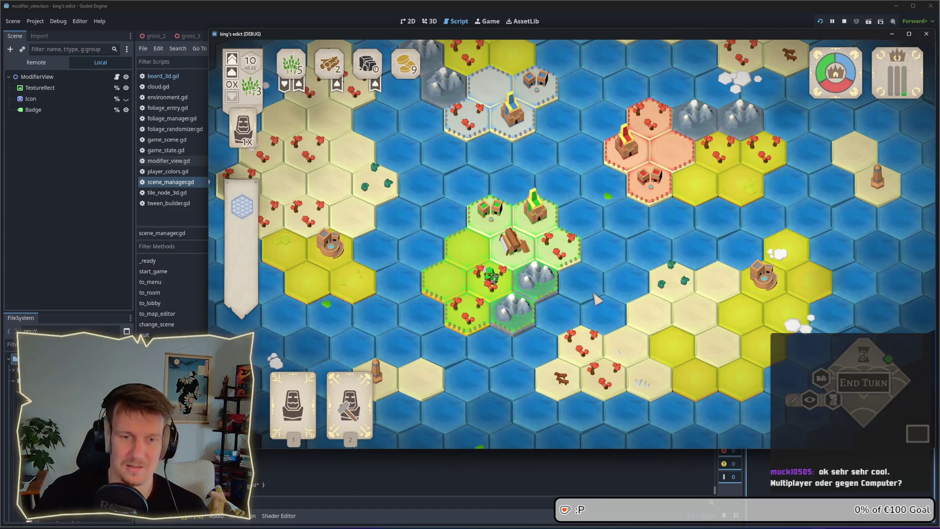
{"action": "key", "text": "w"}
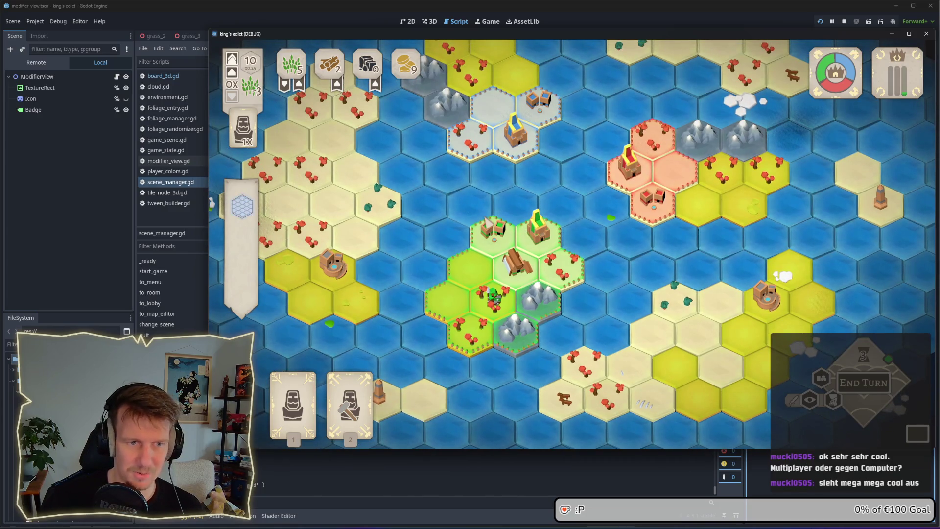
{"action": "left_click_drag", "start_coordinate": [471, 200], "coordinate": [484, 213]}
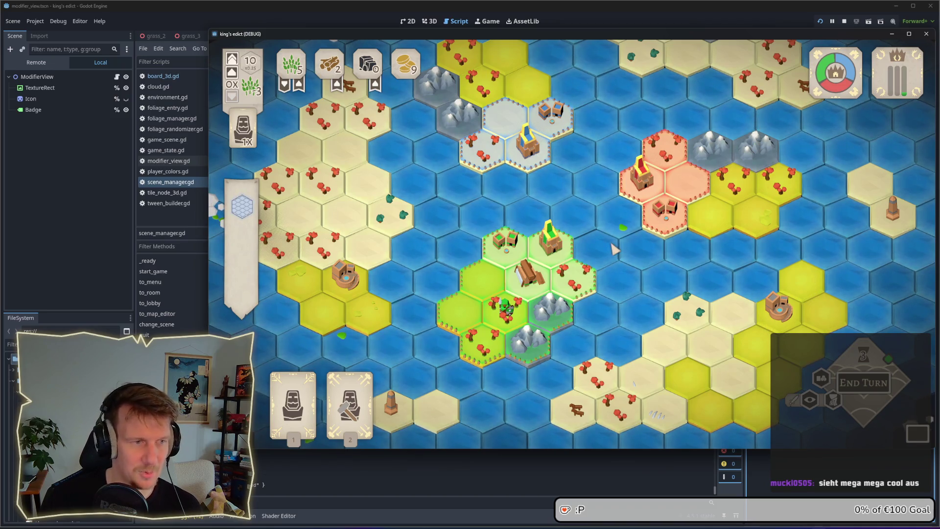
{"action": "left_click_drag", "start_coordinate": [615, 250], "coordinate": [620, 255]}
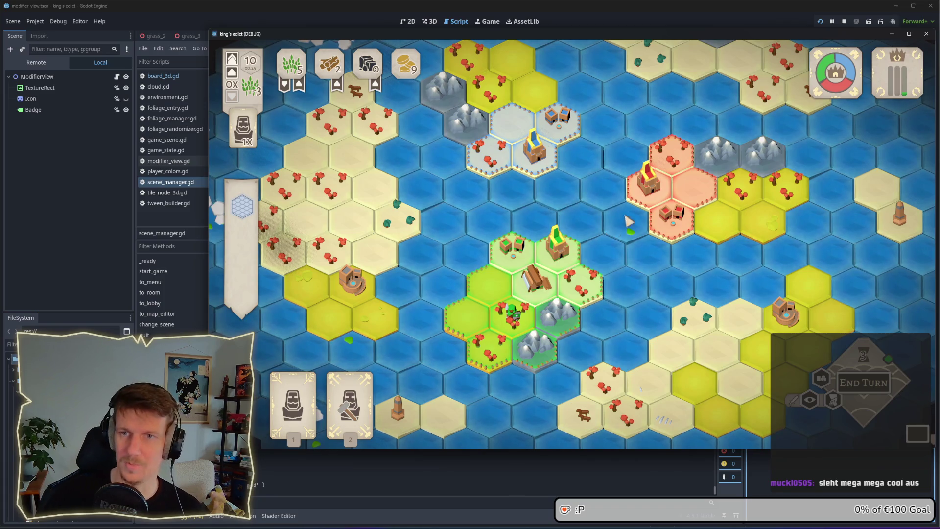
{"action": "scroll", "coordinate": [539, 343], "scroll_direction": "up", "scroll_amount": 2}
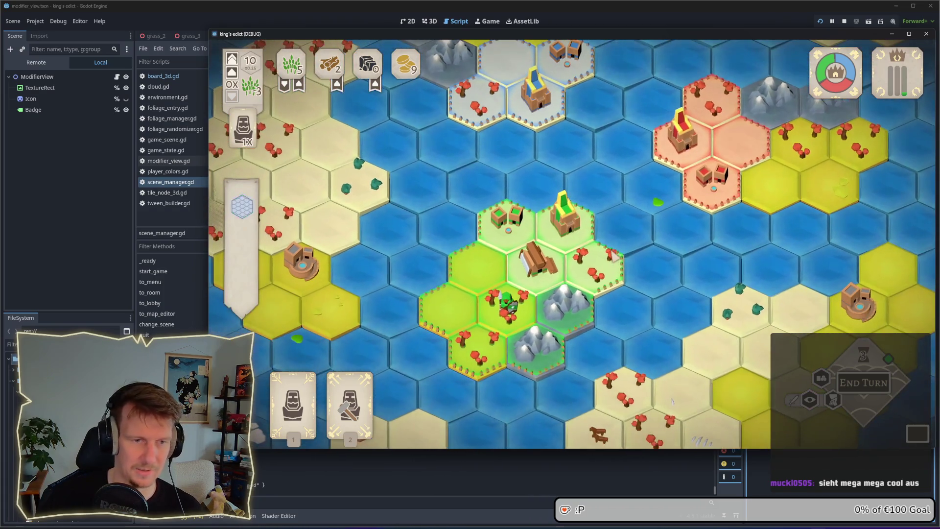
Step: Build on a home-island tile, put the Servant and serf on the two mountain tiles, then end the turn
{"action": "left_click", "coordinate": [350, 406]}
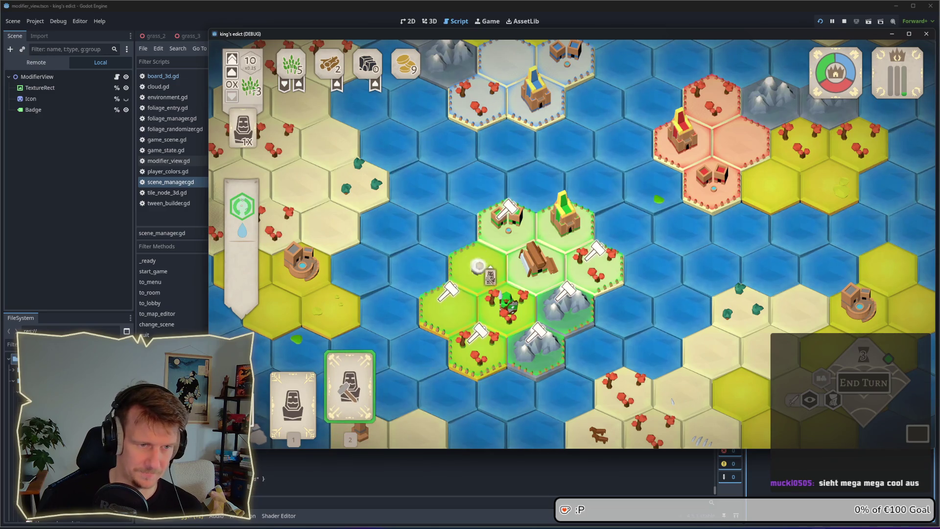
{"action": "left_click", "coordinate": [595, 267]}
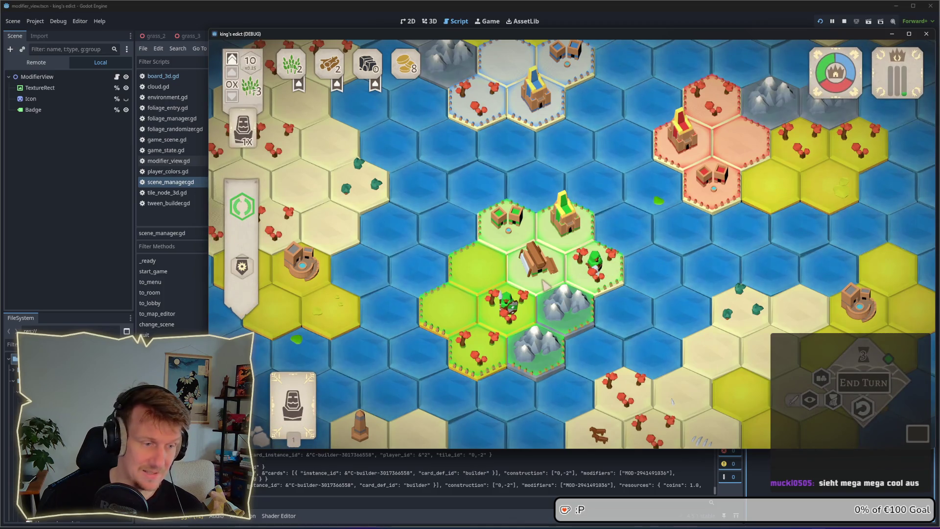
{"action": "scroll", "coordinate": [469, 214], "scroll_direction": "up", "scroll_amount": 2}
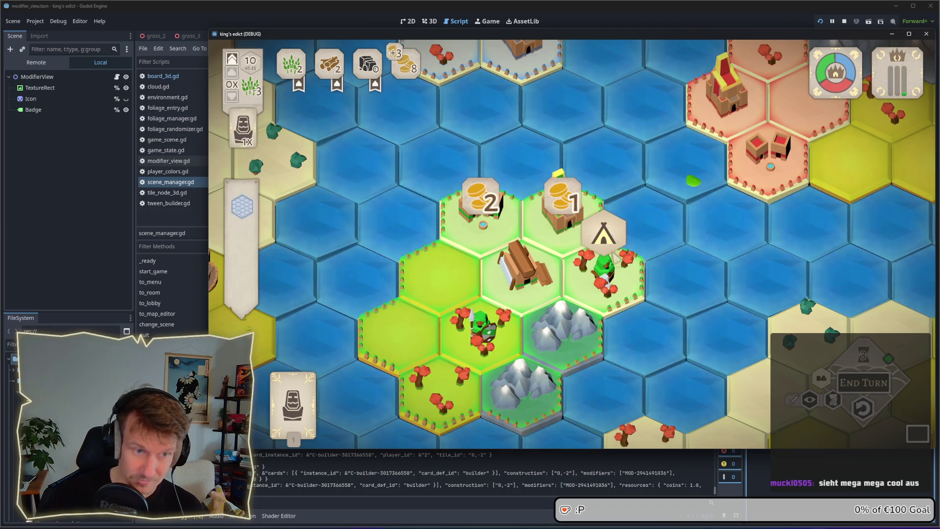
{"action": "mouse_move", "coordinate": [245, 273]}
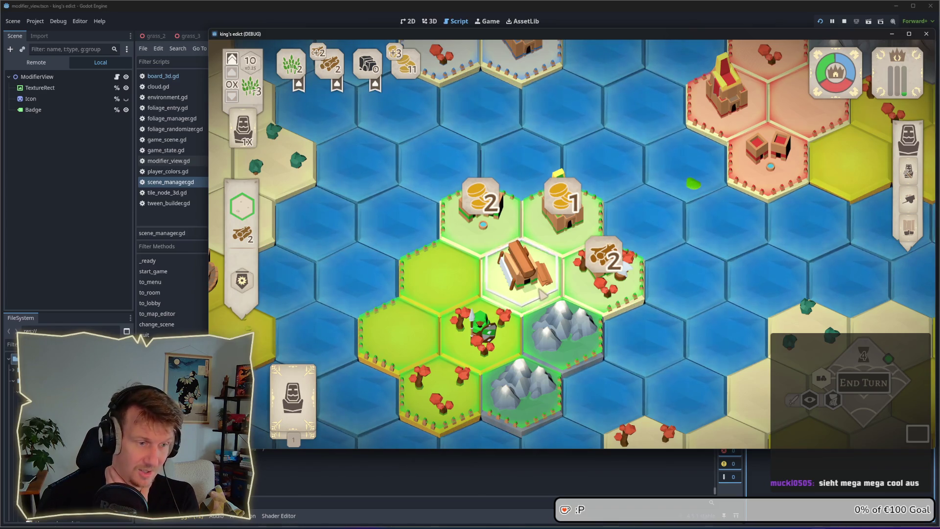
{"action": "left_click", "coordinate": [317, 373]}
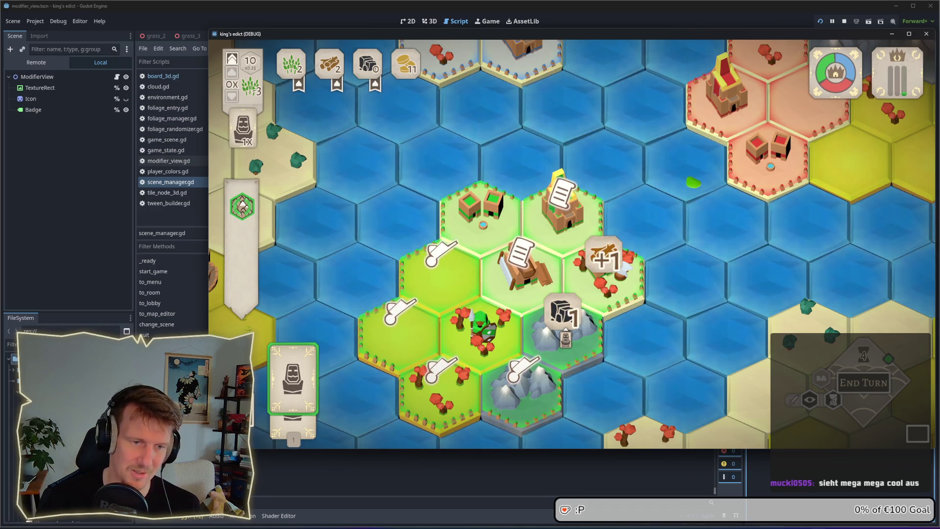
{"action": "left_click", "coordinate": [568, 336]}
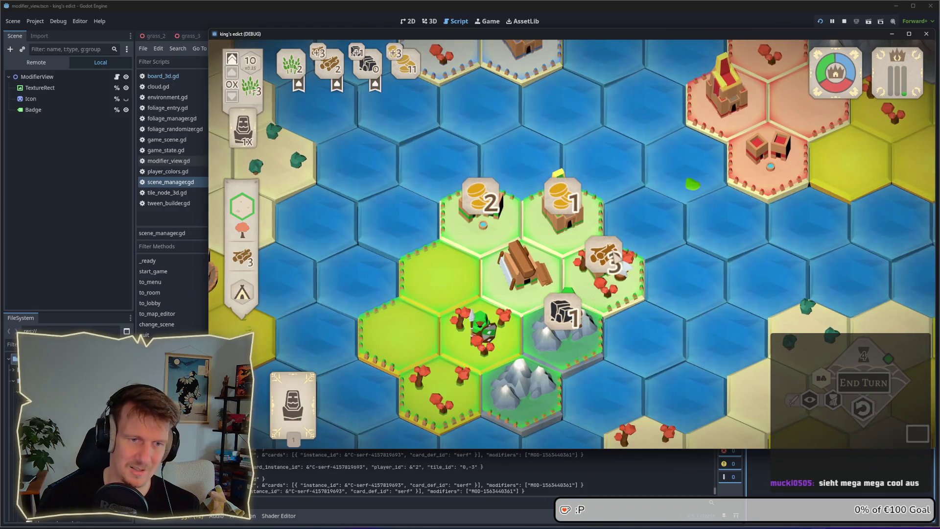
{"action": "left_click", "coordinate": [292, 392]}
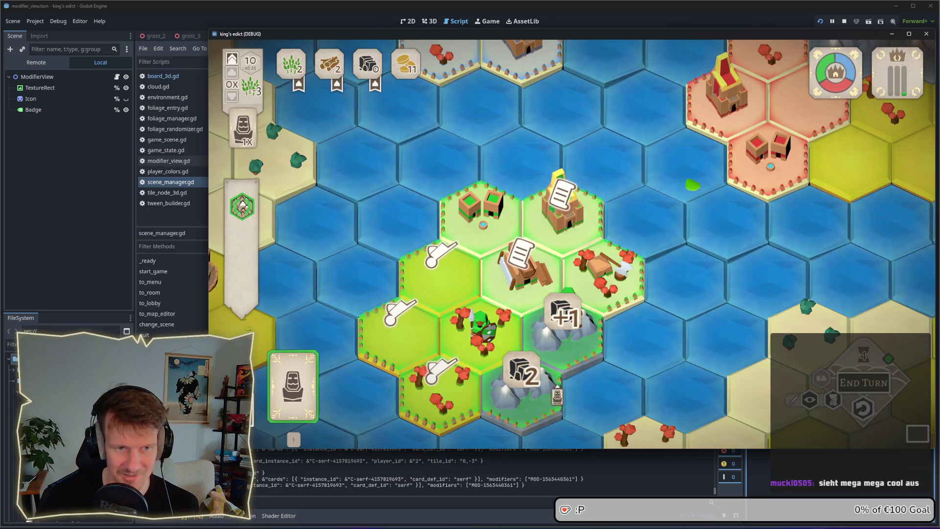
{"action": "left_click", "coordinate": [559, 306]}
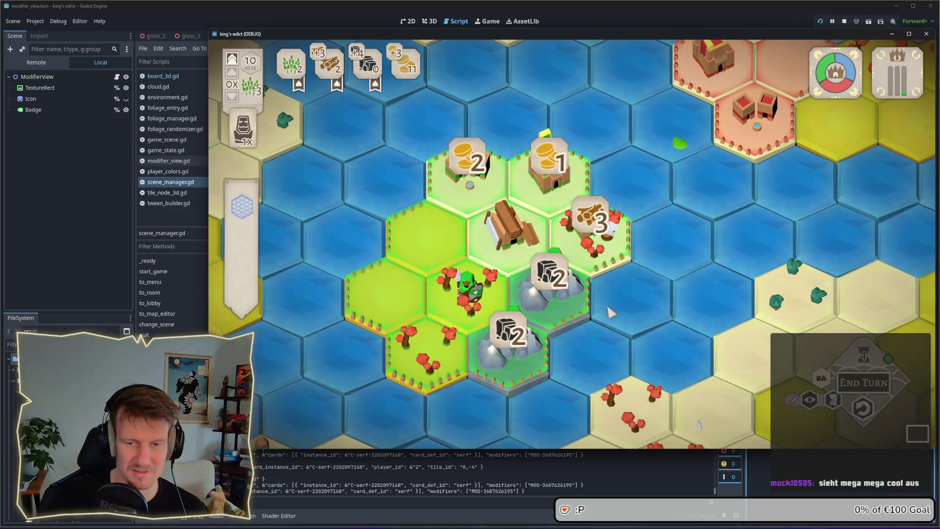
{"action": "left_click", "coordinate": [856, 388]}
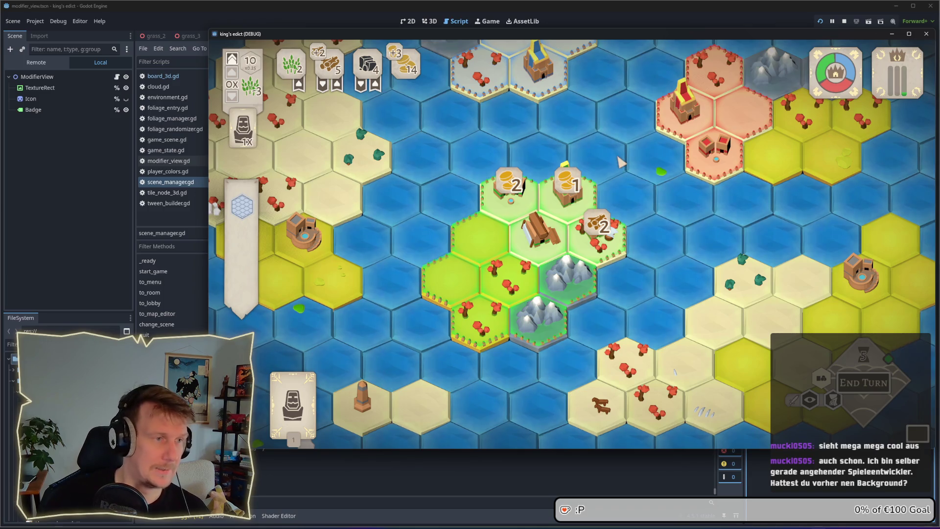
{"action": "mouse_move", "coordinate": [585, 185]}
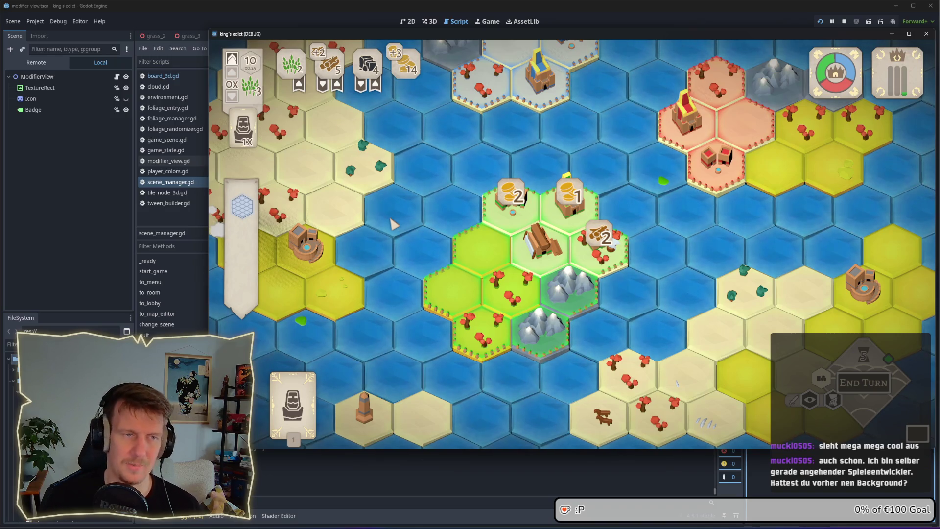
{"action": "scroll", "coordinate": [462, 209], "scroll_direction": "down", "scroll_amount": 1}
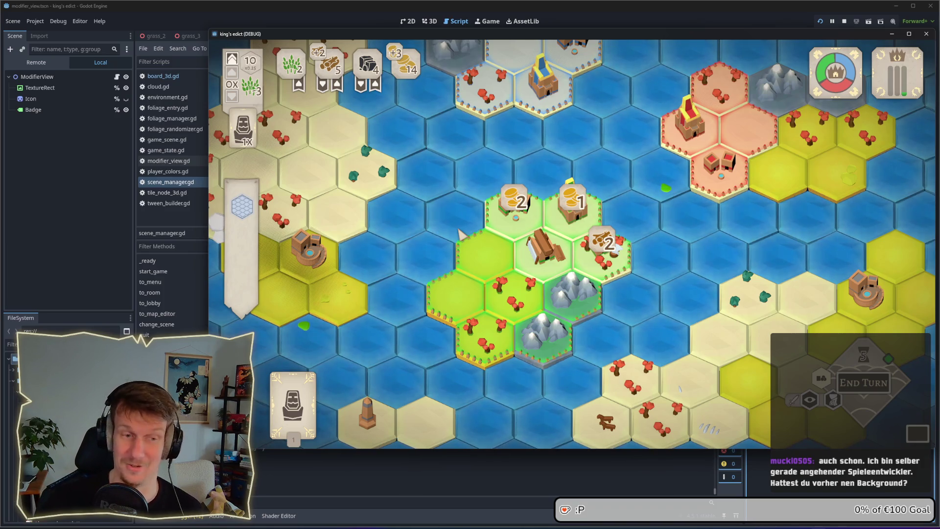
{"action": "scroll", "coordinate": [463, 231], "scroll_direction": "down", "scroll_amount": 2}
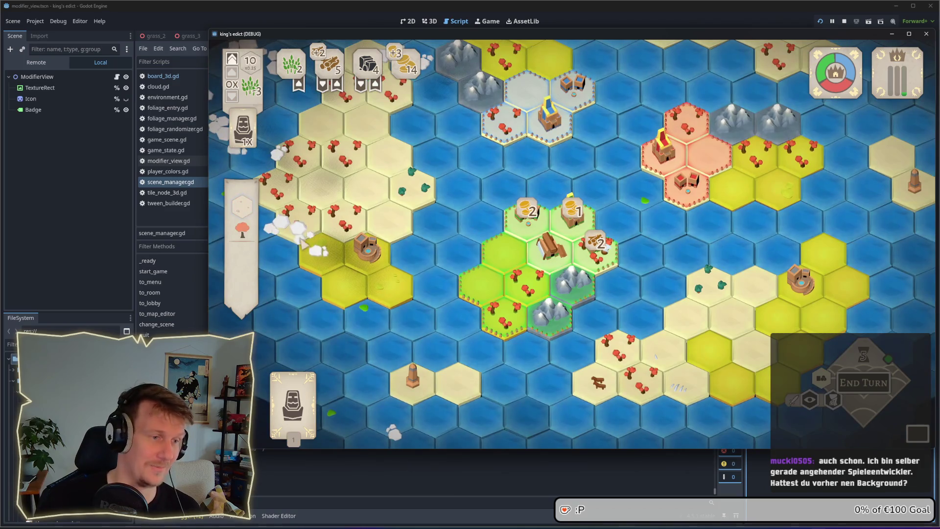
{"action": "left_click_drag", "start_coordinate": [482, 196], "coordinate": [482, 204]}
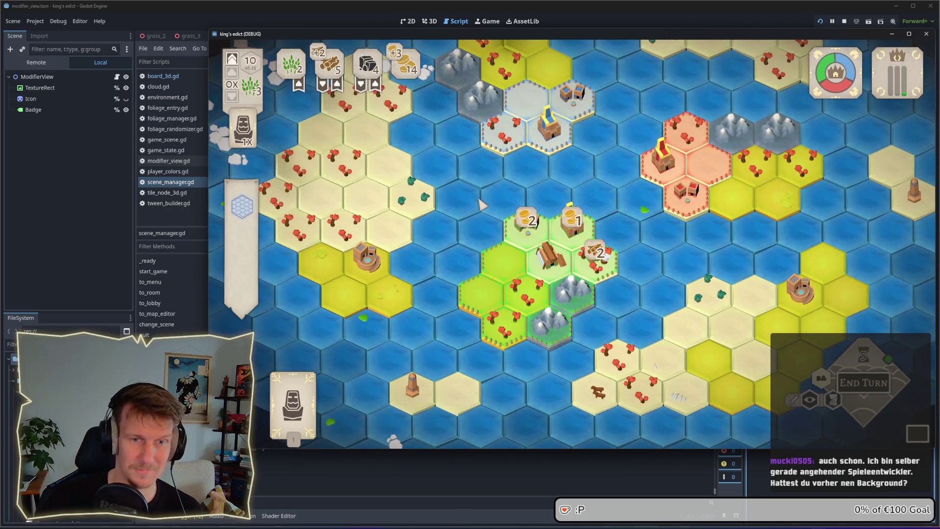
{"action": "scroll", "coordinate": [481, 205], "scroll_direction": "up", "scroll_amount": 2}
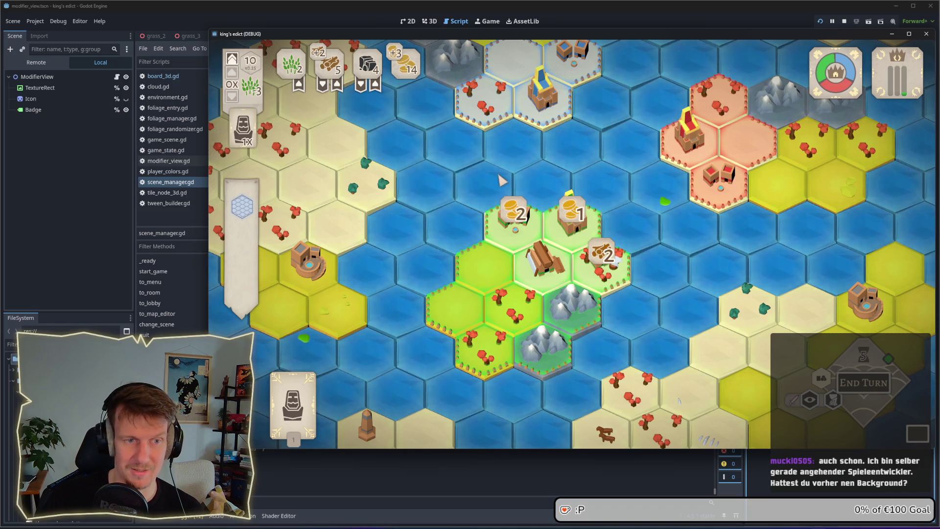
Step: Zoom the game camera out and pan toward the northwest islands
{"action": "key", "text": "w"}
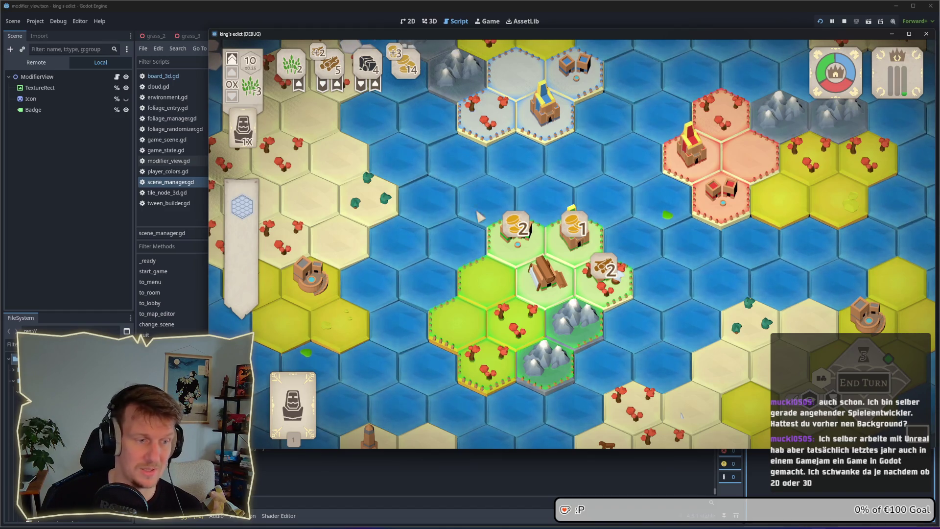
{"action": "scroll", "coordinate": [477, 212], "scroll_direction": "down", "scroll_amount": 1}
{"action": "key", "text": "w"}
{"action": "key", "text": "a"}
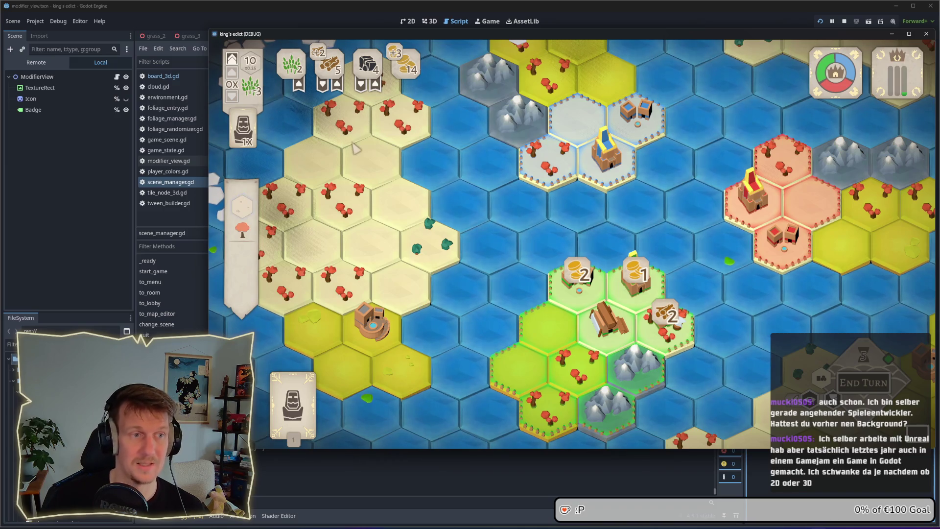
{"action": "key", "text": "w"}
{"action": "key", "text": "a"}
{"action": "key", "text": "w"}
{"action": "key", "text": "a"}
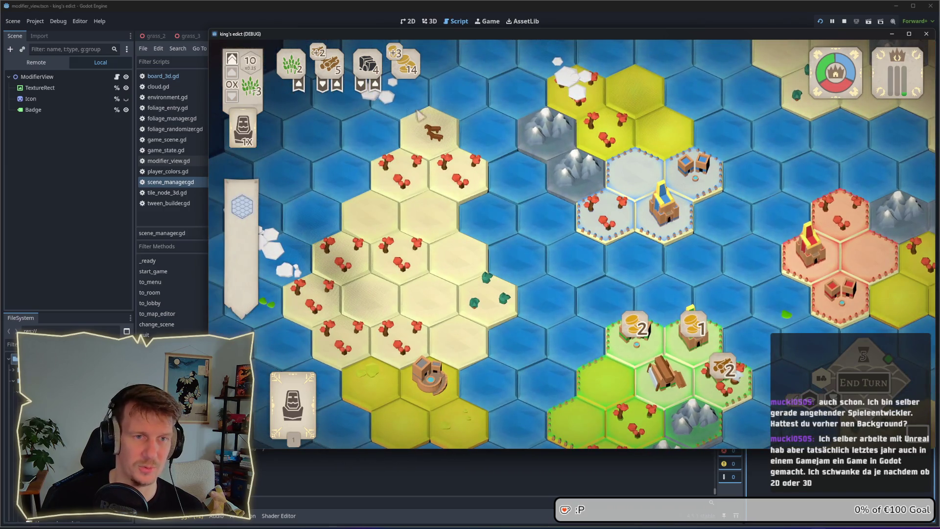
Step: Pan back toward the home island, zoom out further, and bring the browser window forward
{"action": "key", "text": "s"}
{"action": "key", "text": "d"}
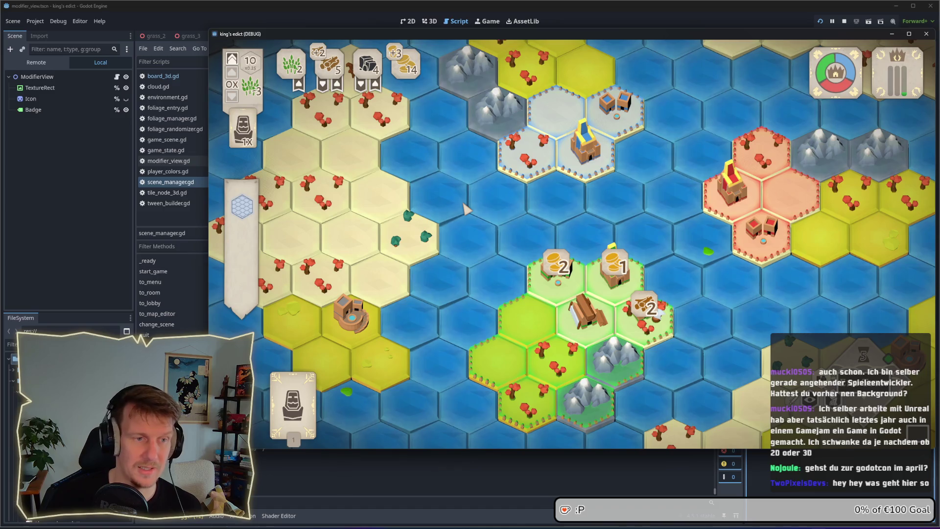
{"action": "scroll", "coordinate": [504, 217], "scroll_direction": "down", "scroll_amount": 3}
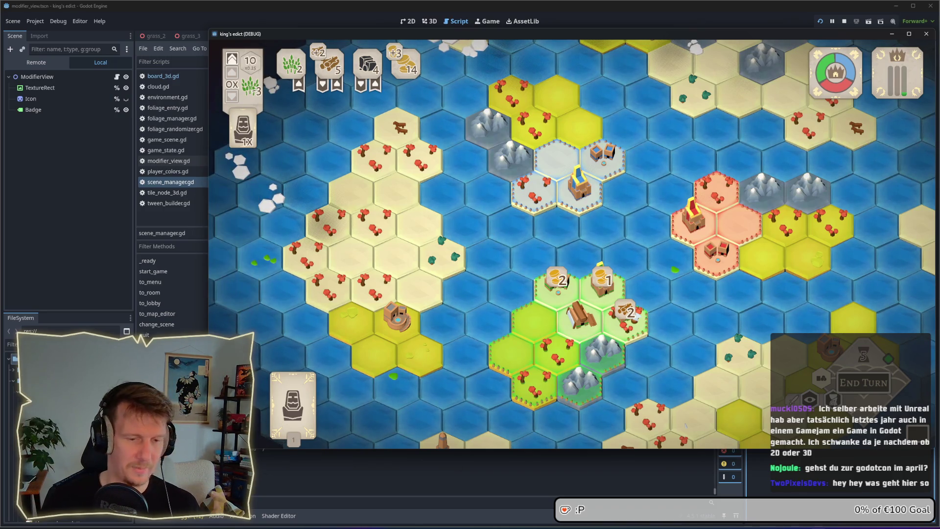
{"action": "mouse_move", "coordinate": [636, 522]}
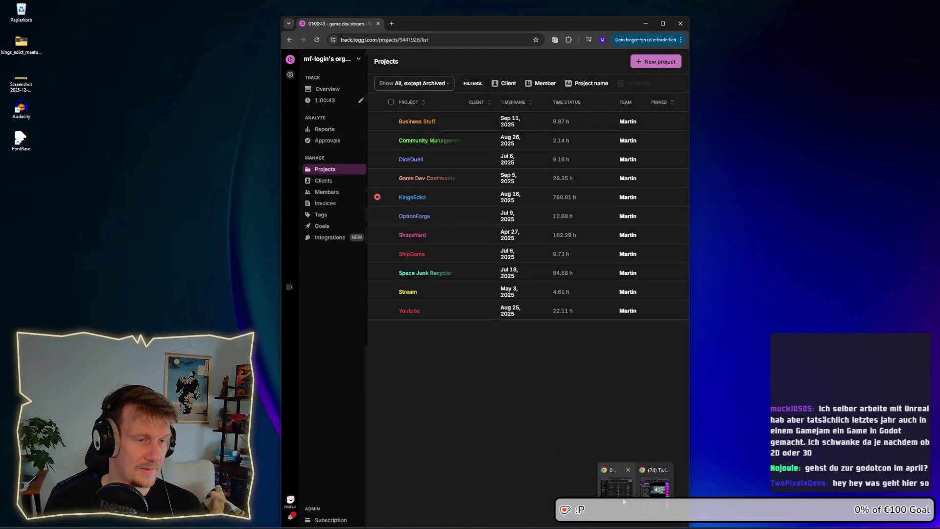
{"action": "left_click", "coordinate": [624, 501]}
Step: Search 'godotcon ap', open the GodotCon Amsterdam result, and reach its ticket shop
{"action": "left_click", "coordinate": [392, 24]}
{"action": "type", "text": "godotco"}
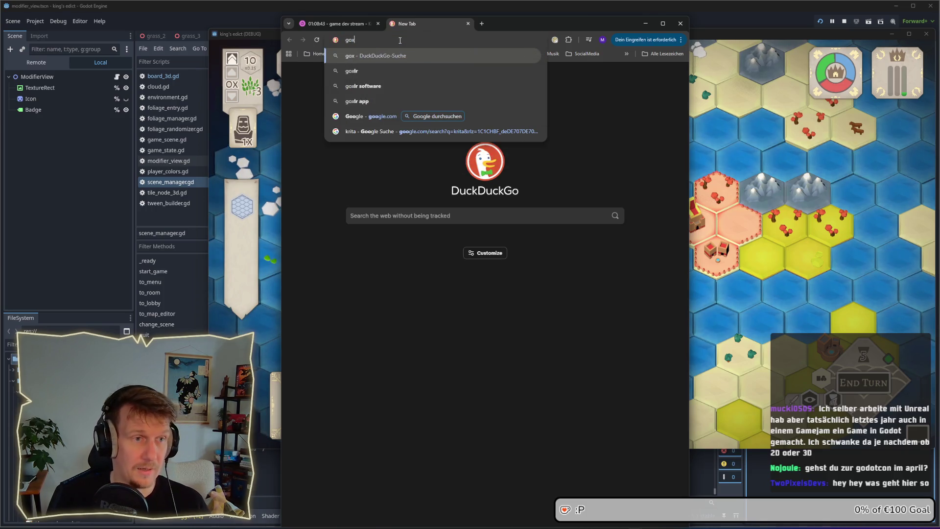
{"action": "type", "text": "n ap"}
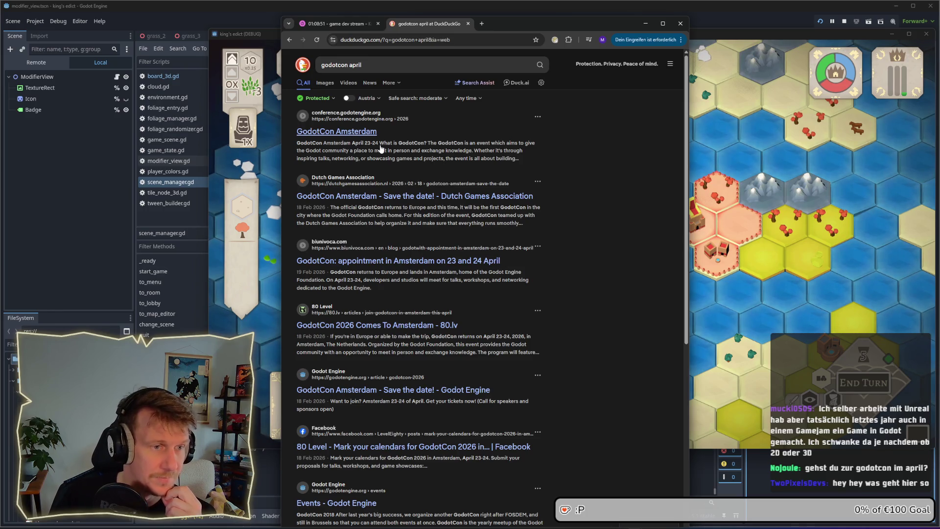
{"action": "left_click", "coordinate": [368, 136]}
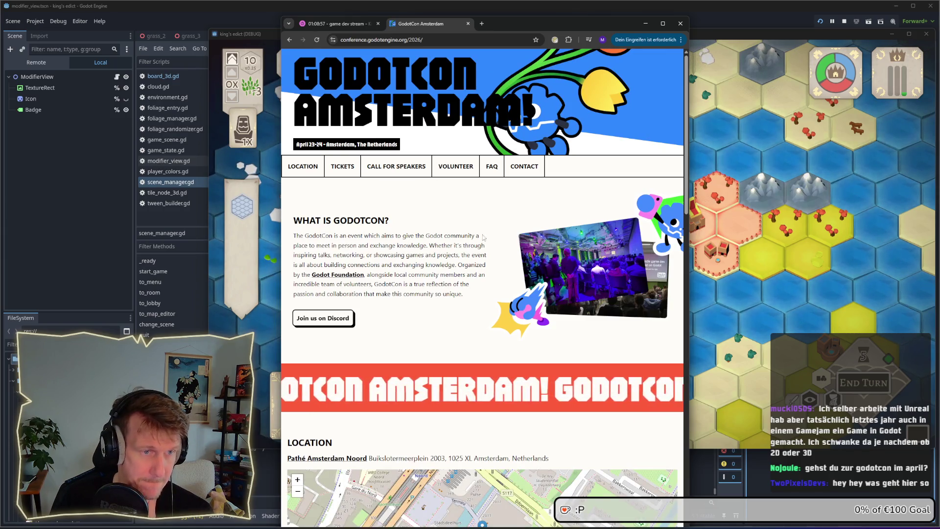
{"action": "left_click", "coordinate": [342, 167]}
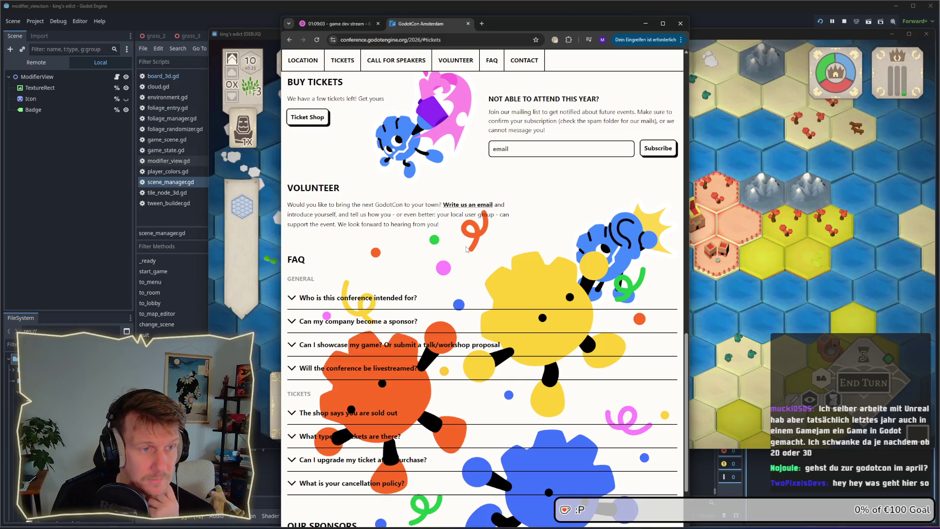
{"action": "left_click", "coordinate": [308, 118]}
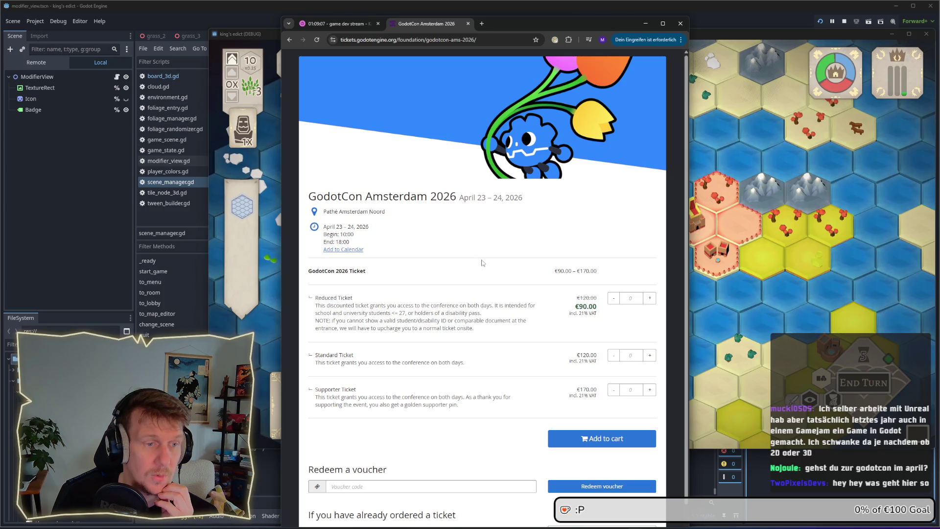
Step: Check the overall ticket price range and the €120.00 Standard Ticket price
{"action": "triple_click", "coordinate": [507, 271]}
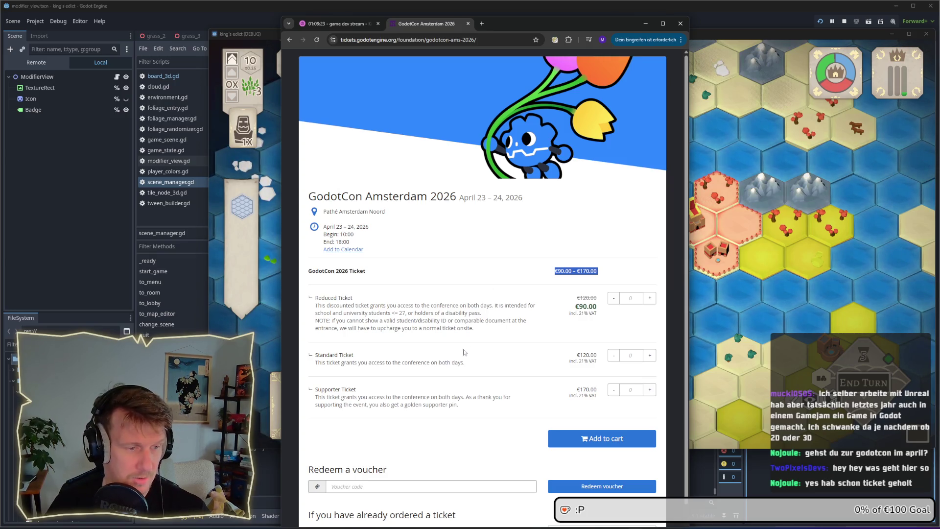
{"action": "left_click_drag", "start_coordinate": [466, 371], "coordinate": [316, 369]}
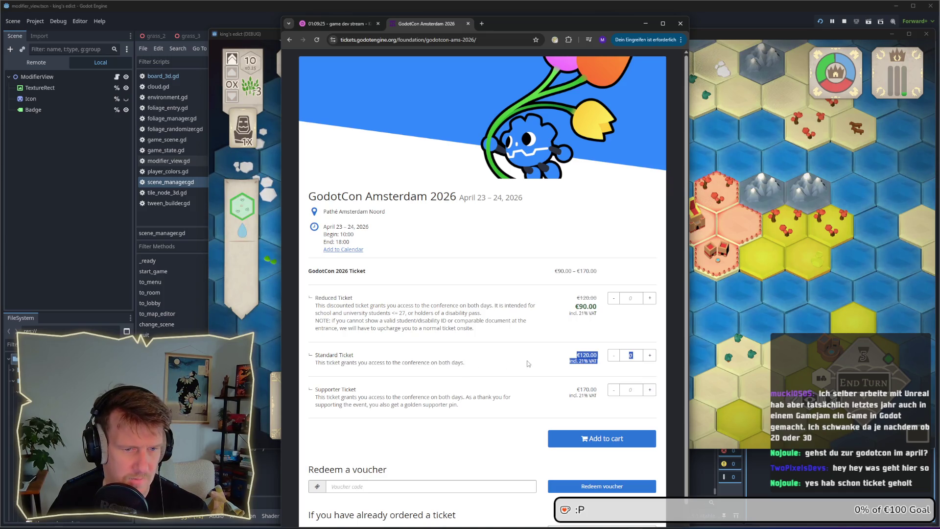
{"action": "left_click", "coordinate": [595, 360]}
{"action": "left_click_drag", "start_coordinate": [598, 358], "coordinate": [572, 357]}
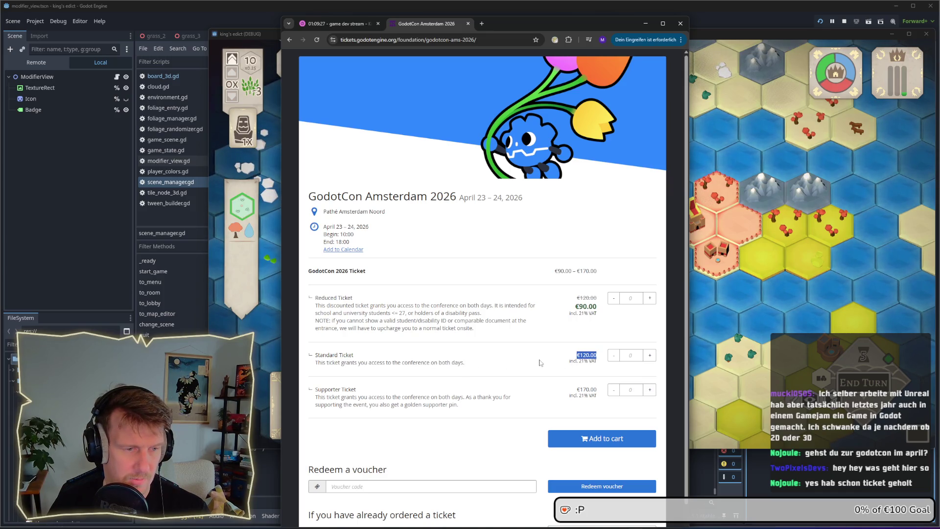
{"action": "scroll", "coordinate": [541, 363], "scroll_direction": "down", "scroll_amount": 1}
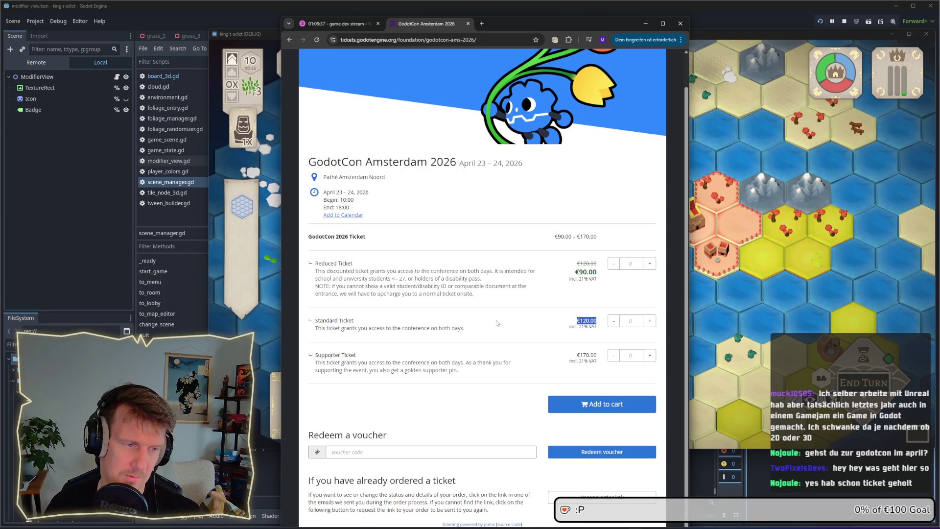
Step: Recheck the €120.00 price, then minimise the ticket shop browser
{"action": "left_click", "coordinate": [578, 322]}
{"action": "double_click", "coordinate": [587, 321]}
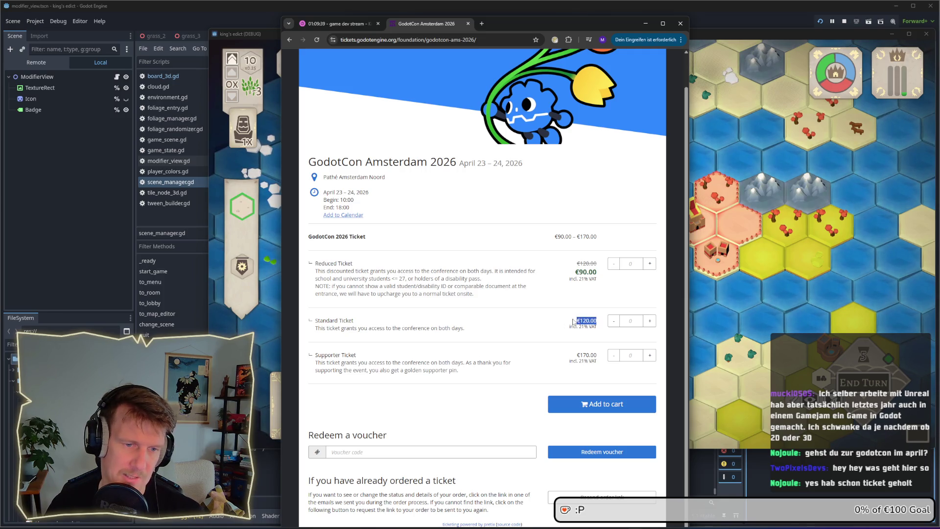
{"action": "left_click", "coordinate": [558, 323]}
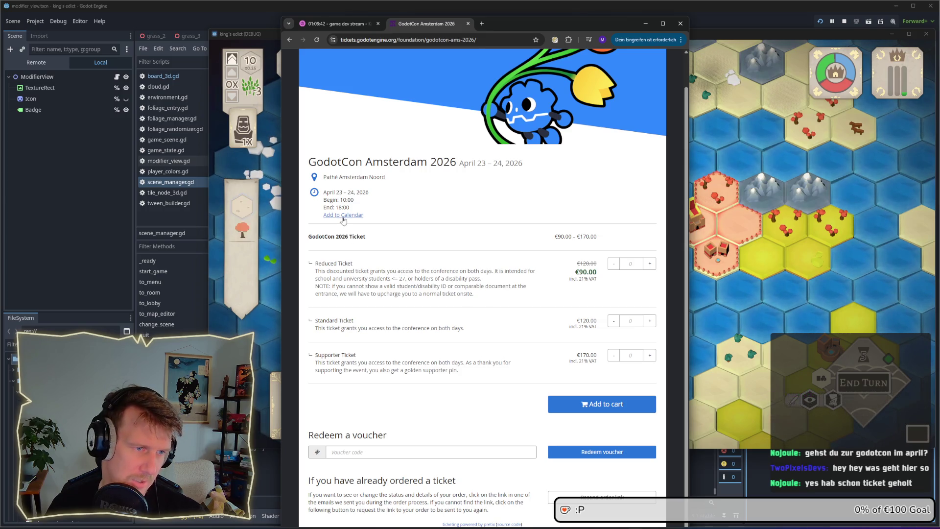
{"action": "scroll", "coordinate": [403, 254], "scroll_direction": "up", "scroll_amount": 1}
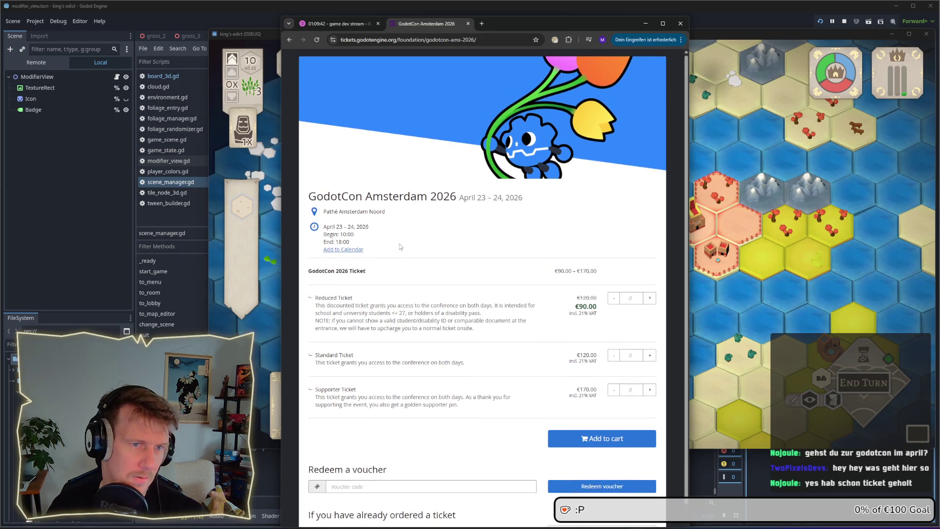
{"action": "left_click", "coordinate": [643, 23]}
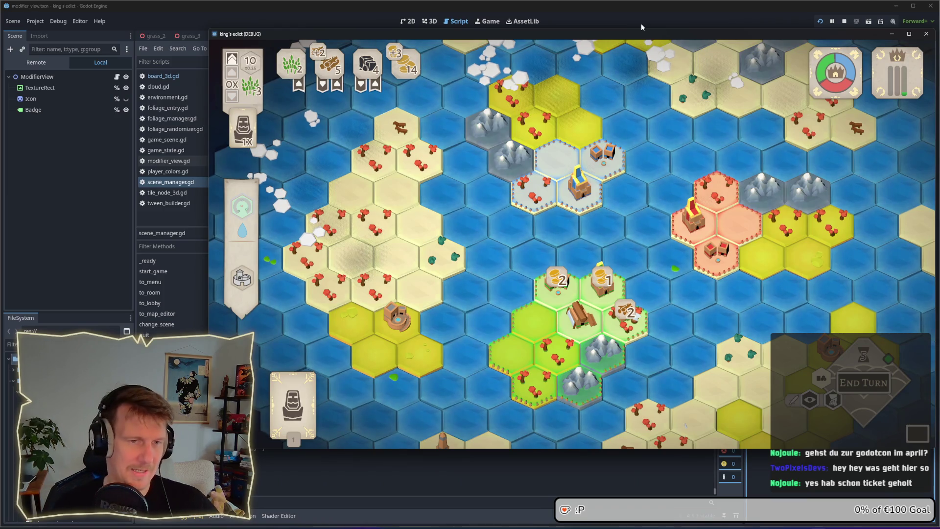
Step: Stop the King's Edict game in Godot and switch to the Affinity Designer window
{"action": "left_click", "coordinate": [845, 21]}
{"action": "left_click", "coordinate": [568, 197]}
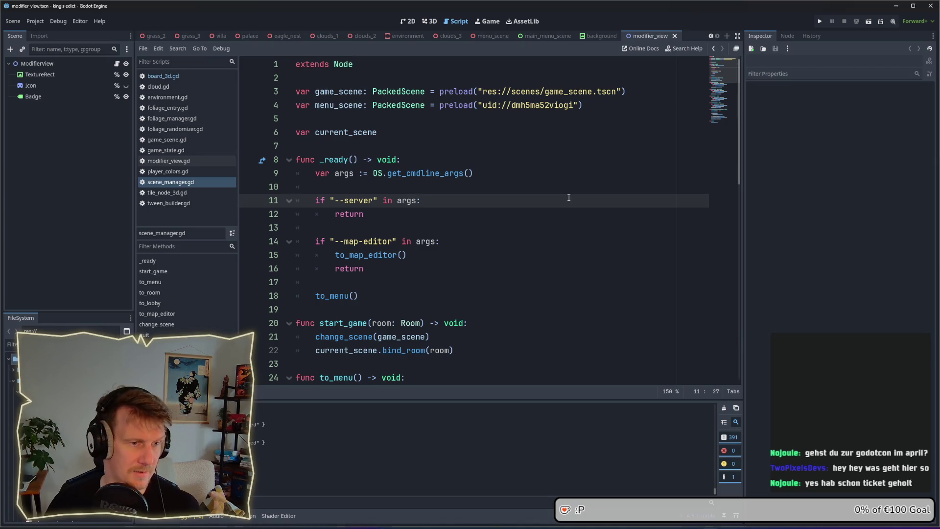
{"action": "key", "text": "alt+Tab"}
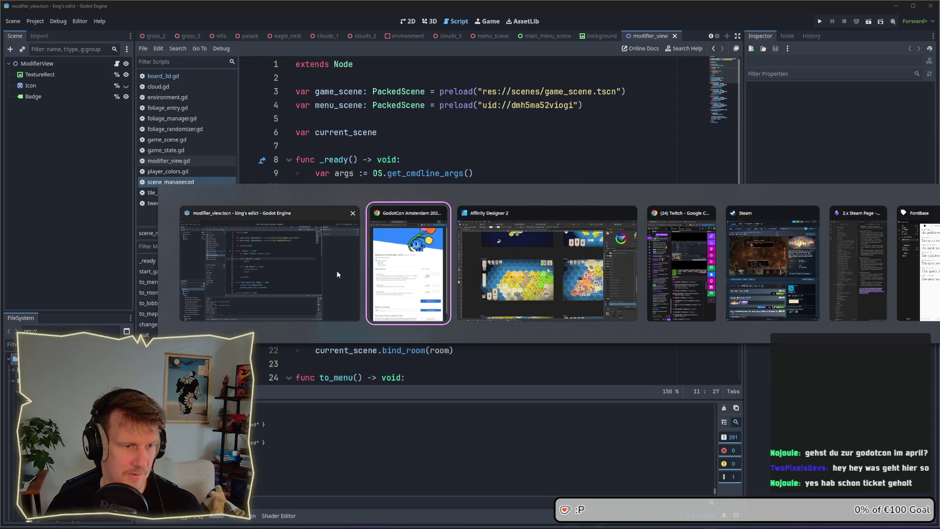
{"action": "left_click", "coordinate": [541, 276]}
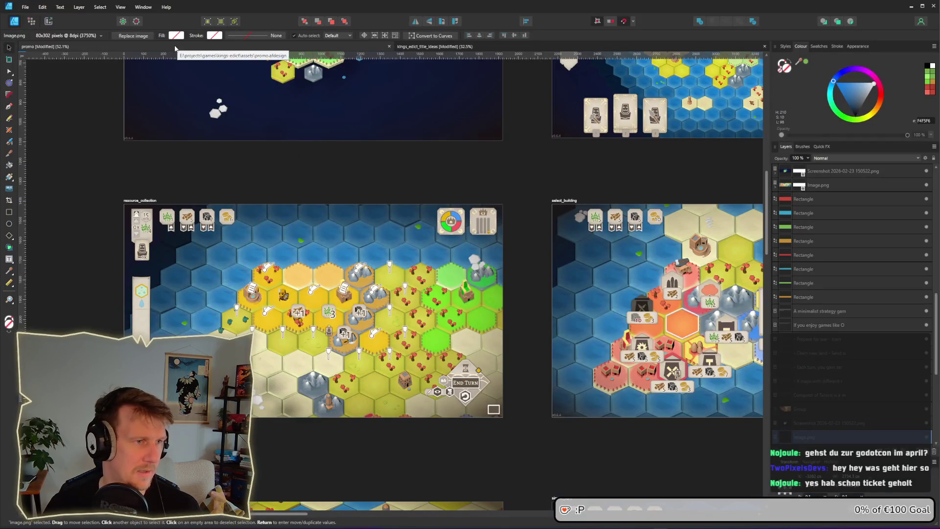
{"action": "left_click_drag", "start_coordinate": [325, 169], "coordinate": [349, 180]}
{"action": "scroll", "coordinate": [350, 180], "scroll_direction": "down", "scroll_amount": 5}
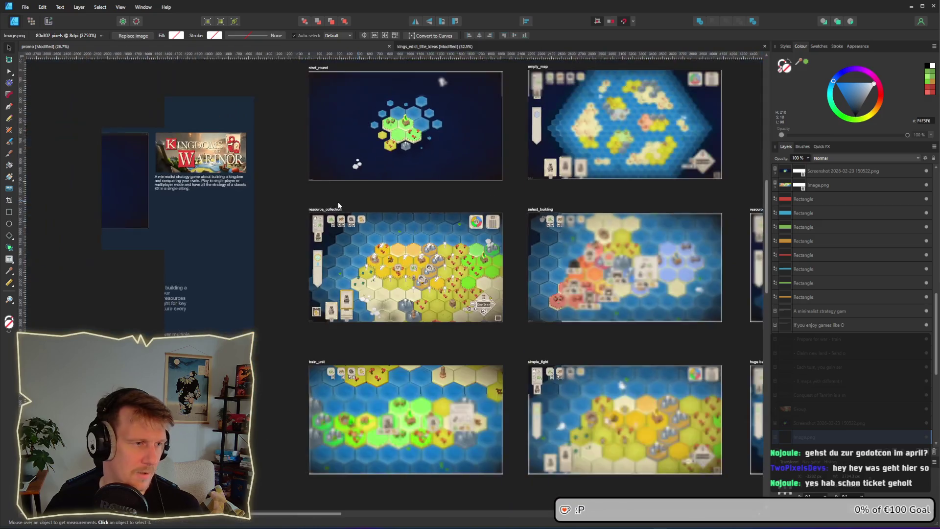
{"action": "scroll", "coordinate": [418, 171], "scroll_direction": "up", "scroll_amount": 8}
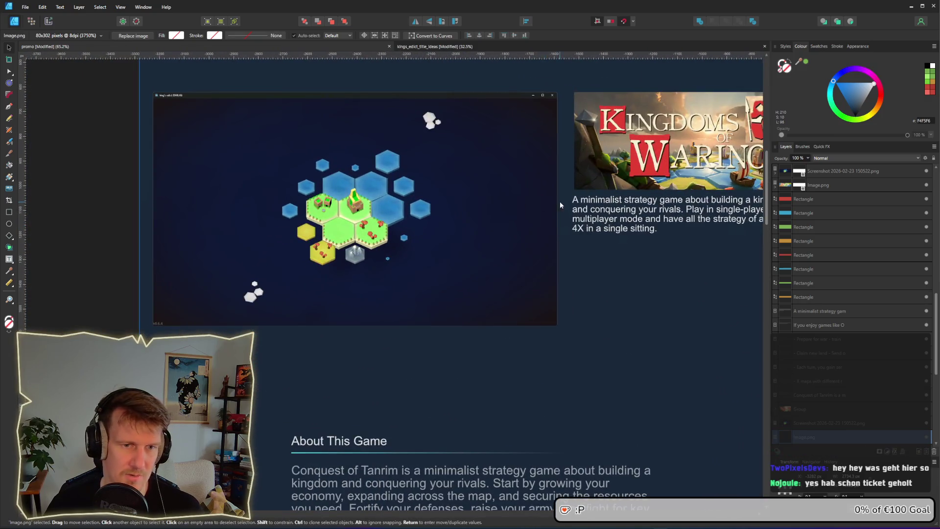
{"action": "scroll", "coordinate": [558, 204], "scroll_direction": "down", "scroll_amount": 8}
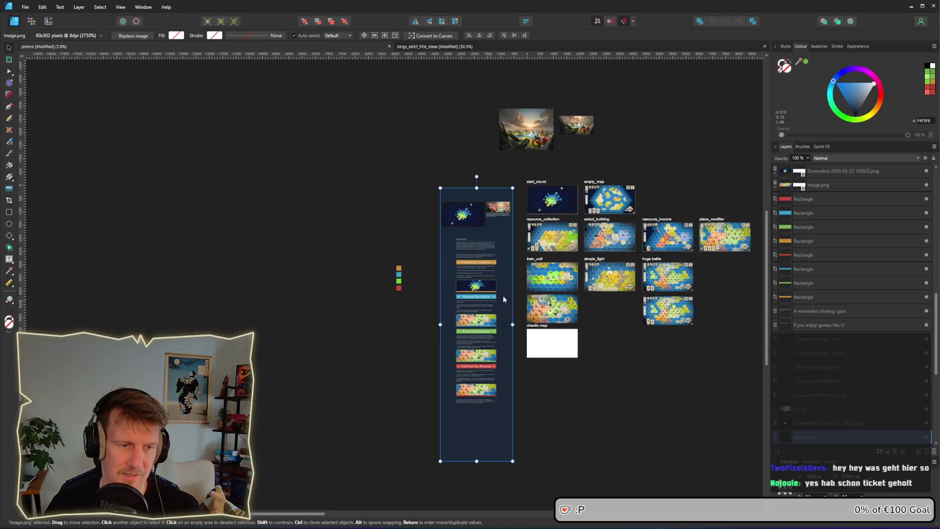
{"action": "left_click_drag", "start_coordinate": [486, 242], "coordinate": [440, 244]}
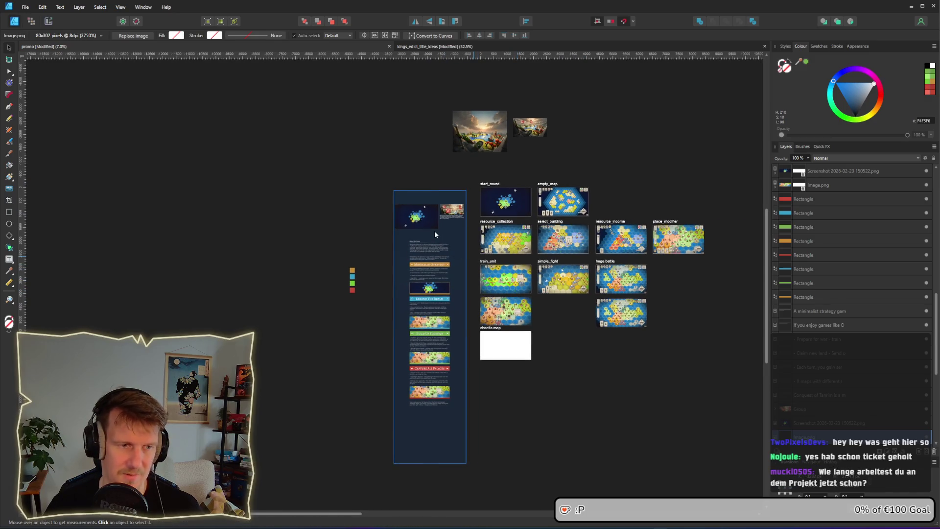
{"action": "scroll", "coordinate": [434, 231], "scroll_direction": "up", "scroll_amount": 7}
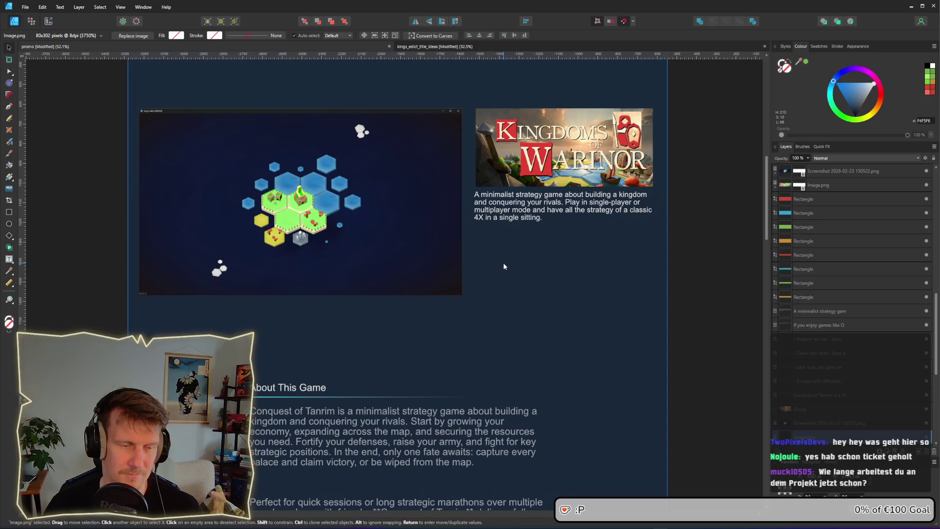
{"action": "scroll", "coordinate": [509, 208], "scroll_direction": "up", "scroll_amount": 1}
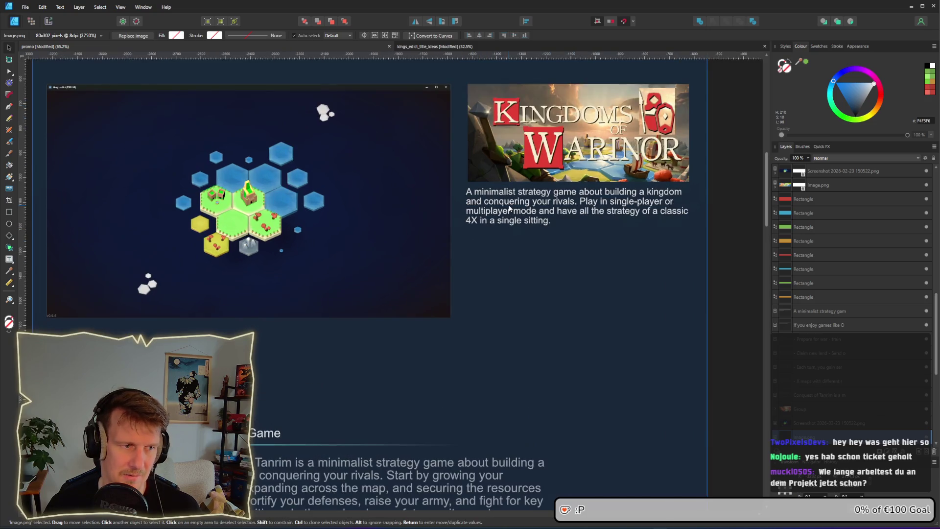
{"action": "scroll", "coordinate": [484, 211], "scroll_direction": "up", "scroll_amount": 2}
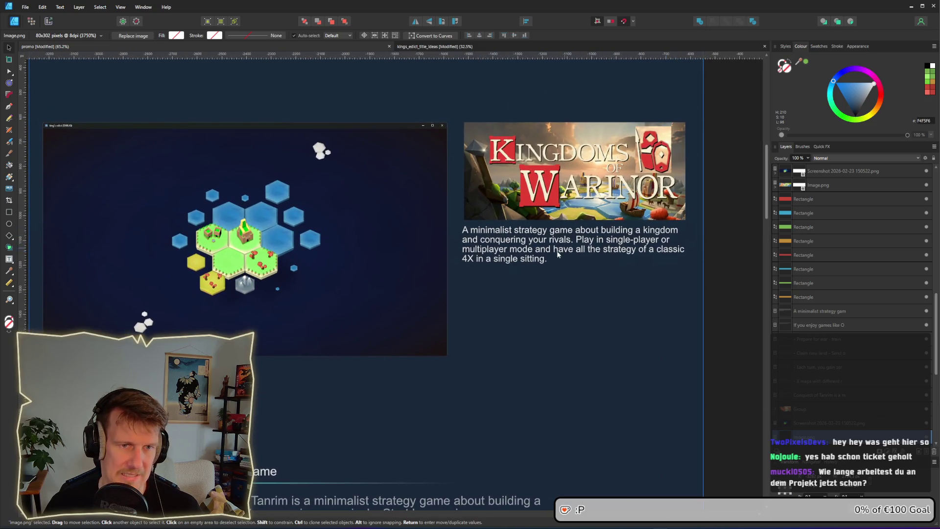
{"action": "scroll", "coordinate": [564, 252], "scroll_direction": "down", "scroll_amount": 3}
{"action": "scroll", "coordinate": [565, 251], "scroll_direction": "left", "scroll_amount": 3}
{"action": "scroll", "coordinate": [382, 218], "scroll_direction": "down", "scroll_amount": 1}
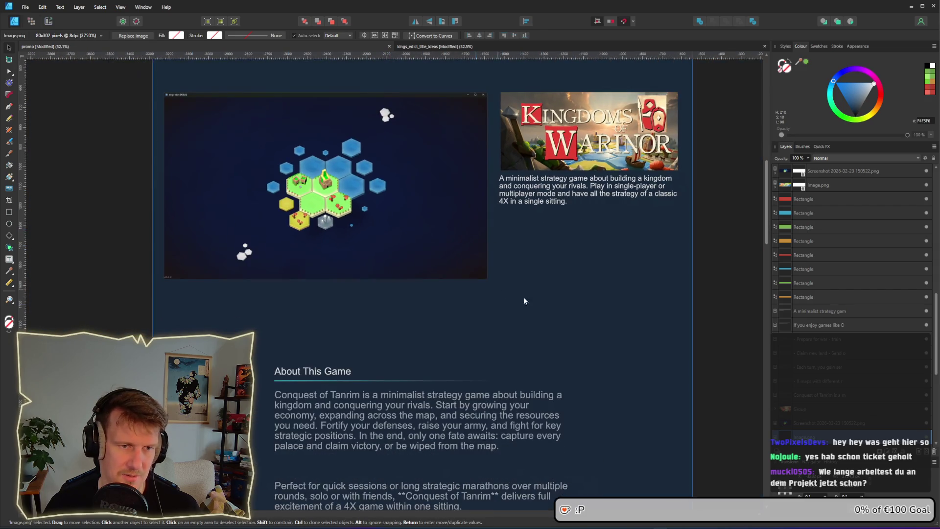
{"action": "scroll", "coordinate": [537, 235], "scroll_direction": "down", "scroll_amount": 4}
{"action": "scroll", "coordinate": [522, 290], "scroll_direction": "down", "scroll_amount": 3}
{"action": "scroll", "coordinate": [522, 291], "scroll_direction": "right", "scroll_amount": 10}
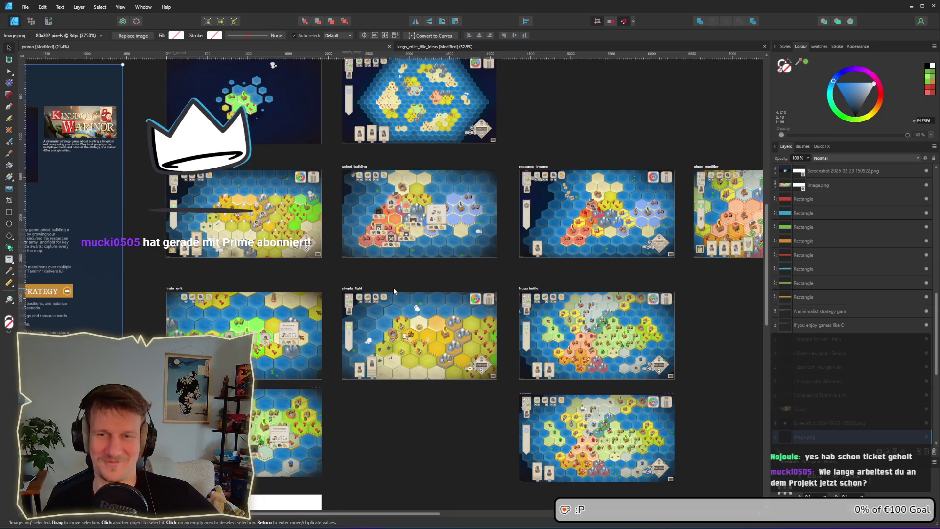
{"action": "left_click_drag", "start_coordinate": [333, 283], "coordinate": [451, 280]}
Step: Zoom out to view the whole promo page beside the map screenshots
{"action": "scroll", "coordinate": [451, 280], "scroll_direction": "up", "scroll_amount": 5}
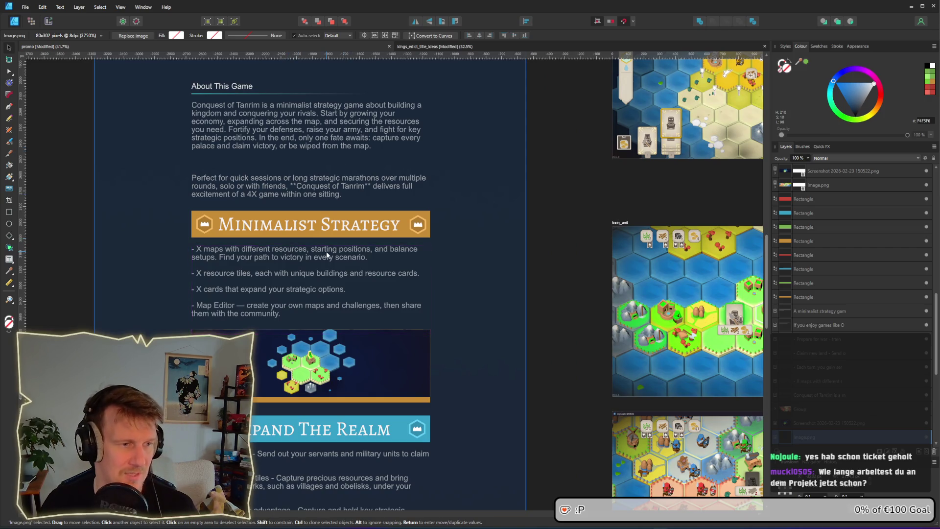
{"action": "scroll", "coordinate": [325, 275], "scroll_direction": "down", "scroll_amount": 2}
{"action": "scroll", "coordinate": [370, 335], "scroll_direction": "down", "scroll_amount": 3}
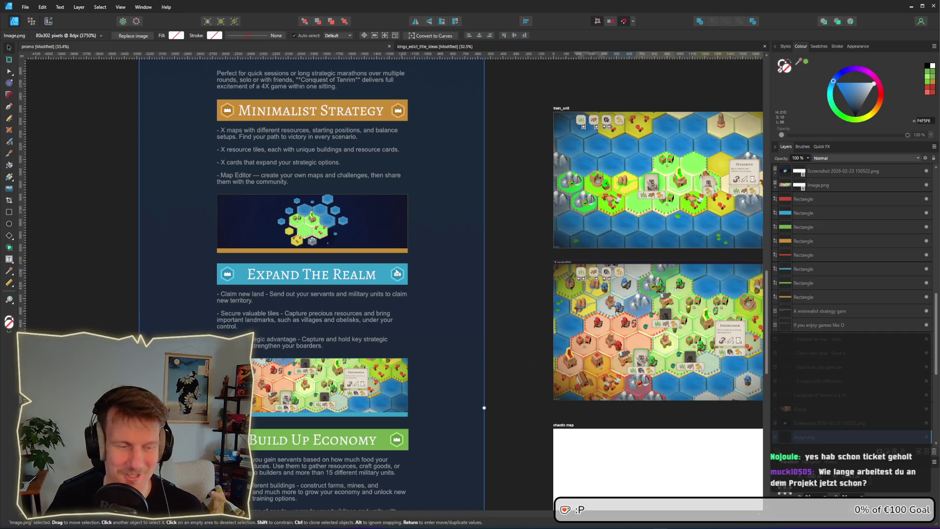
{"action": "scroll", "coordinate": [384, 234], "scroll_direction": "up", "scroll_amount": 3}
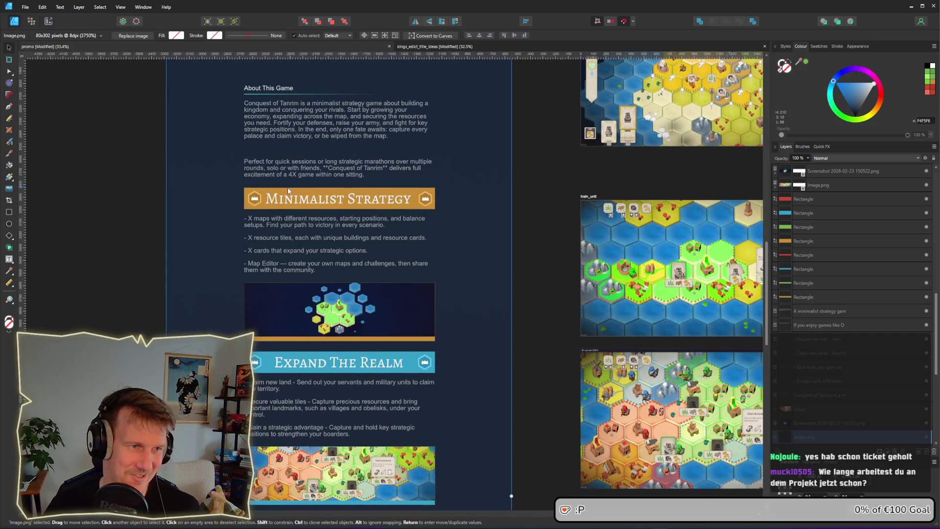
{"action": "scroll", "coordinate": [360, 198], "scroll_direction": "up", "scroll_amount": 2}
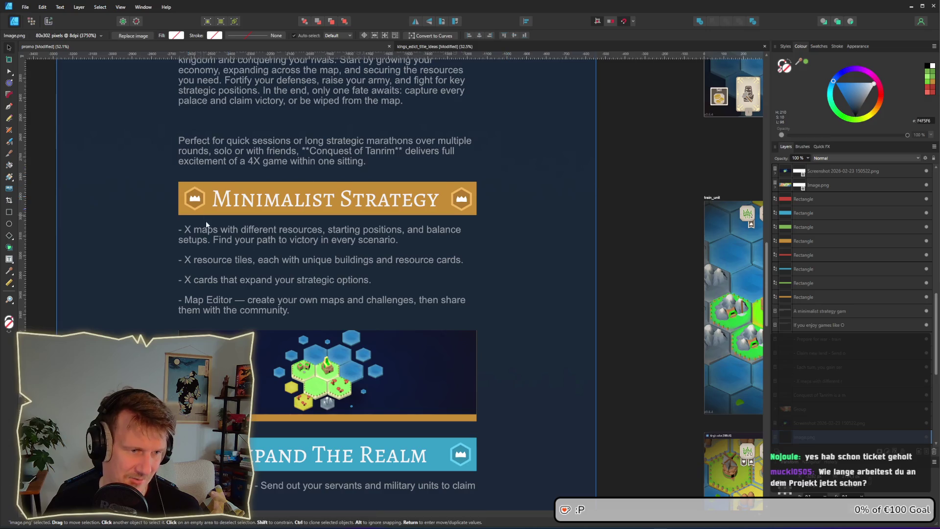
{"action": "scroll", "coordinate": [468, 199], "scroll_direction": "up", "scroll_amount": 1}
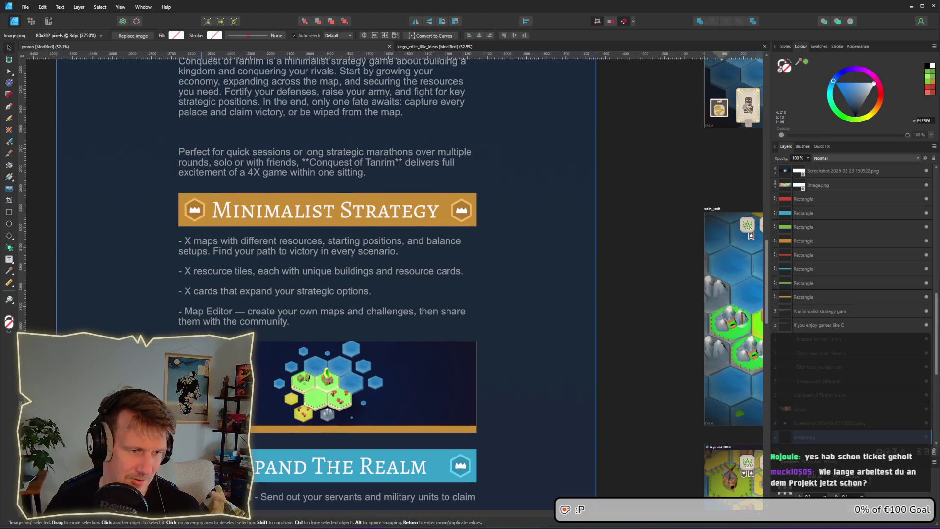
{"action": "scroll", "coordinate": [259, 183], "scroll_direction": "down", "scroll_amount": 4}
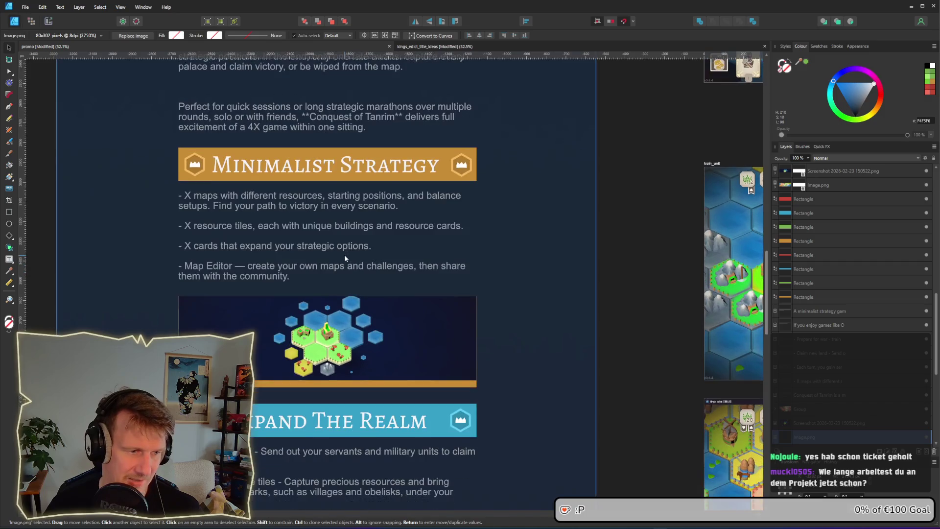
{"action": "scroll", "coordinate": [343, 254], "scroll_direction": "down", "scroll_amount": 6}
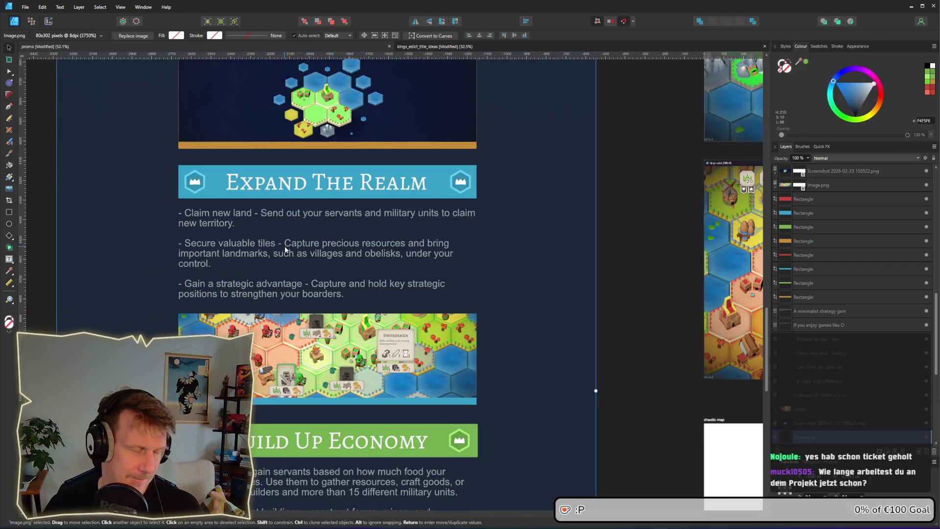
{"action": "scroll", "coordinate": [226, 285], "scroll_direction": "down", "scroll_amount": 8}
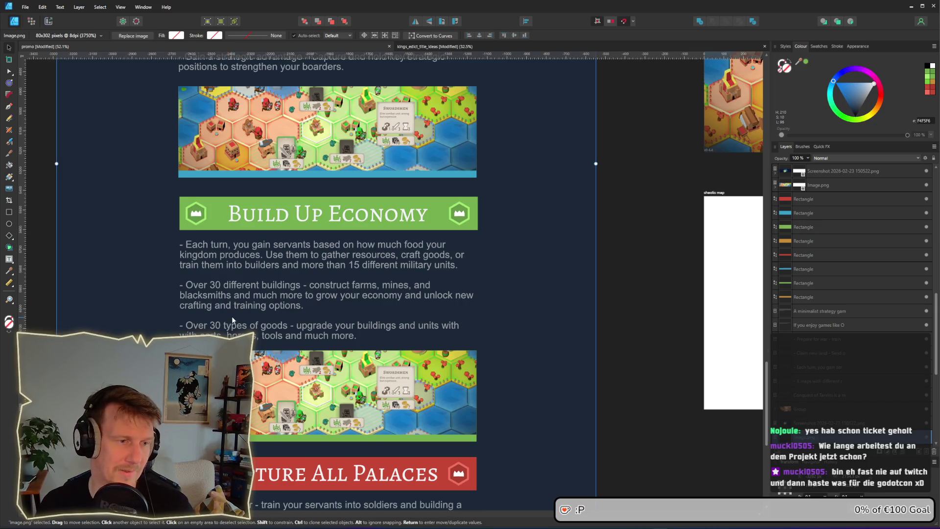
{"action": "scroll", "coordinate": [232, 318], "scroll_direction": "down", "scroll_amount": 5}
{"action": "left_click_drag", "start_coordinate": [278, 284], "coordinate": [322, 308]}
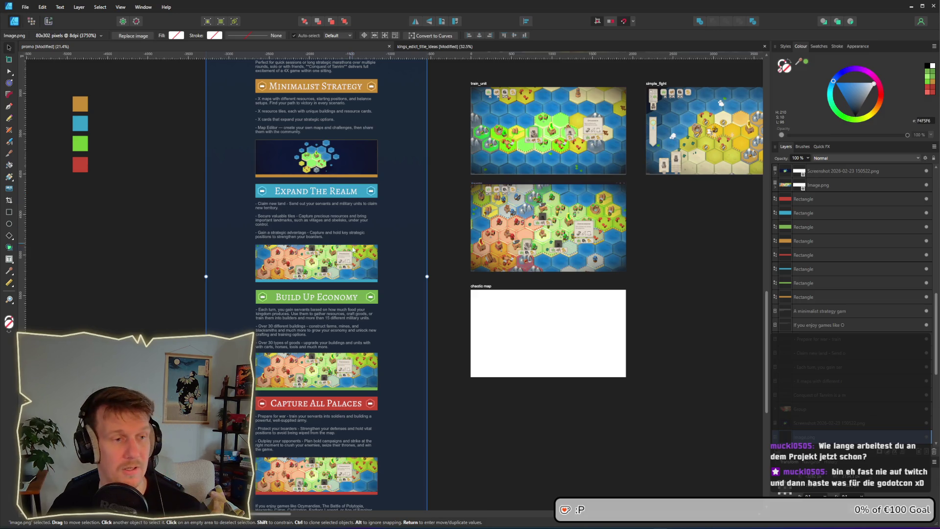
Step: Marquee-select the four colour sample squares and shift them further left of the artboard
{"action": "scroll", "coordinate": [352, 248], "scroll_direction": "down", "scroll_amount": 4}
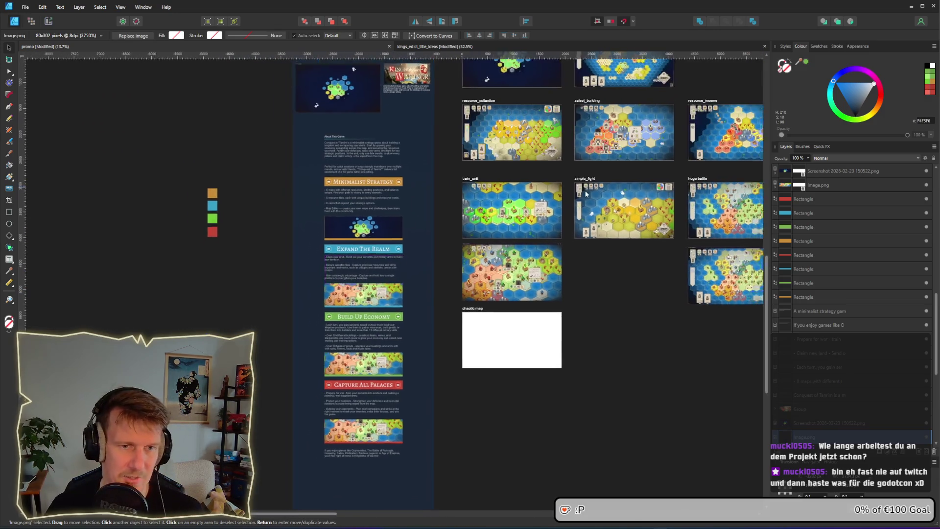
{"action": "scroll", "coordinate": [595, 191], "scroll_direction": "up", "scroll_amount": 5}
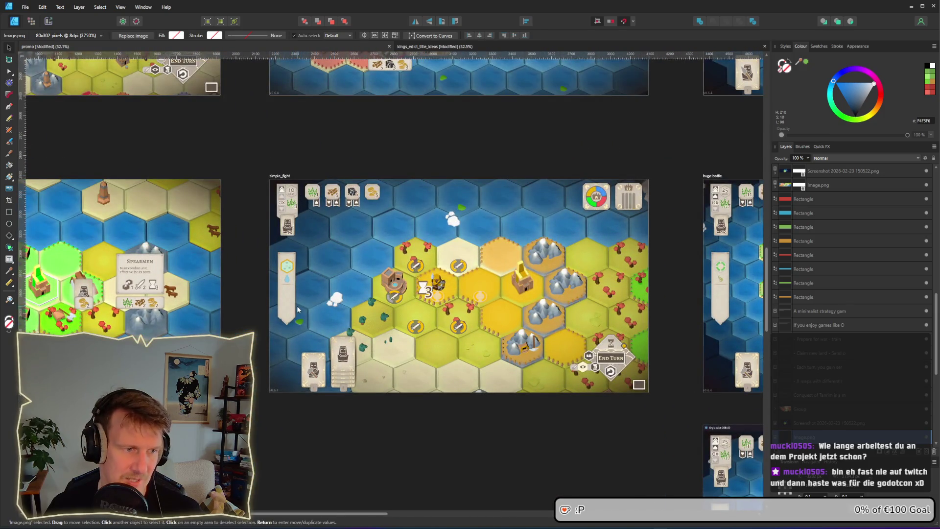
{"action": "scroll", "coordinate": [286, 298], "scroll_direction": "down", "scroll_amount": 3}
{"action": "scroll", "coordinate": [342, 245], "scroll_direction": "left", "scroll_amount": 5}
{"action": "scroll", "coordinate": [368, 222], "scroll_direction": "up", "scroll_amount": 2}
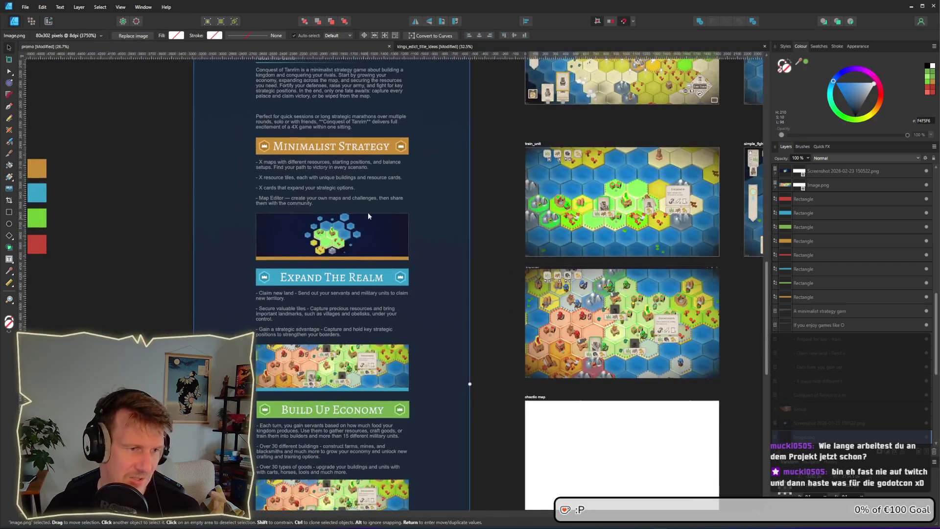
{"action": "scroll", "coordinate": [357, 249], "scroll_direction": "down", "scroll_amount": 3}
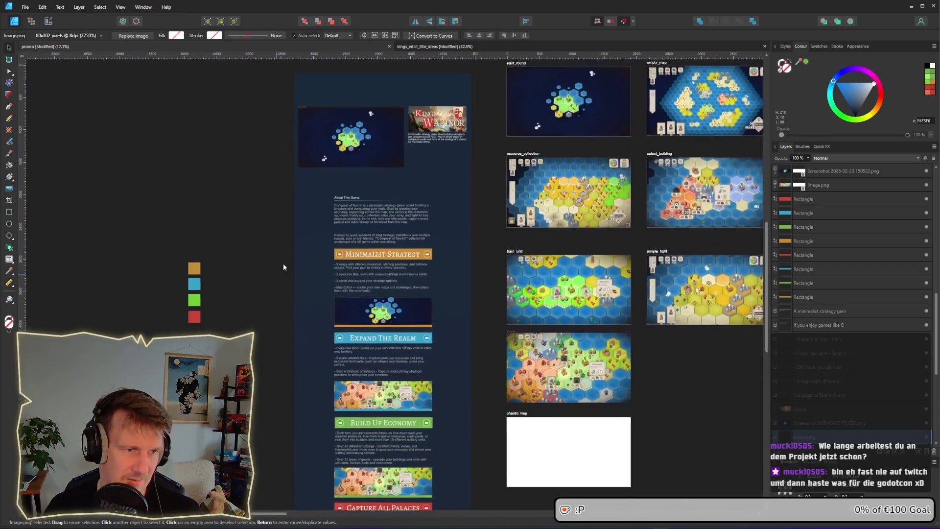
{"action": "mouse_move", "coordinate": [168, 178]}
{"action": "left_mouse_down"}
{"action": "mouse_move", "coordinate": [237, 249]}
{"action": "mouse_move", "coordinate": [299, 221]}
{"action": "mouse_move", "coordinate": [76, 226]}
{"action": "left_mouse_up"}
{"action": "left_click", "coordinate": [158, 214]}
{"action": "scroll", "coordinate": [301, 282], "scroll_direction": "down", "scroll_amount": 2}
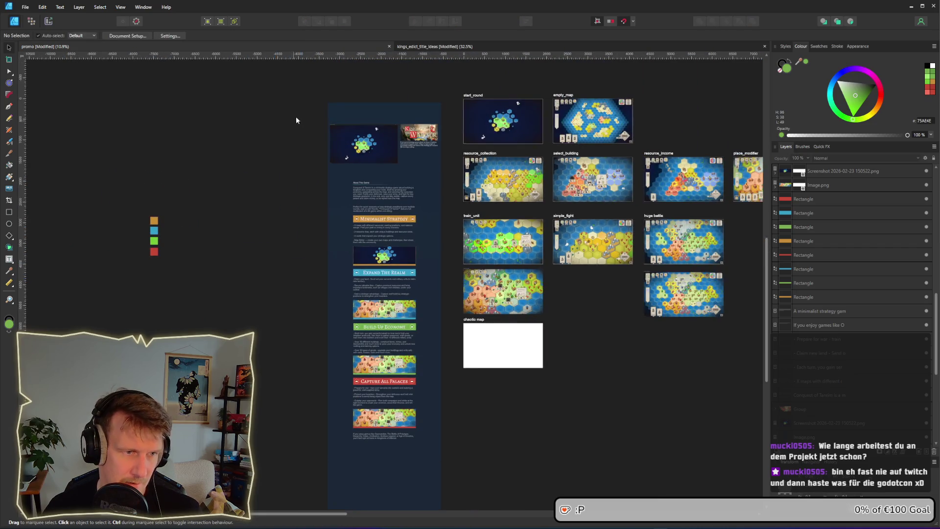
Step: Ctrl-drag a clone of the entire promo page to the left of the original
{"action": "scroll", "coordinate": [292, 165], "scroll_direction": "down", "scroll_amount": 1}
{"action": "mouse_move", "coordinate": [293, 101]}
{"action": "left_mouse_down"}
{"action": "mouse_move", "coordinate": [432, 454]}
{"action": "mouse_move", "coordinate": [299, 396]}
{"action": "mouse_move", "coordinate": [266, 398]}
{"action": "left_mouse_up"}
{"action": "scroll", "coordinate": [248, 225], "scroll_direction": "up", "scroll_amount": 3}
{"action": "scroll", "coordinate": [248, 224], "scroll_direction": "up", "scroll_amount": 5}
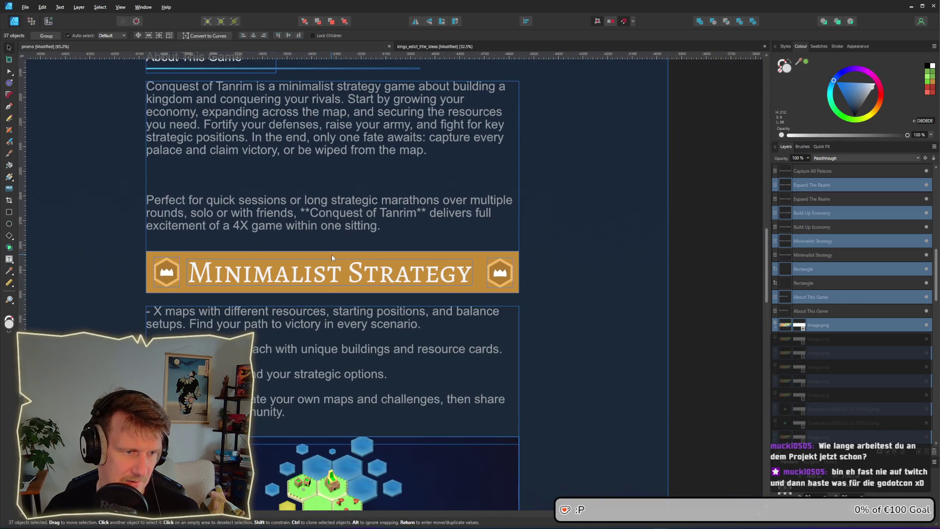
Step: Select the copy's Minimalist Strategy header bar and bring up its fill colour
{"action": "left_click", "coordinate": [331, 256]}
{"action": "scroll", "coordinate": [509, 279], "scroll_direction": "down", "scroll_amount": 3}
{"action": "scroll", "coordinate": [514, 279], "scroll_direction": "right", "scroll_amount": 5}
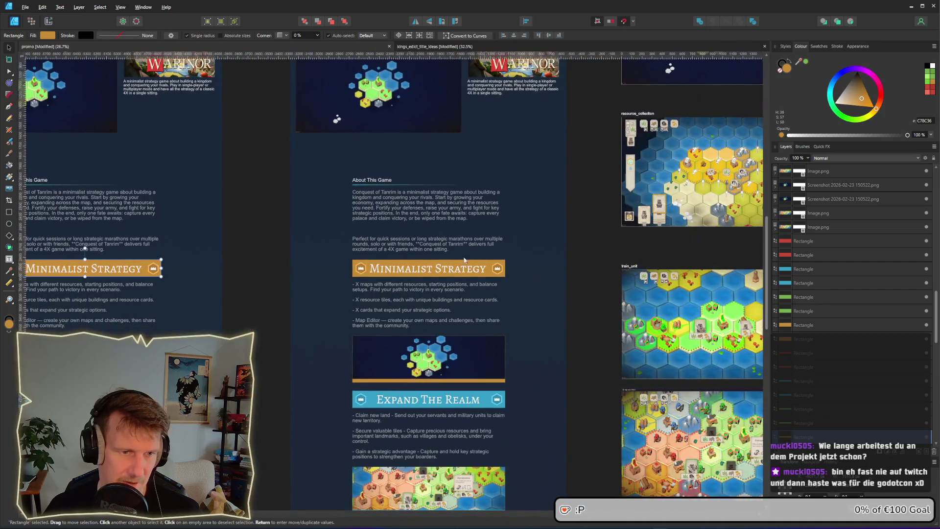
{"action": "left_click", "coordinate": [48, 35]}
Step: Fill the Minimalist Strategy bar with beige DCD4C0 sampled from the screenshot
{"action": "left_click_drag", "start_coordinate": [104, 53], "coordinate": [640, 179]}
{"action": "scroll", "coordinate": [355, 242], "scroll_direction": "left", "scroll_amount": 3}
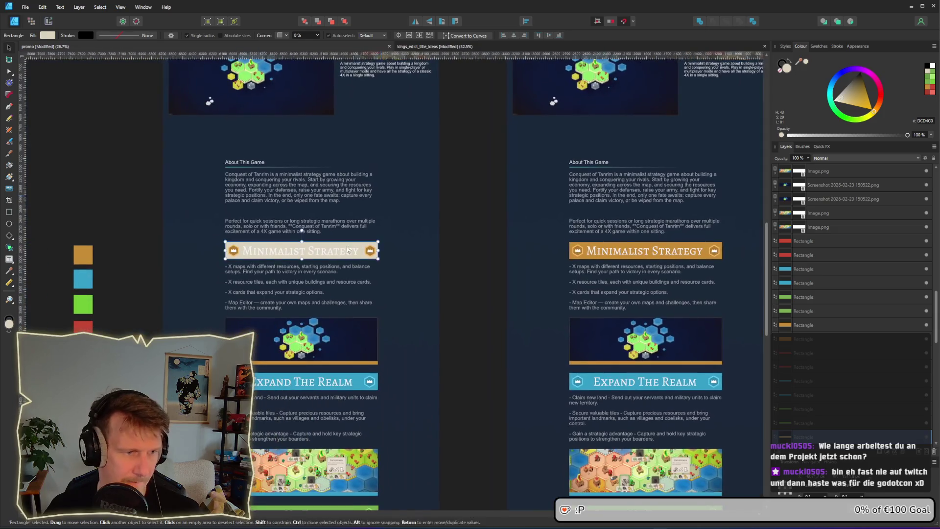
{"action": "scroll", "coordinate": [355, 242], "scroll_direction": "up", "scroll_amount": 4}
{"action": "scroll", "coordinate": [301, 244], "scroll_direction": "down", "scroll_amount": 1}
{"action": "left_click", "coordinate": [536, 264]}
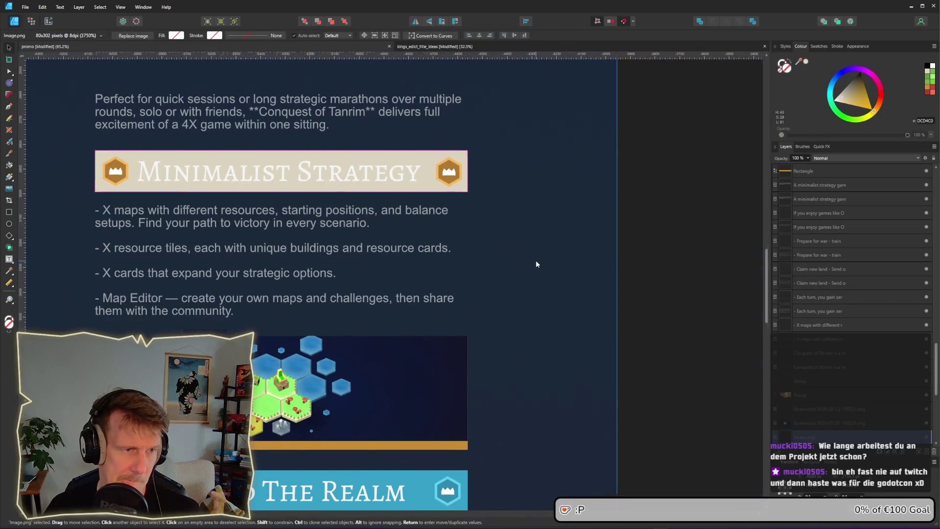
{"action": "scroll", "coordinate": [535, 265], "scroll_direction": "down", "scroll_amount": 2}
{"action": "scroll", "coordinate": [481, 331], "scroll_direction": "down", "scroll_amount": 3}
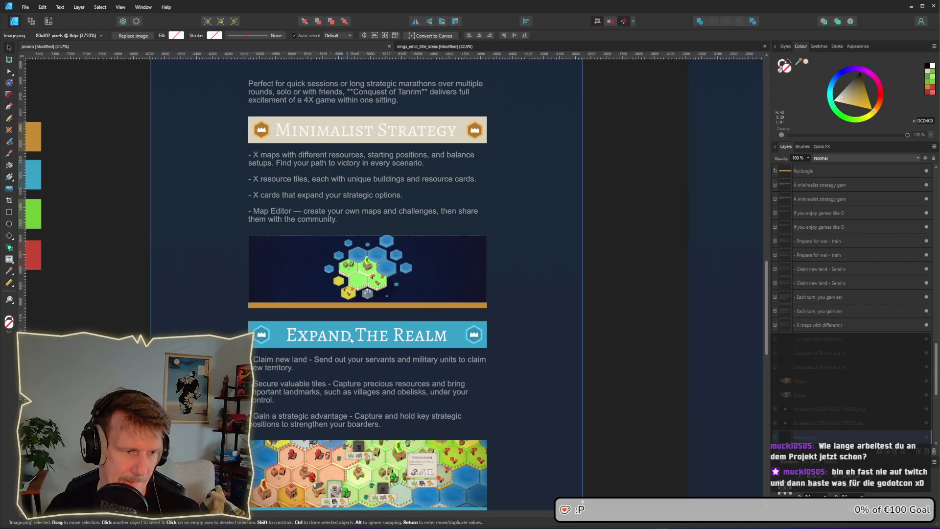
Step: Make the Expand The Realm and Build Up Economy header bars beige
{"action": "left_click", "coordinate": [269, 344]}
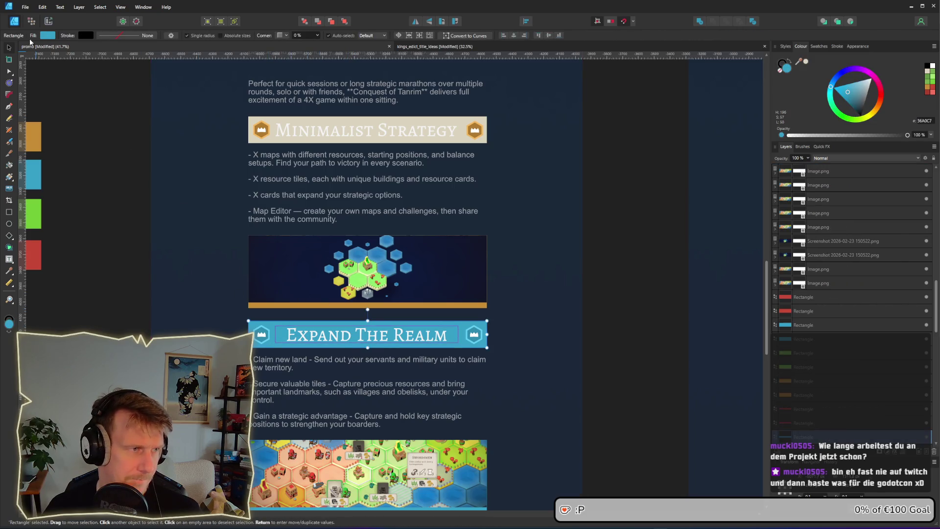
{"action": "left_click", "coordinate": [52, 36]}
{"action": "left_click_drag", "start_coordinate": [106, 49], "coordinate": [367, 130]}
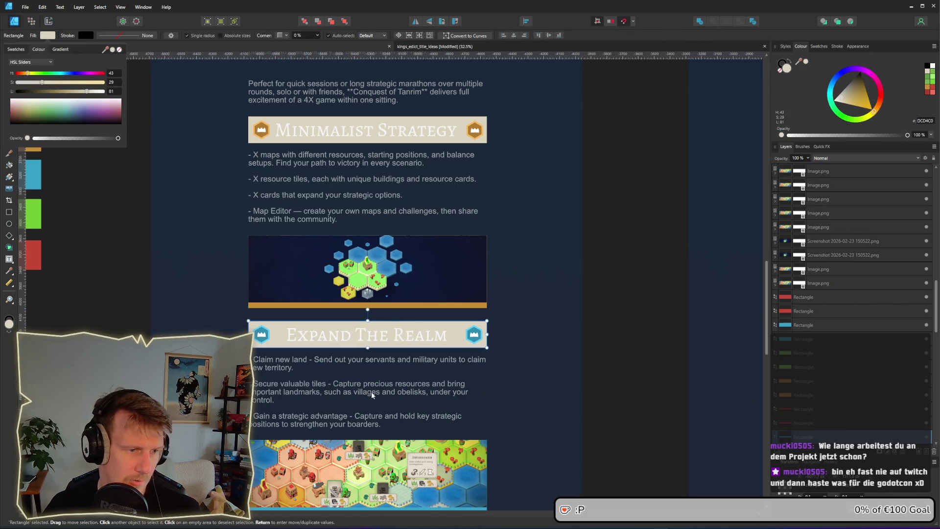
{"action": "scroll", "coordinate": [282, 356], "scroll_direction": "down", "scroll_amount": 3}
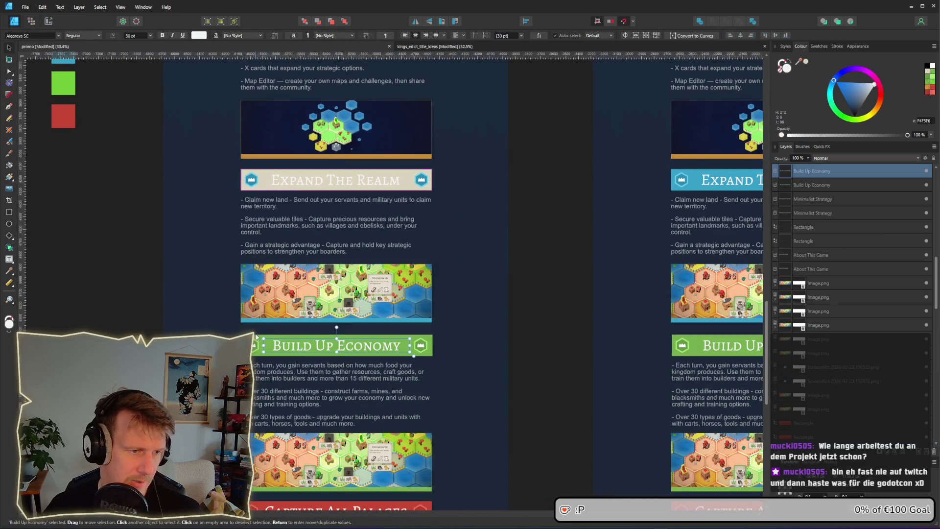
{"action": "left_click", "coordinate": [282, 348]}
{"action": "left_click", "coordinate": [47, 35]}
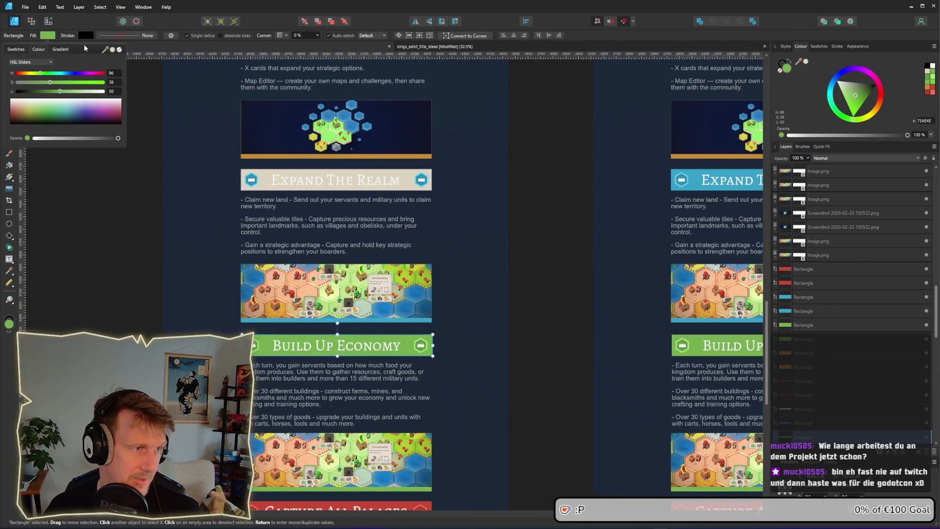
{"action": "left_click", "coordinate": [112, 50]}
{"action": "scroll", "coordinate": [257, 365], "scroll_direction": "down", "scroll_amount": 3}
Step: Make the Capture All Palaces header bar beige too
{"action": "left_click", "coordinate": [260, 406]}
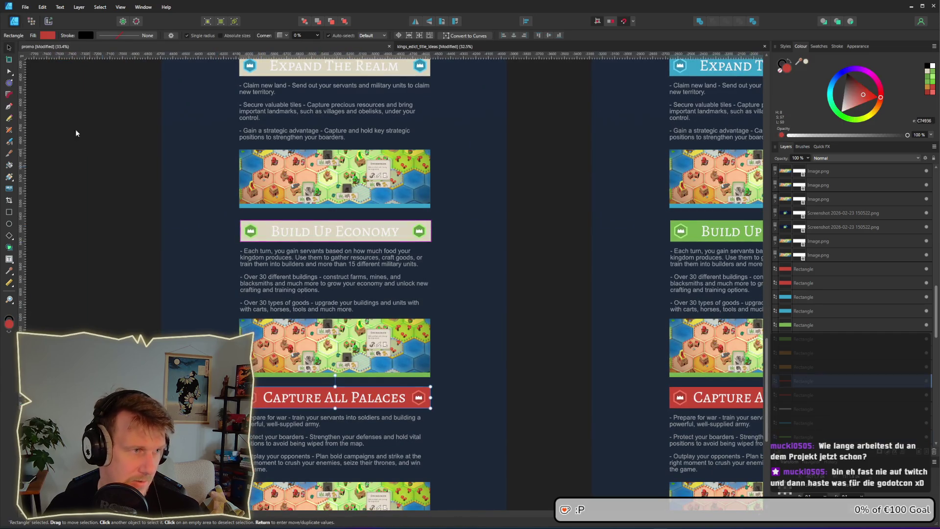
{"action": "left_click", "coordinate": [47, 36]}
{"action": "left_click", "coordinate": [112, 50]}
{"action": "left_click", "coordinate": [107, 319]}
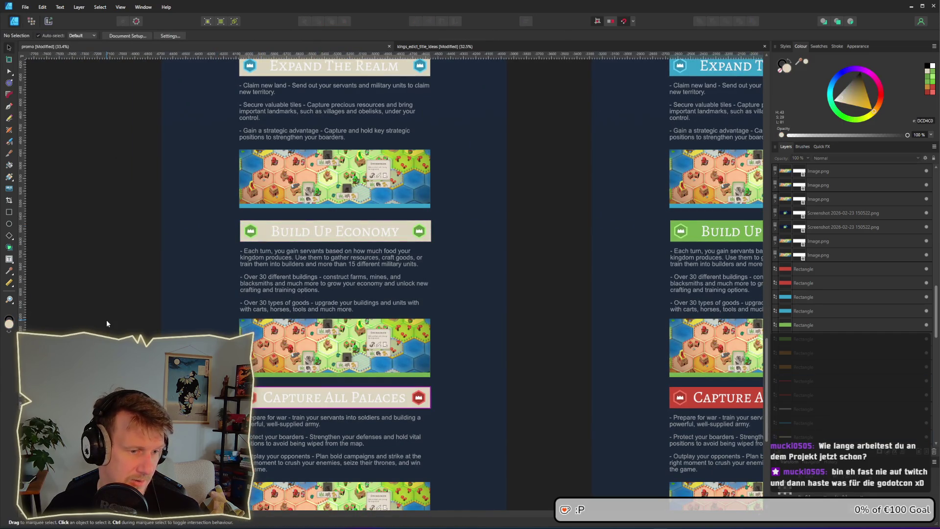
{"action": "scroll", "coordinate": [344, 319], "scroll_direction": "down", "scroll_amount": 1}
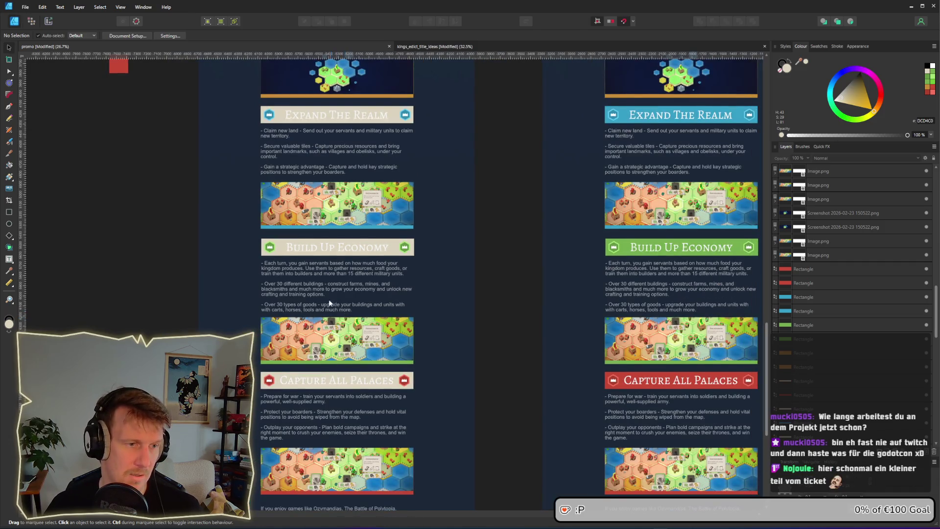
{"action": "scroll", "coordinate": [331, 318], "scroll_direction": "up", "scroll_amount": 2}
{"action": "scroll", "coordinate": [336, 333], "scroll_direction": "up", "scroll_amount": 3}
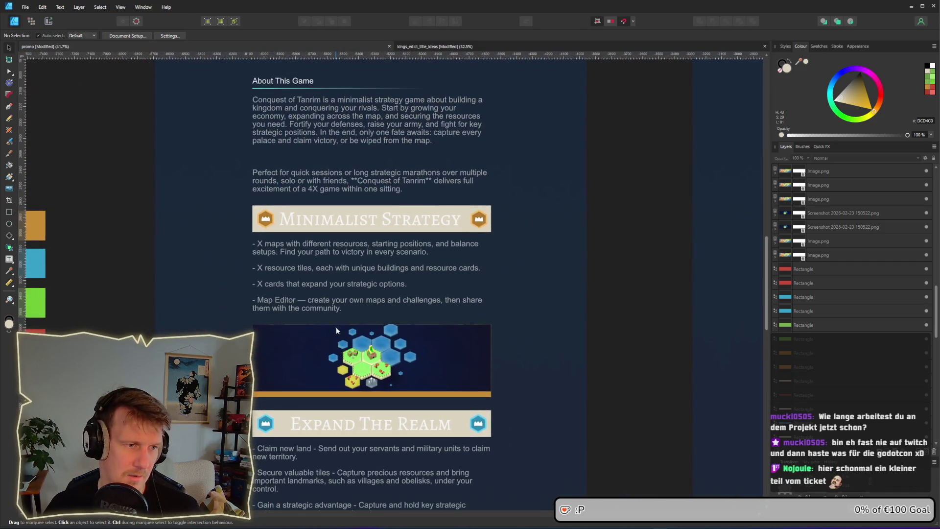
{"action": "scroll", "coordinate": [337, 333], "scroll_direction": "up", "scroll_amount": 1}
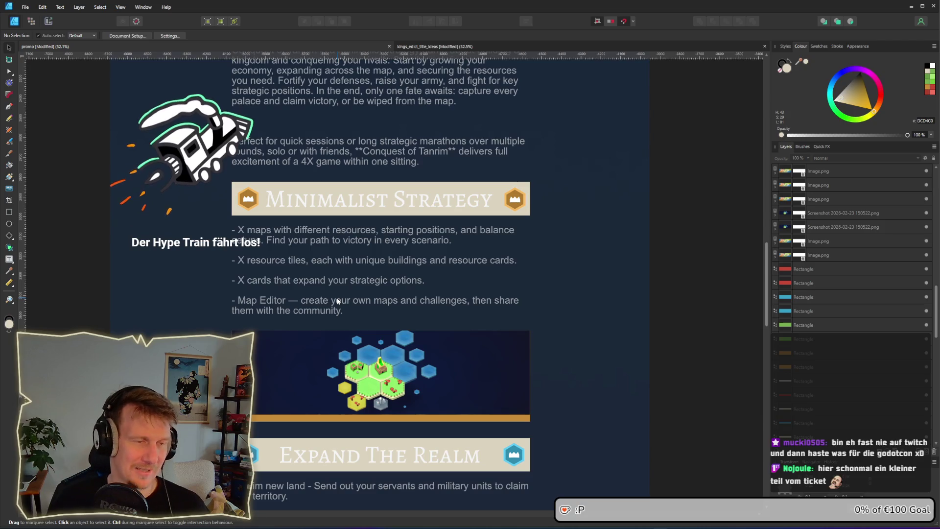
{"action": "key", "text": "alt+Tab"}
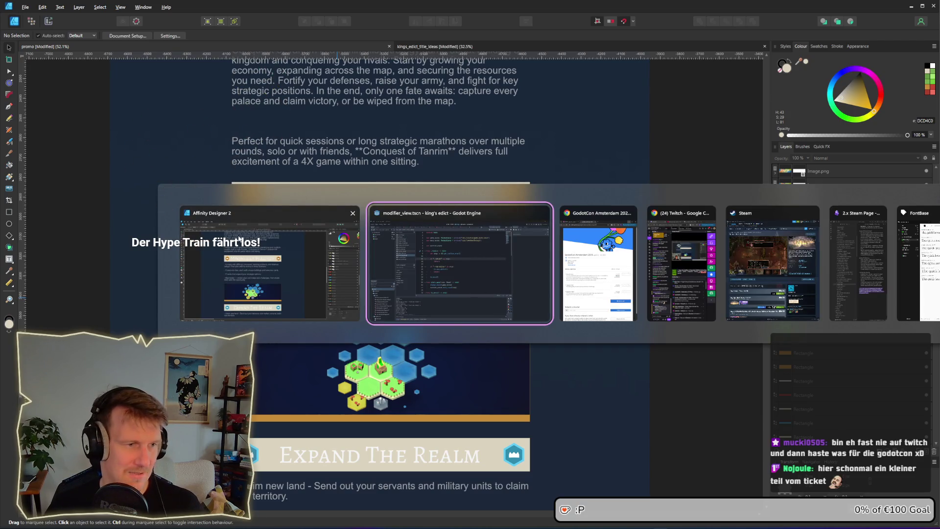
Step: Bring the GodotCon ticket page forward and switch to the Toggl Track projects tab
{"action": "left_click", "coordinate": [598, 264]}
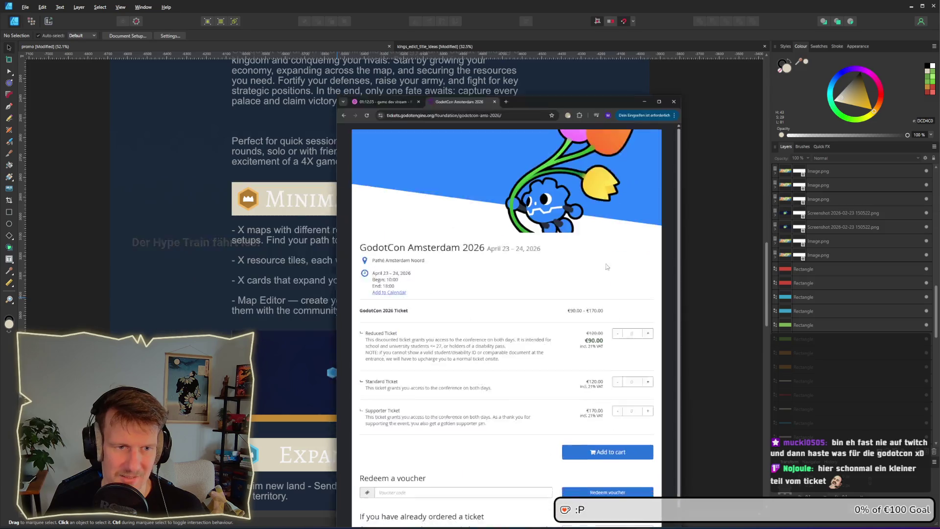
{"action": "left_click", "coordinate": [359, 24]}
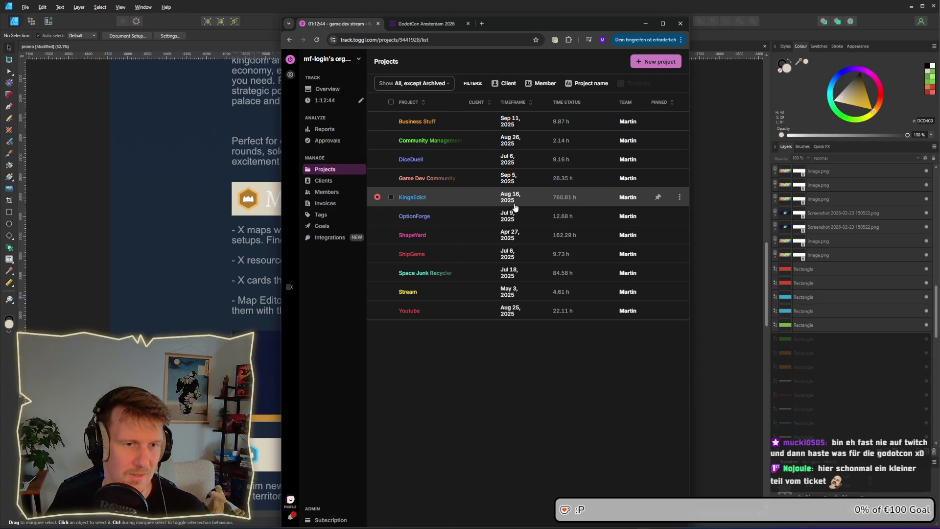
Step: Minimise Chrome to reveal the Affinity Designer promo page
{"action": "left_click", "coordinate": [645, 23]}
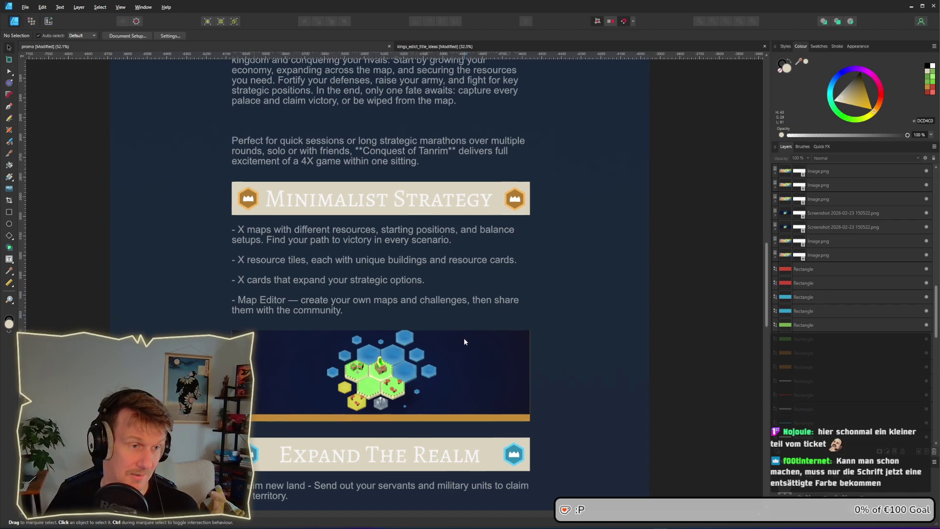
{"action": "scroll", "coordinate": [463, 338], "scroll_direction": "down", "scroll_amount": 1}
{"action": "mouse_move", "coordinate": [449, 382]}
{"action": "left_mouse_down"}
{"action": "mouse_move", "coordinate": [433, 246]}
{"action": "mouse_move", "coordinate": [427, 369]}
{"action": "left_mouse_up"}
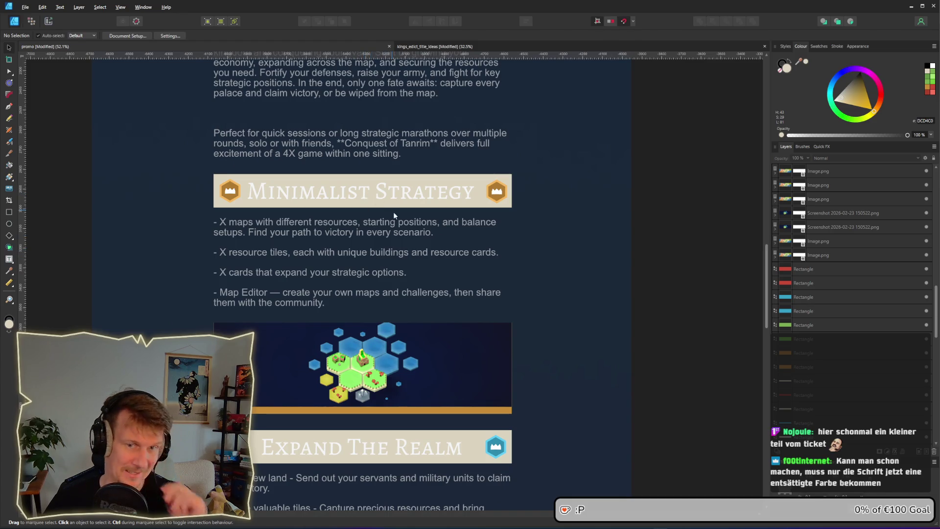
{"action": "scroll", "coordinate": [365, 226], "scroll_direction": "down", "scroll_amount": 1, "text": "ctrl"}
{"action": "scroll", "coordinate": [362, 219], "scroll_direction": "down", "scroll_amount": 15}
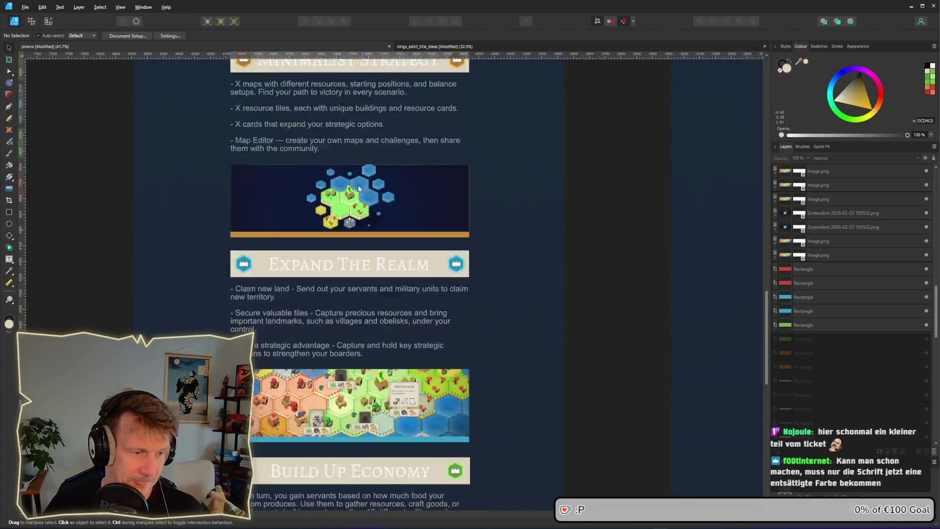
{"action": "scroll", "coordinate": [338, 147], "scroll_direction": "down", "scroll_amount": 3}
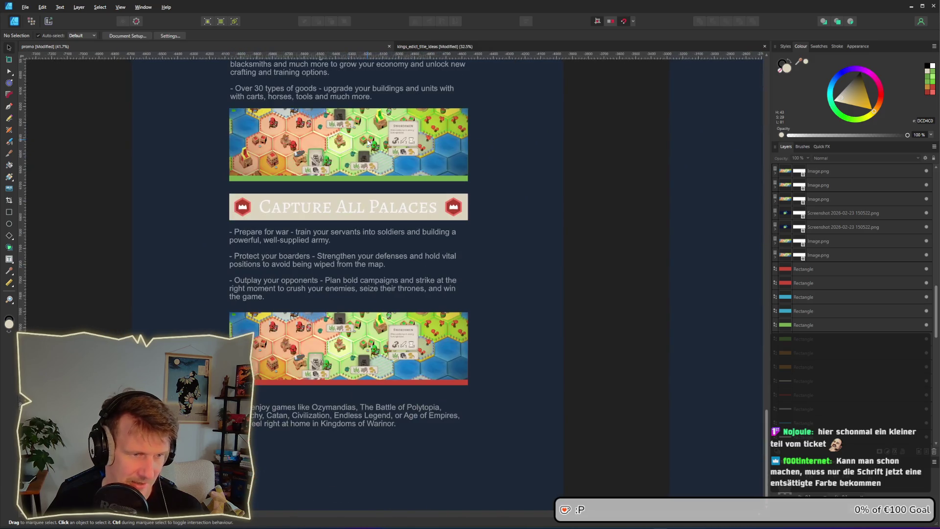
{"action": "scroll", "coordinate": [346, 176], "scroll_direction": "up", "scroll_amount": 2}
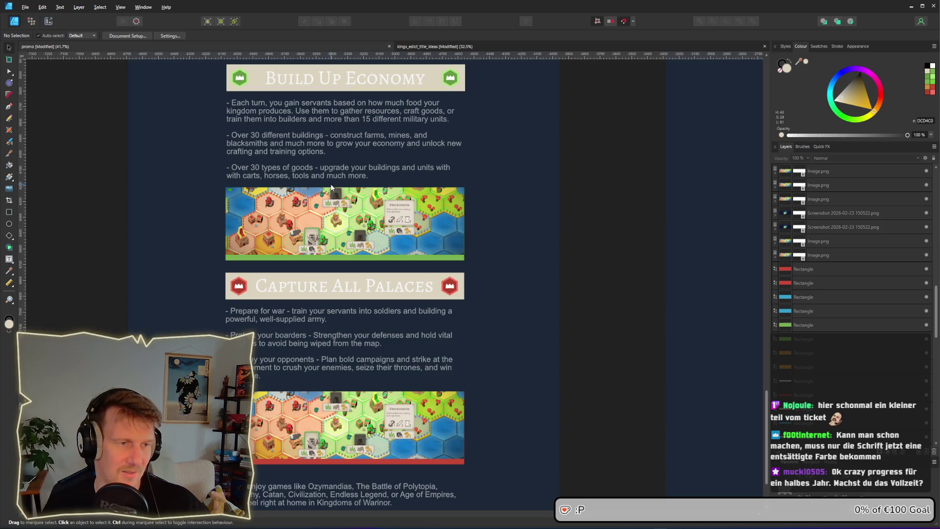
{"action": "scroll", "coordinate": [329, 168], "scroll_direction": "up", "scroll_amount": 5}
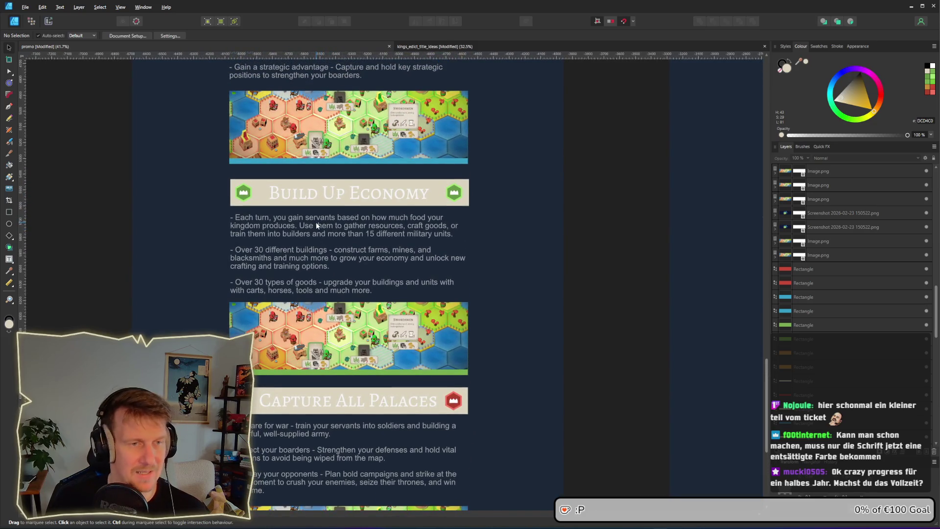
{"action": "scroll", "coordinate": [313, 199], "scroll_direction": "up", "scroll_amount": 1}
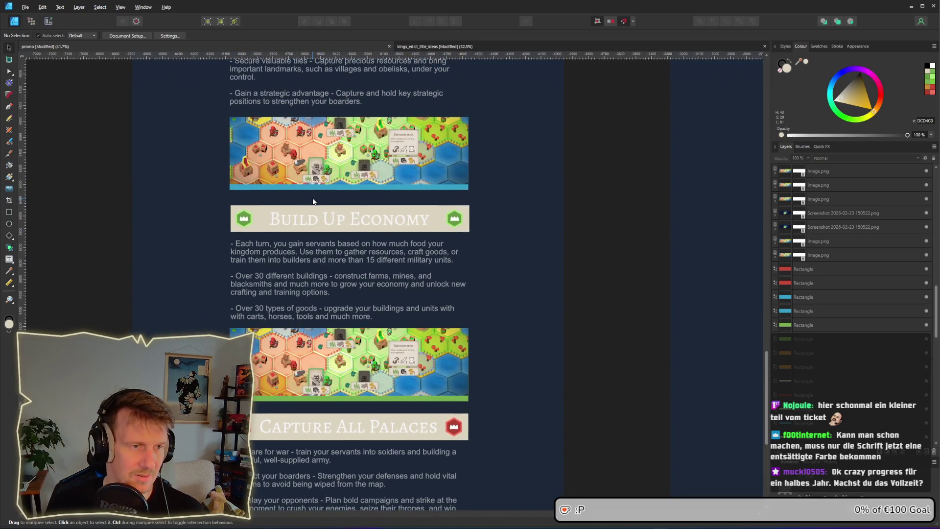
{"action": "scroll", "coordinate": [315, 189], "scroll_direction": "up", "scroll_amount": 2}
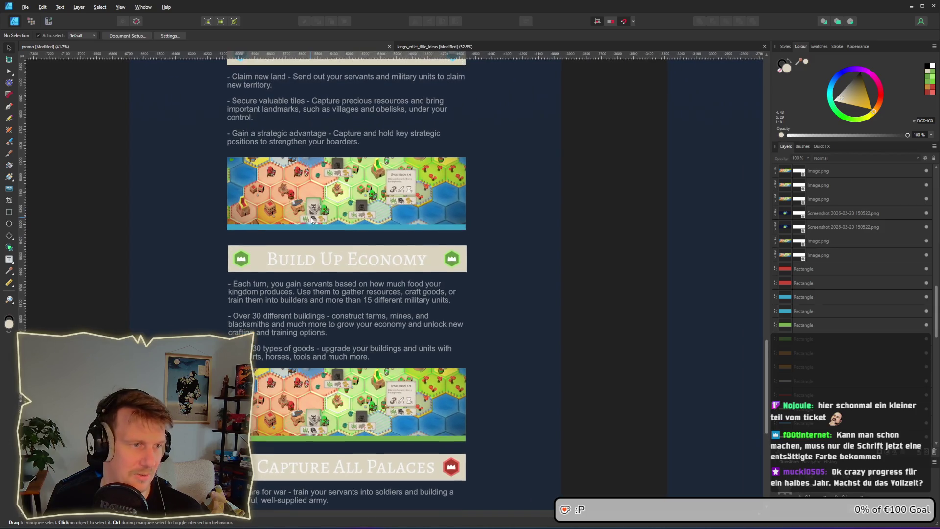
{"action": "scroll", "coordinate": [308, 222], "scroll_direction": "up", "scroll_amount": 2}
{"action": "scroll", "coordinate": [336, 403], "scroll_direction": "down", "scroll_amount": 5}
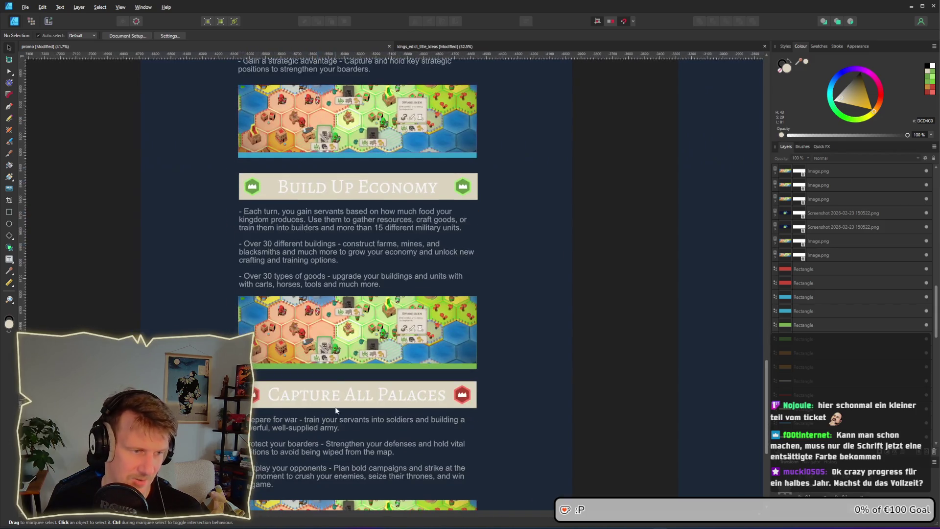
{"action": "scroll", "coordinate": [335, 404], "scroll_direction": "down", "scroll_amount": 8}
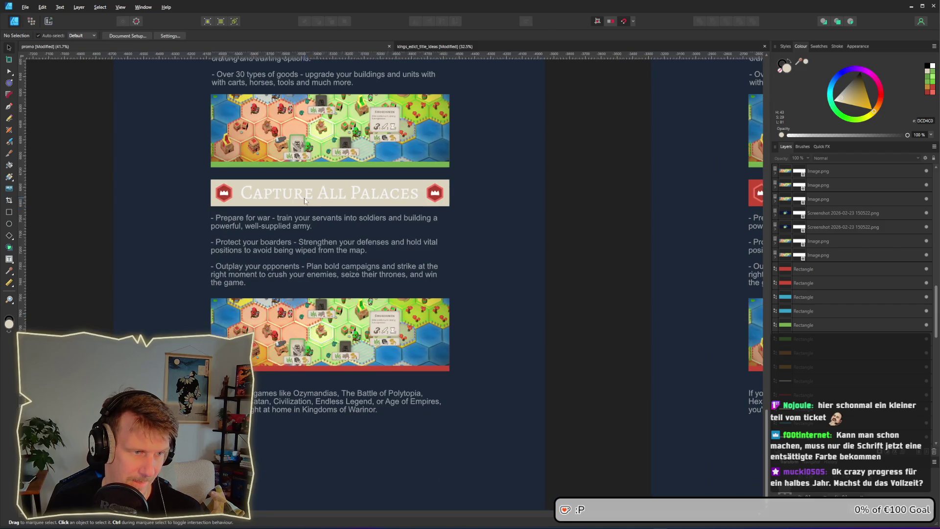
{"action": "scroll", "coordinate": [299, 196], "scroll_direction": "up", "scroll_amount": 5}
{"action": "left_click", "coordinate": [298, 193]}
Step: Give the Capture All Palaces title the hexagon icon's red, sampled with the picker
{"action": "double_click", "coordinate": [298, 192]}
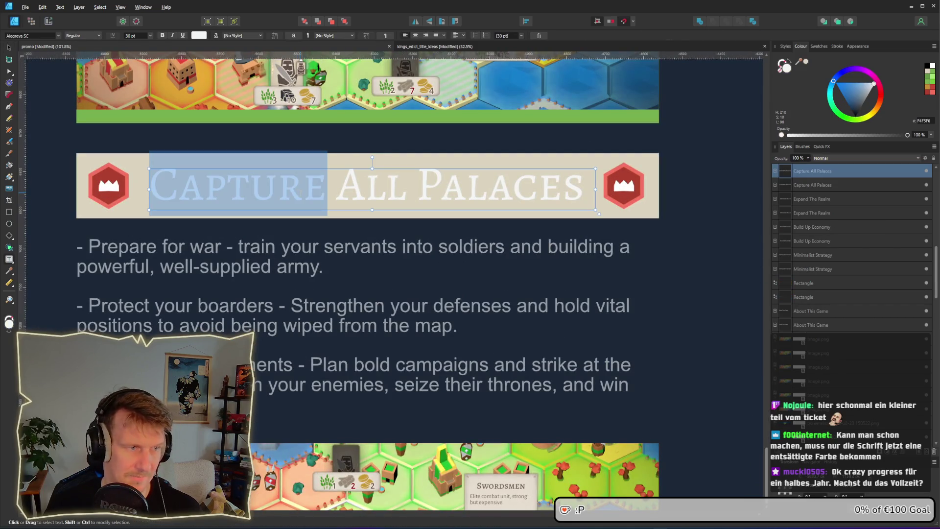
{"action": "key", "text": "ctrl+a"}
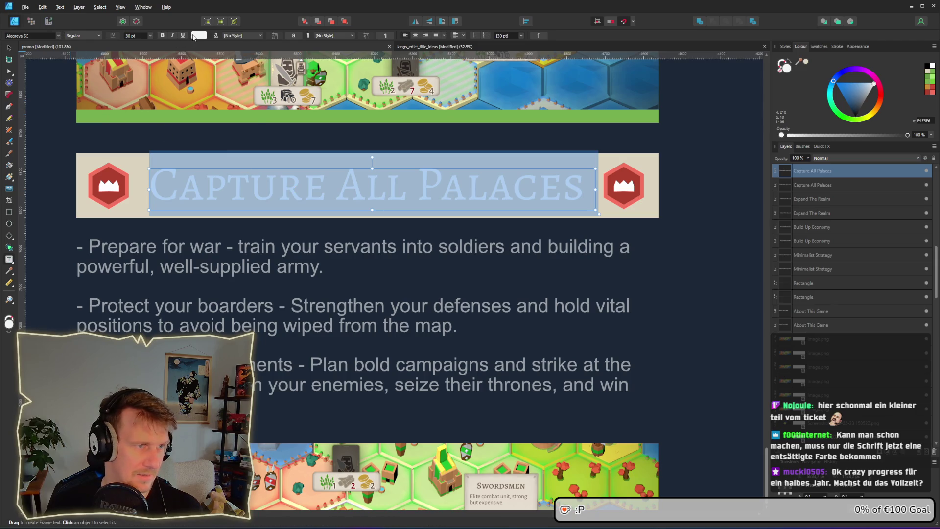
{"action": "left_click", "coordinate": [198, 36]}
{"action": "left_click_drag", "start_coordinate": [241, 52], "coordinate": [109, 182]}
{"action": "scroll", "coordinate": [356, 219], "scroll_direction": "down", "scroll_amount": 4}
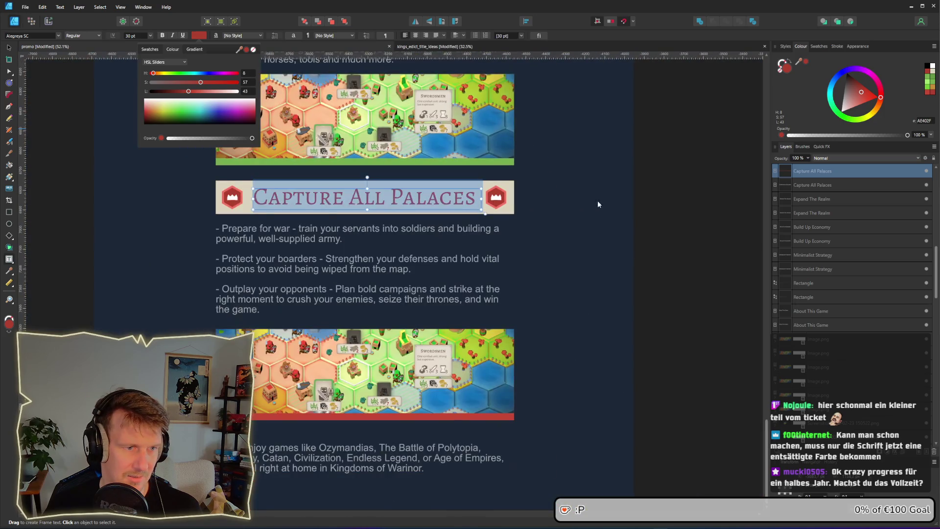
{"action": "left_click", "coordinate": [597, 200]}
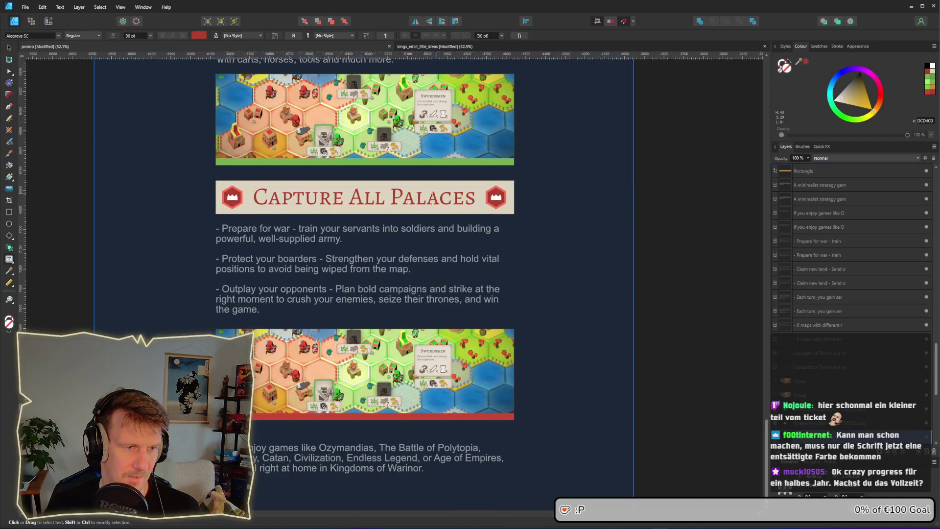
Step: Change the Capture All Palaces title to a lighter red
{"action": "double_click", "coordinate": [419, 195]}
{"action": "left_click", "coordinate": [419, 195]}
{"action": "left_click", "coordinate": [201, 37]}
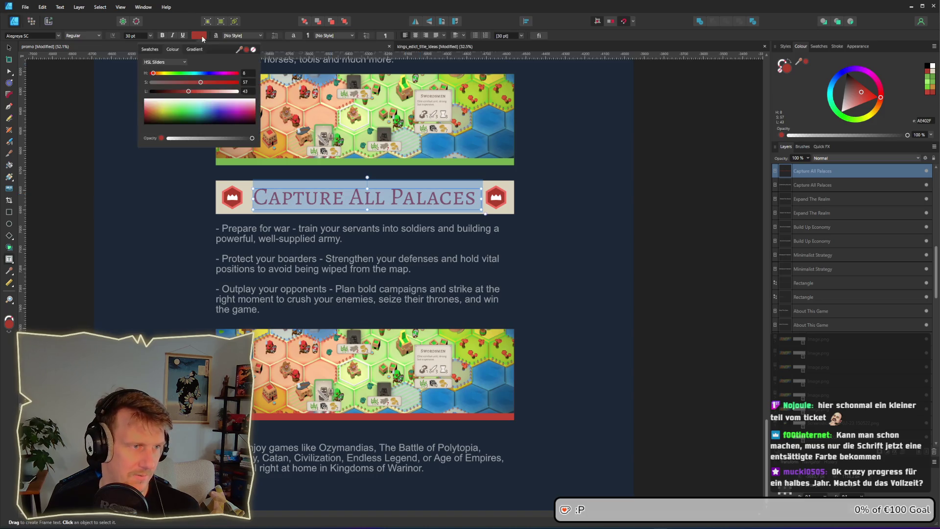
{"action": "mouse_move", "coordinate": [247, 50]}
{"action": "left_mouse_down"}
{"action": "mouse_move", "coordinate": [230, 193]}
{"action": "mouse_move", "coordinate": [242, 204]}
{"action": "left_mouse_up"}
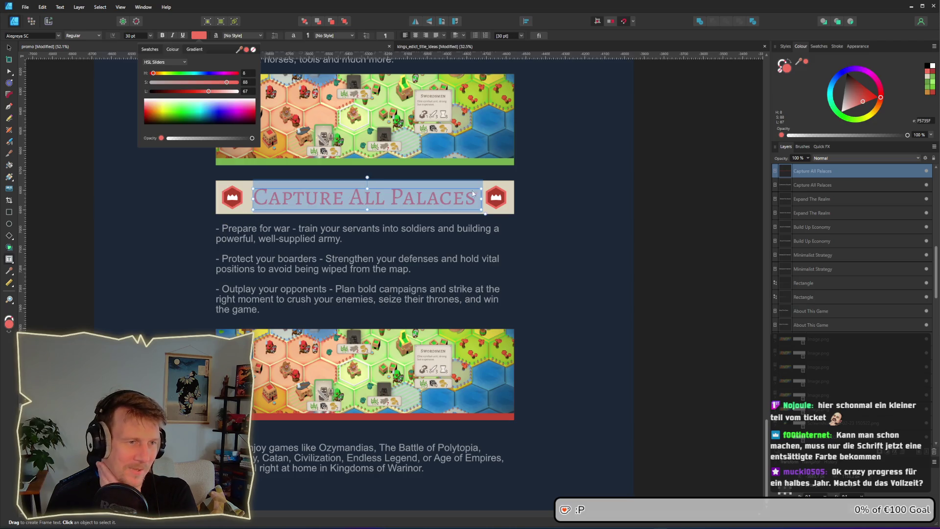
{"action": "scroll", "coordinate": [465, 147], "scroll_direction": "down", "scroll_amount": 3}
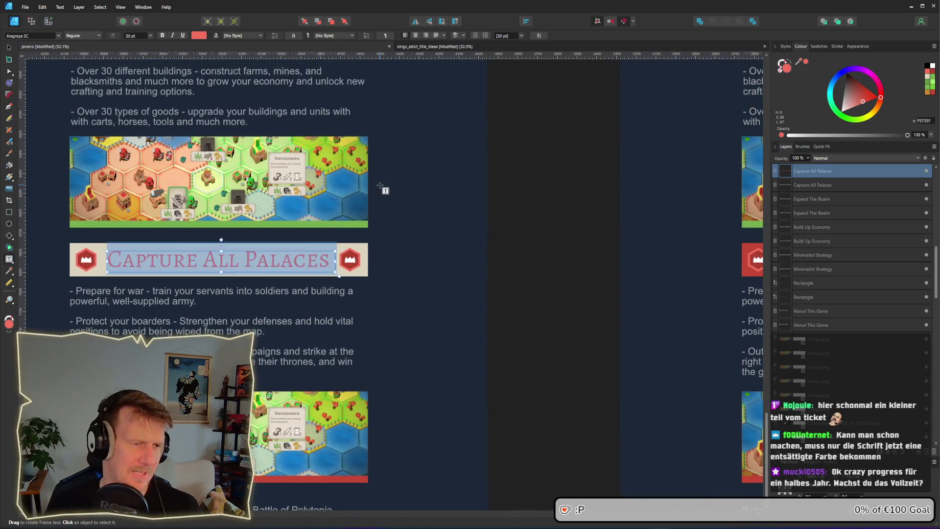
{"action": "scroll", "coordinate": [364, 187], "scroll_direction": "down", "scroll_amount": 4}
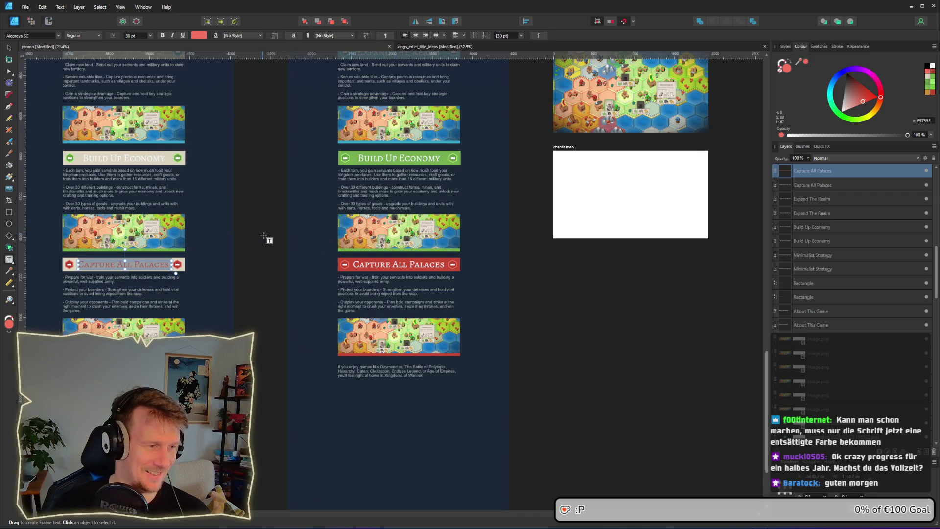
{"action": "left_click_drag", "start_coordinate": [266, 237], "coordinate": [293, 260]}
{"action": "left_click_drag", "start_coordinate": [500, 164], "coordinate": [353, 290]}
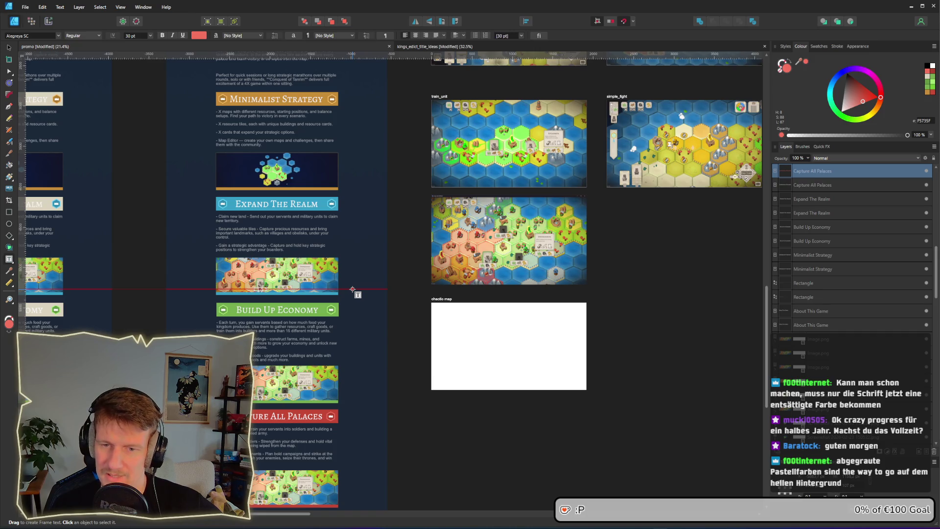
{"action": "key", "text": "ctrl+a"}
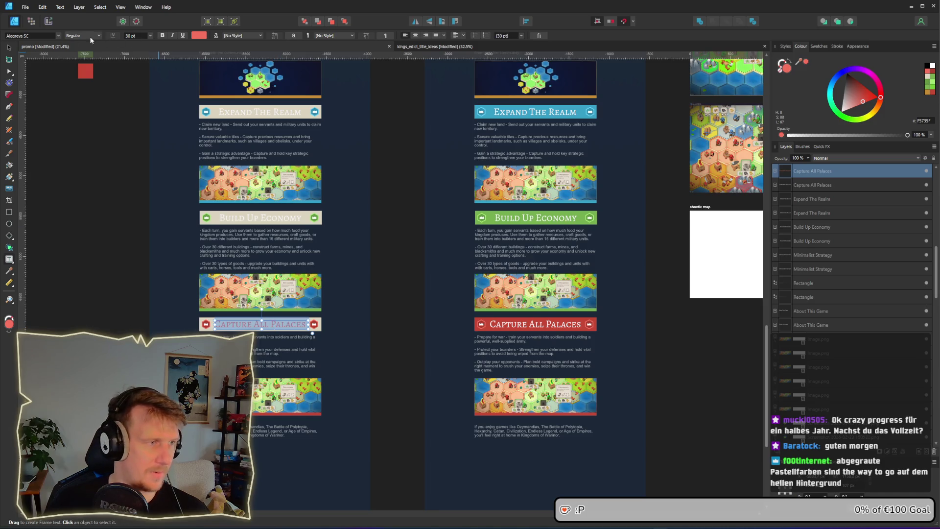
{"action": "left_click", "coordinate": [10, 49]}
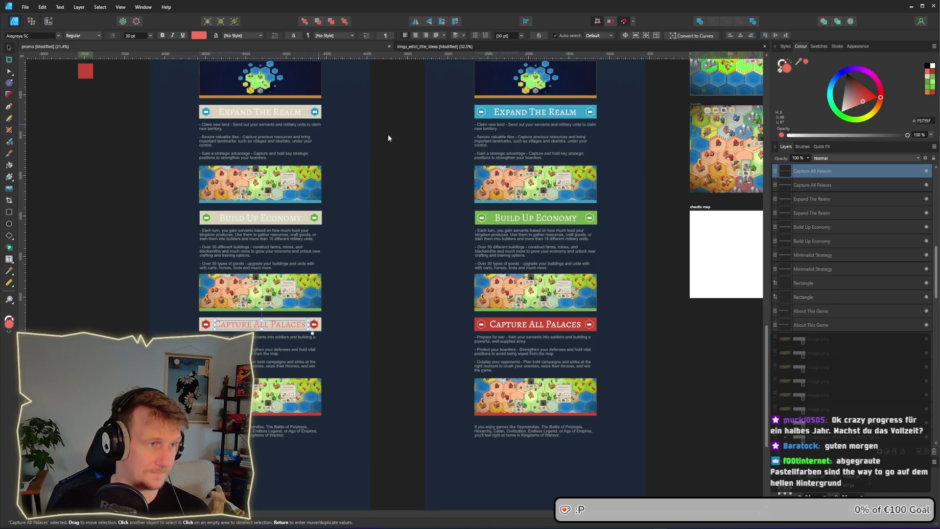
{"action": "scroll", "coordinate": [391, 147], "scroll_direction": "right", "scroll_amount": 8}
{"action": "scroll", "coordinate": [354, 246], "scroll_direction": "up", "scroll_amount": 3}
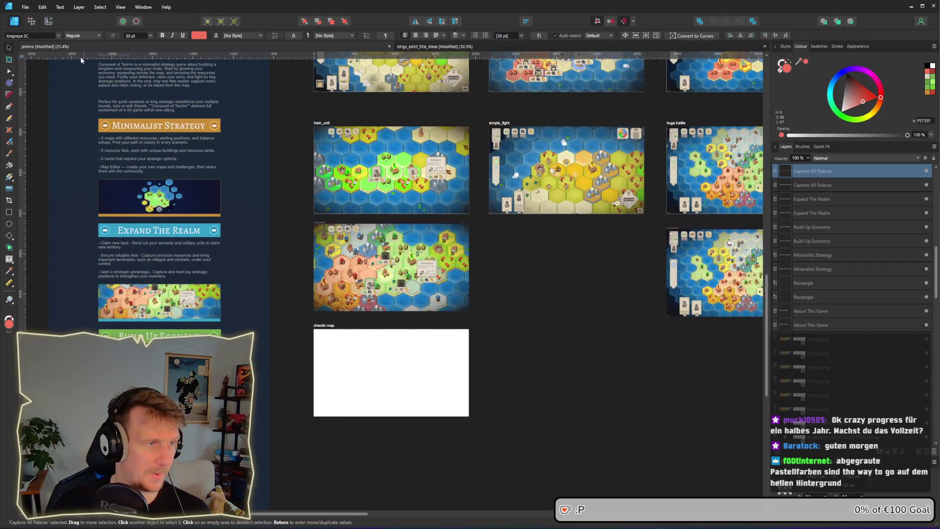
{"action": "left_click", "coordinate": [198, 36]}
Step: Set the Capture All Palaces title to dark grey-brown 5F5148
{"action": "mouse_move", "coordinate": [239, 50]}
{"action": "left_mouse_down"}
{"action": "mouse_move", "coordinate": [583, 184]}
{"action": "mouse_move", "coordinate": [519, 199]}
{"action": "left_mouse_up"}
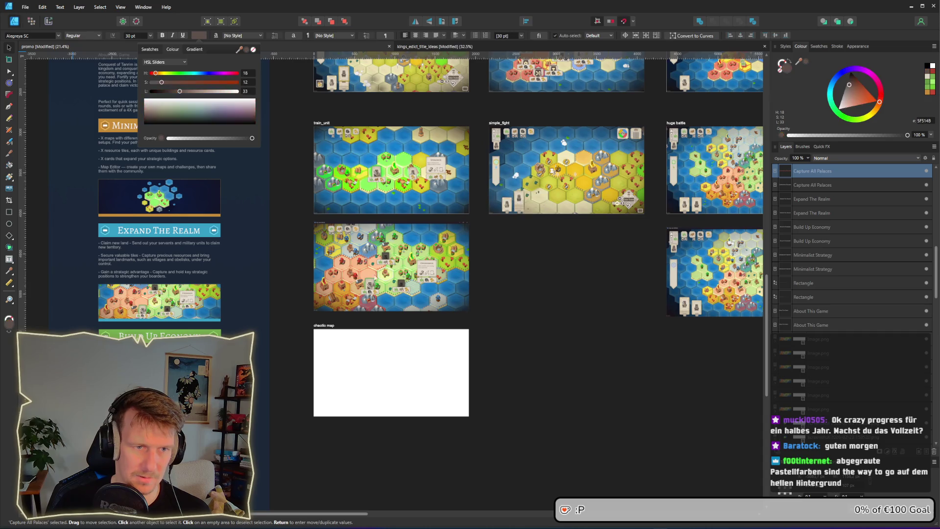
{"action": "scroll", "coordinate": [480, 205], "scroll_direction": "left", "scroll_amount": 15}
{"action": "scroll", "coordinate": [356, 264], "scroll_direction": "up", "scroll_amount": 5}
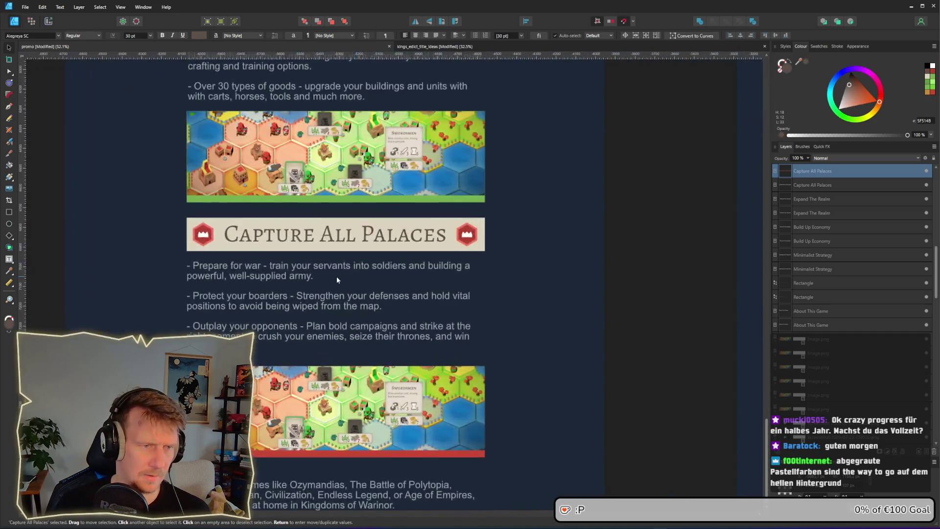
{"action": "scroll", "coordinate": [382, 217], "scroll_direction": "down", "scroll_amount": 2}
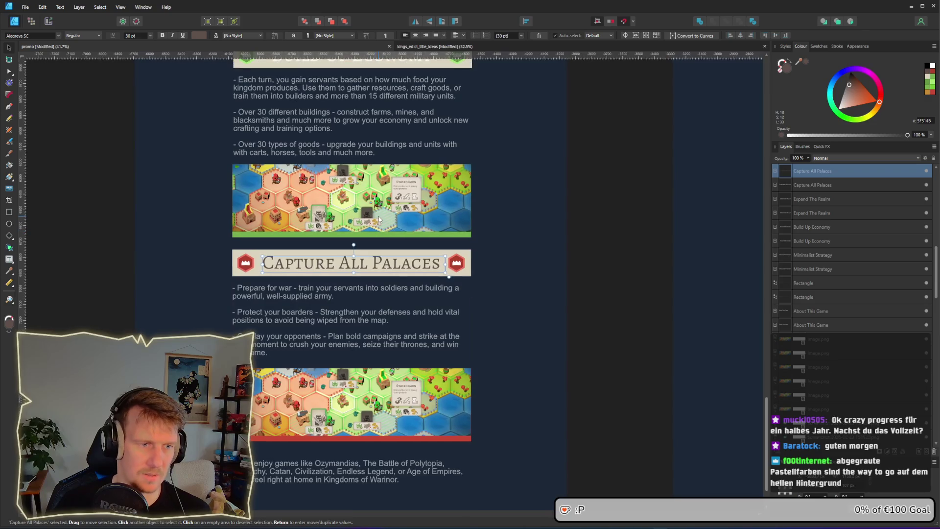
Step: Refill the red strip under the lower screenshot with the banner's beige
{"action": "left_click", "coordinate": [356, 440]}
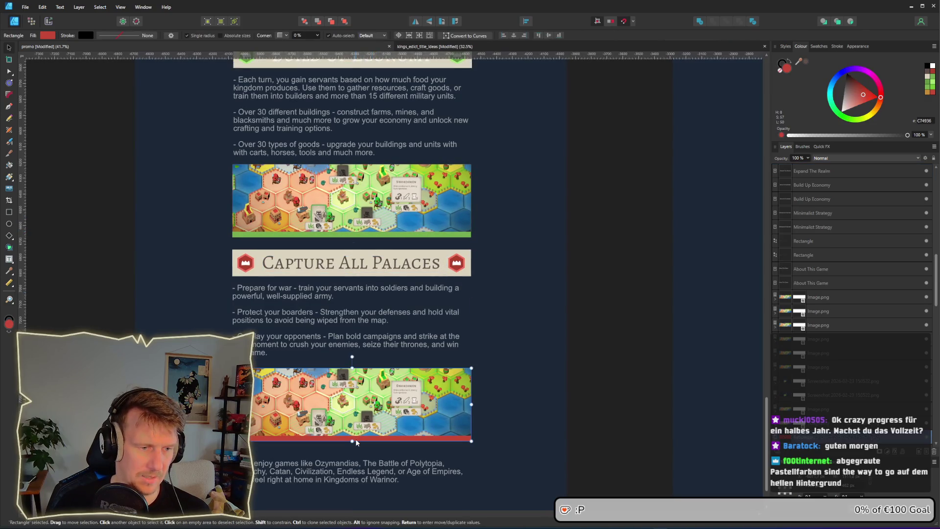
{"action": "key", "text": "a"}
{"action": "left_click", "coordinate": [48, 35]}
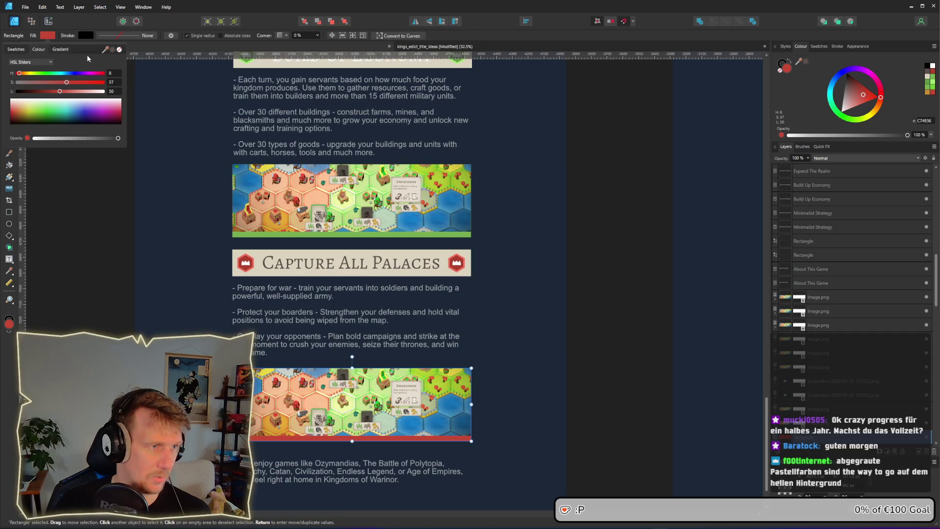
{"action": "mouse_move", "coordinate": [105, 51]}
{"action": "left_mouse_down"}
{"action": "mouse_move", "coordinate": [273, 231]}
{"action": "mouse_move", "coordinate": [285, 256]}
{"action": "left_mouse_up"}
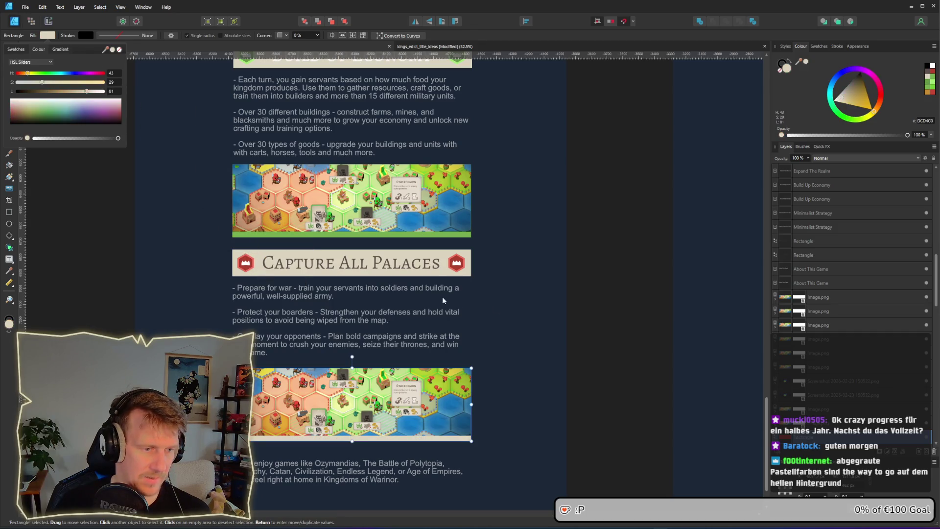
{"action": "left_click", "coordinate": [522, 309]}
{"action": "scroll", "coordinate": [475, 245], "scroll_direction": "up", "scroll_amount": 4}
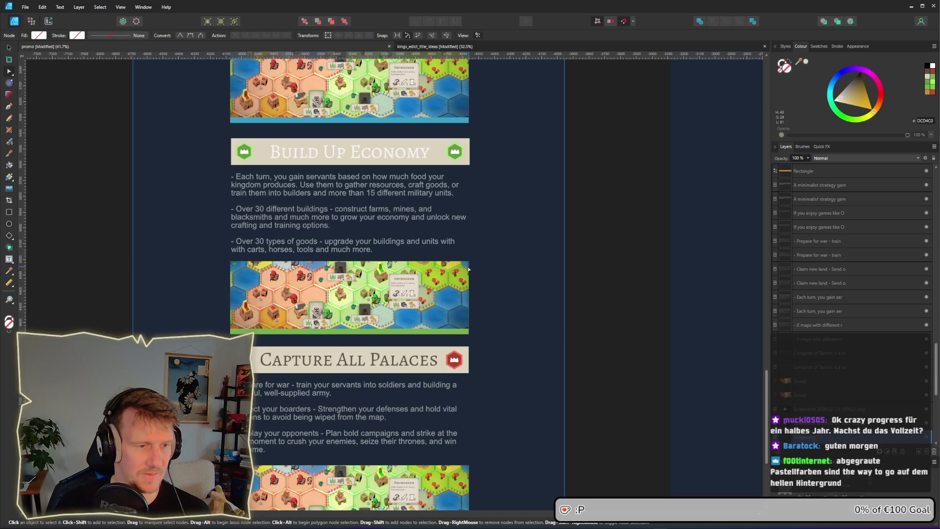
{"action": "scroll", "coordinate": [430, 307], "scroll_direction": "down", "scroll_amount": 2}
Step: Turn the Build Up Economy strip beige and its title dark grey-brown
{"action": "left_click", "coordinate": [365, 327]}
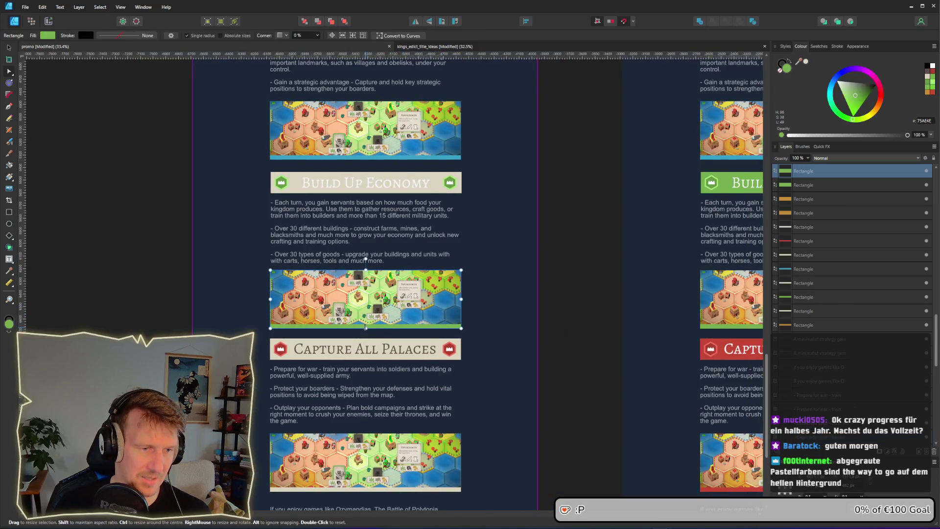
{"action": "left_click", "coordinate": [48, 36]}
{"action": "mouse_move", "coordinate": [104, 54]}
{"action": "left_mouse_down"}
{"action": "mouse_move", "coordinate": [256, 122]}
{"action": "mouse_move", "coordinate": [287, 182]}
{"action": "mouse_move", "coordinate": [321, 188]}
{"action": "left_mouse_up"}
{"action": "double_click", "coordinate": [321, 188]}
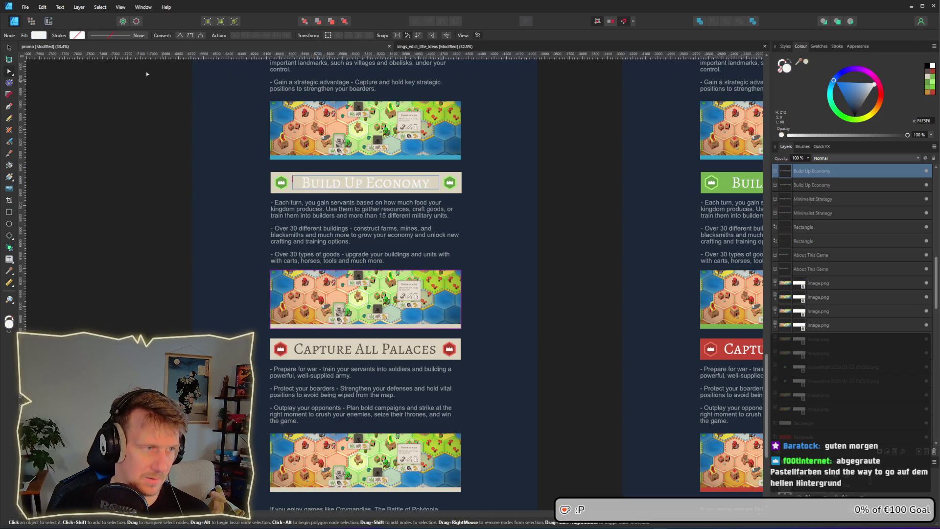
{"action": "left_click", "coordinate": [336, 184]}
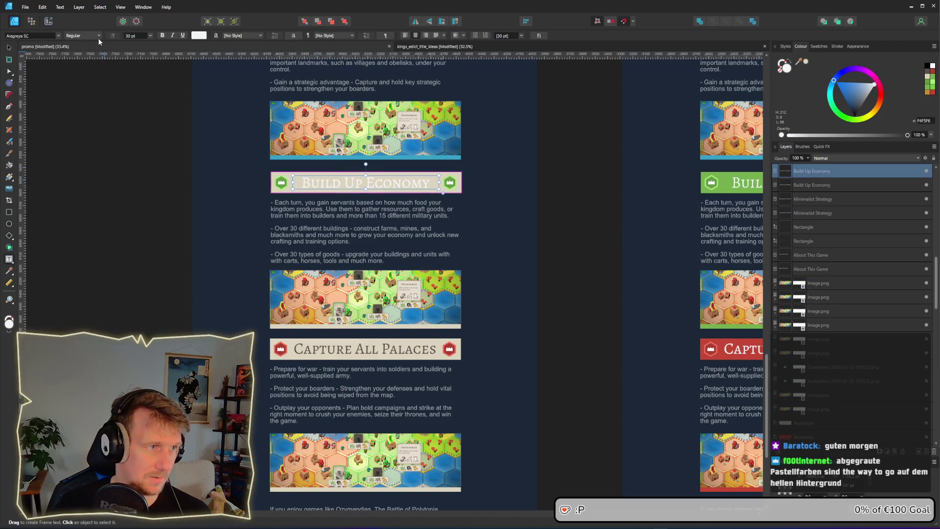
{"action": "left_click", "coordinate": [199, 35]}
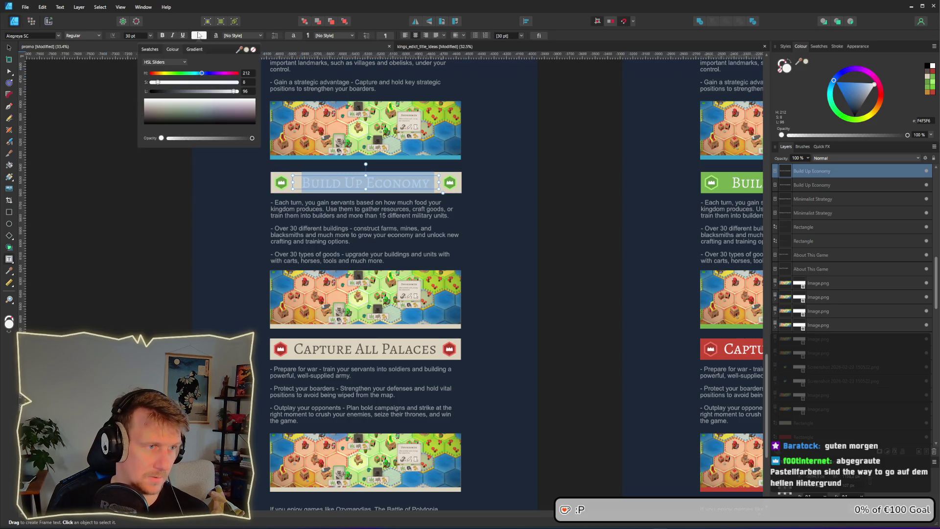
{"action": "left_click_drag", "start_coordinate": [240, 50], "coordinate": [338, 351]}
Step: Recolour the strip below the Capture All Palaces screenshot with the colour picker
{"action": "scroll", "coordinate": [343, 196], "scroll_direction": "up", "scroll_amount": 4}
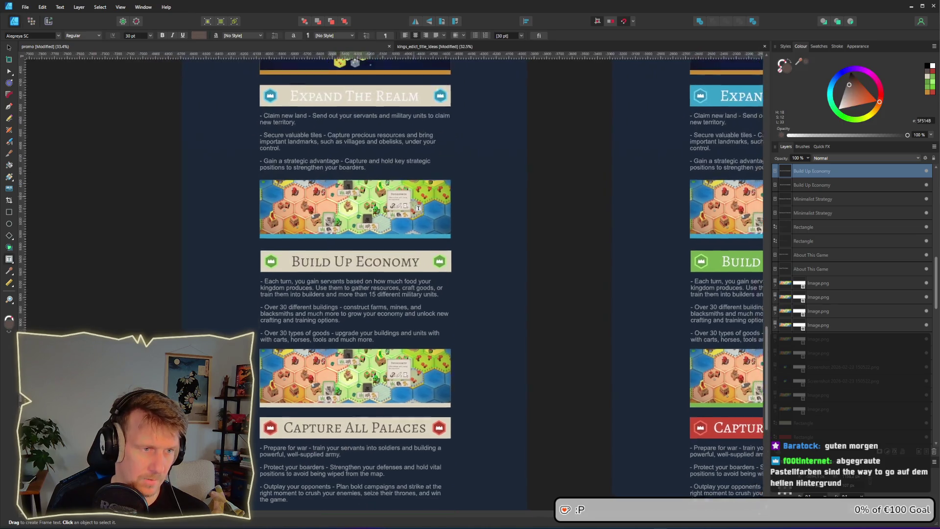
{"action": "left_click", "coordinate": [344, 110]}
{"action": "scroll", "coordinate": [343, 245], "scroll_direction": "down", "scroll_amount": 3}
{"action": "left_click", "coordinate": [48, 35]}
{"action": "mouse_move", "coordinate": [104, 50]}
{"action": "left_mouse_down"}
{"action": "mouse_move", "coordinate": [300, 273]}
{"action": "mouse_move", "coordinate": [287, 290]}
{"action": "mouse_move", "coordinate": [307, 295]}
{"action": "left_mouse_up"}
{"action": "left_click", "coordinate": [560, 284]}
{"action": "scroll", "coordinate": [509, 230], "scroll_direction": "up", "scroll_amount": 1}
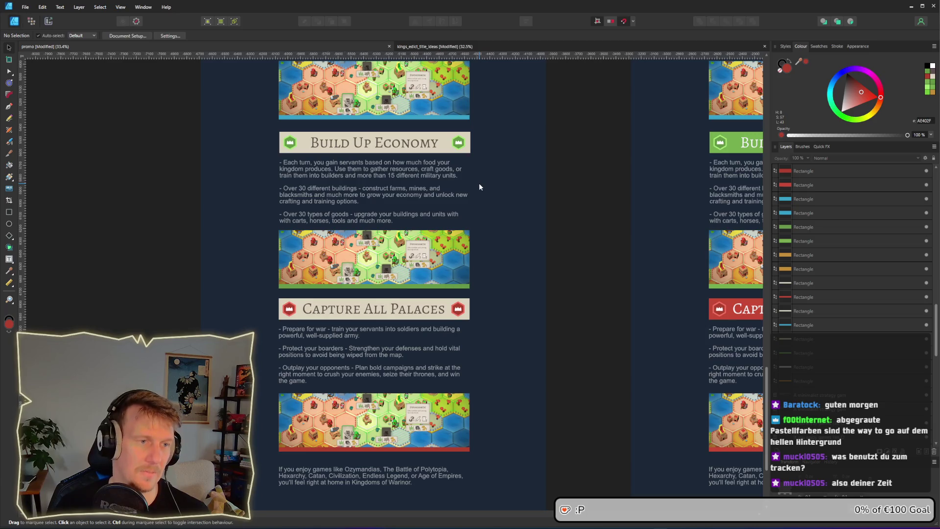
Step: Darken the blue strip under the Expand The Realm screenshot to match its banner icon
{"action": "scroll", "coordinate": [381, 147], "scroll_direction": "up", "scroll_amount": 5}
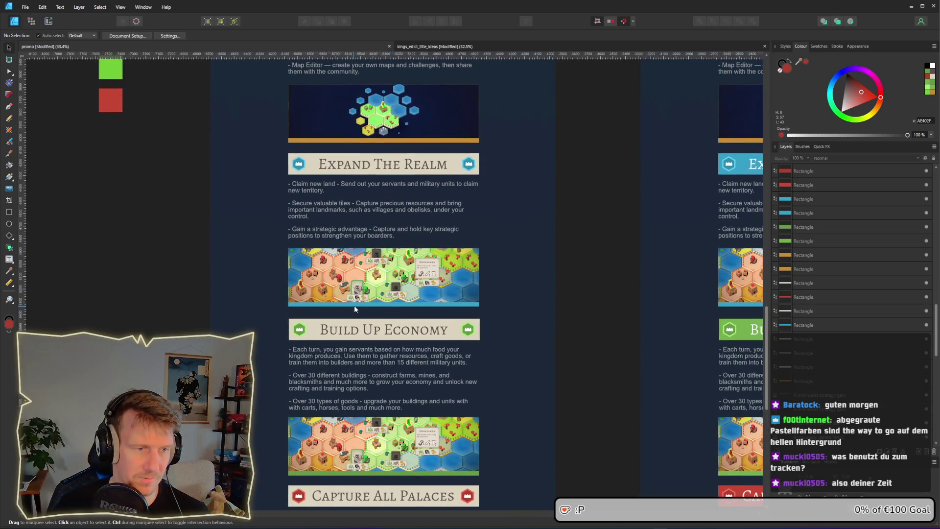
{"action": "left_click", "coordinate": [356, 305]}
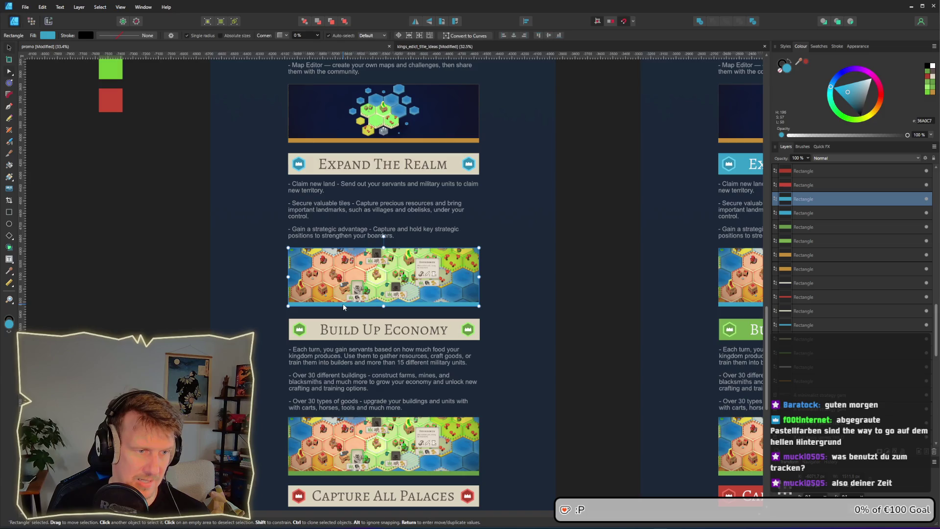
{"action": "left_click", "coordinate": [53, 37]}
{"action": "left_click_drag", "start_coordinate": [105, 49], "coordinate": [300, 170]}
{"action": "left_click", "coordinate": [580, 247]}
{"action": "scroll", "coordinate": [577, 298], "scroll_direction": "up", "scroll_amount": 2}
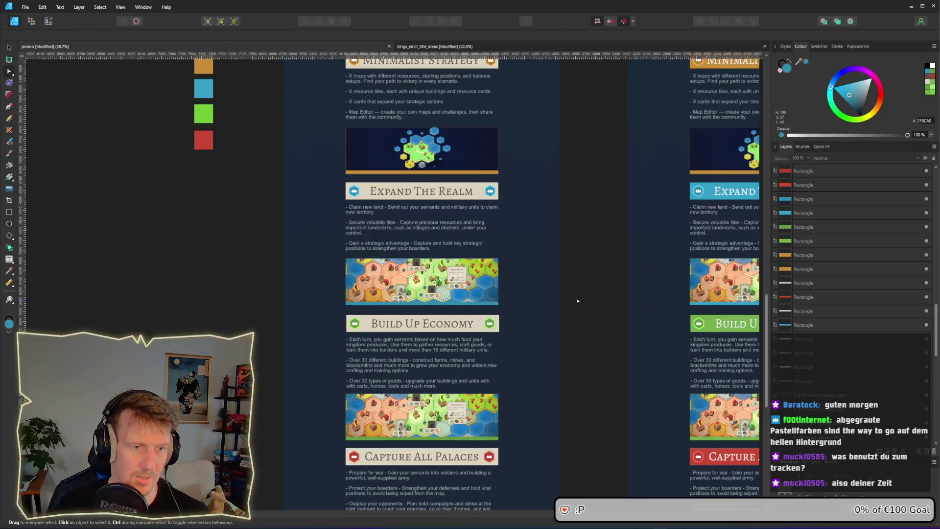
{"action": "scroll", "coordinate": [551, 238], "scroll_direction": "down", "scroll_amount": 1}
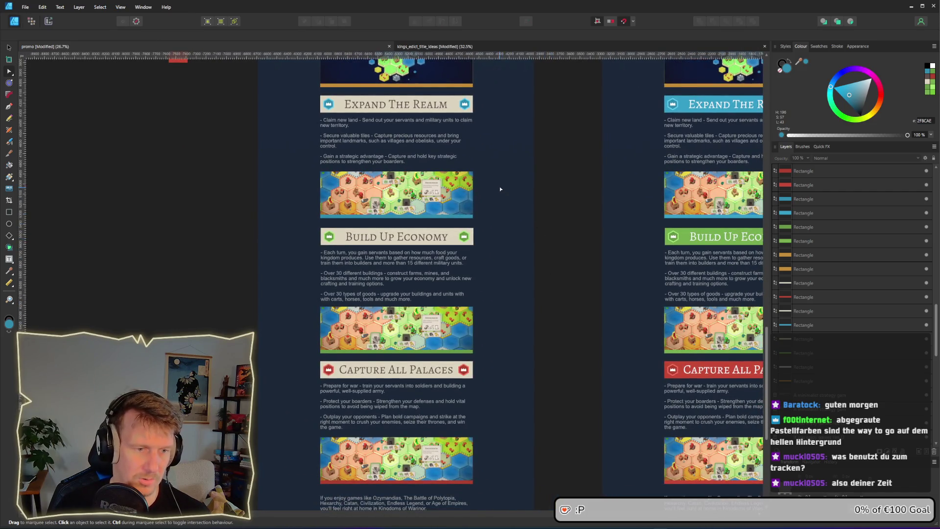
{"action": "scroll", "coordinate": [500, 188], "scroll_direction": "up", "scroll_amount": 3}
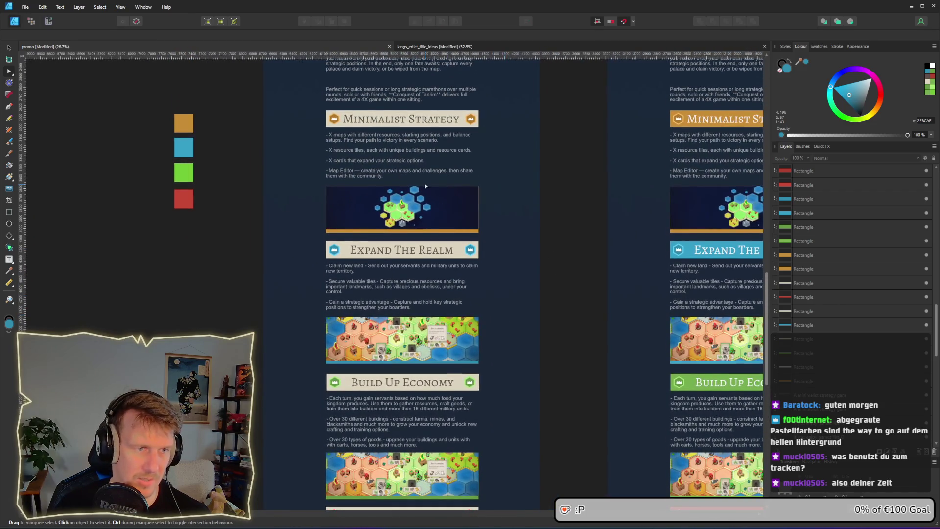
Step: Fill the hex-map screenshot's strip with darker gold #AE7A2F sampled from the page
{"action": "left_click", "coordinate": [424, 229]}
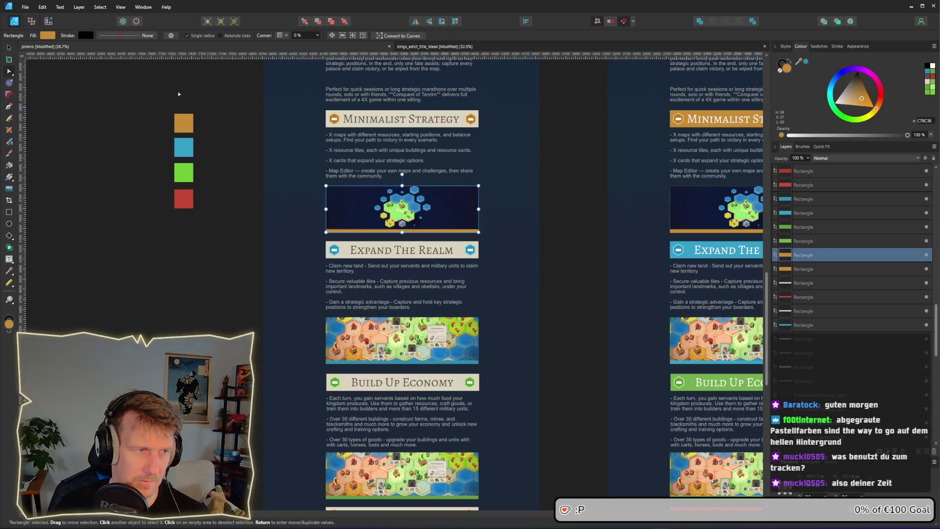
{"action": "left_click", "coordinate": [43, 36]}
{"action": "left_click_drag", "start_coordinate": [105, 49], "coordinate": [333, 121]}
{"action": "left_click", "coordinate": [499, 231]}
{"action": "scroll", "coordinate": [460, 268], "scroll_direction": "up", "scroll_amount": 3}
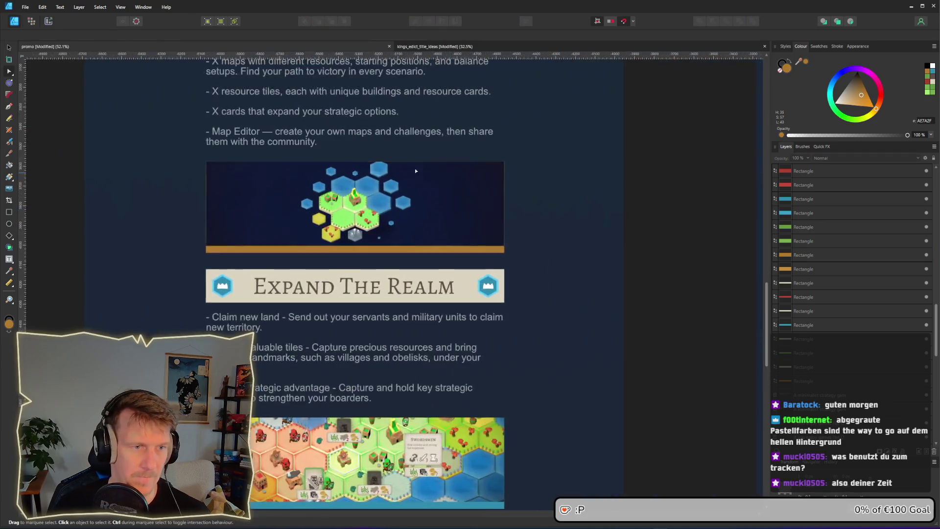
{"action": "left_click_drag", "start_coordinate": [460, 268], "coordinate": [463, 310]}
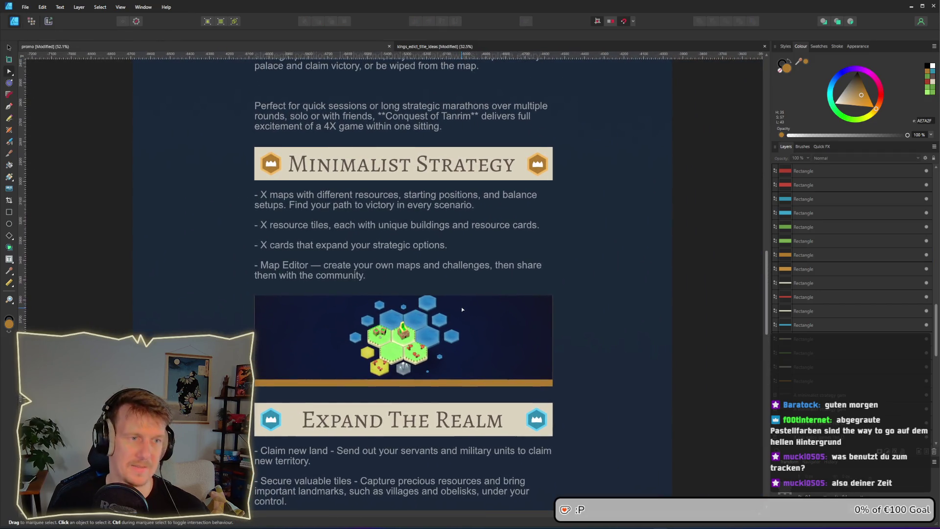
{"action": "scroll", "coordinate": [461, 307], "scroll_direction": "down", "scroll_amount": 2}
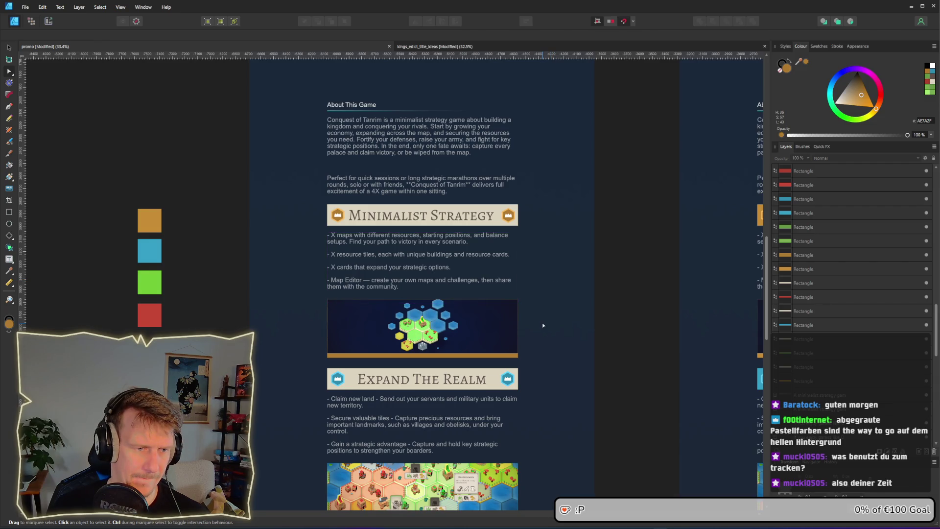
{"action": "scroll", "coordinate": [543, 325], "scroll_direction": "down", "scroll_amount": 3}
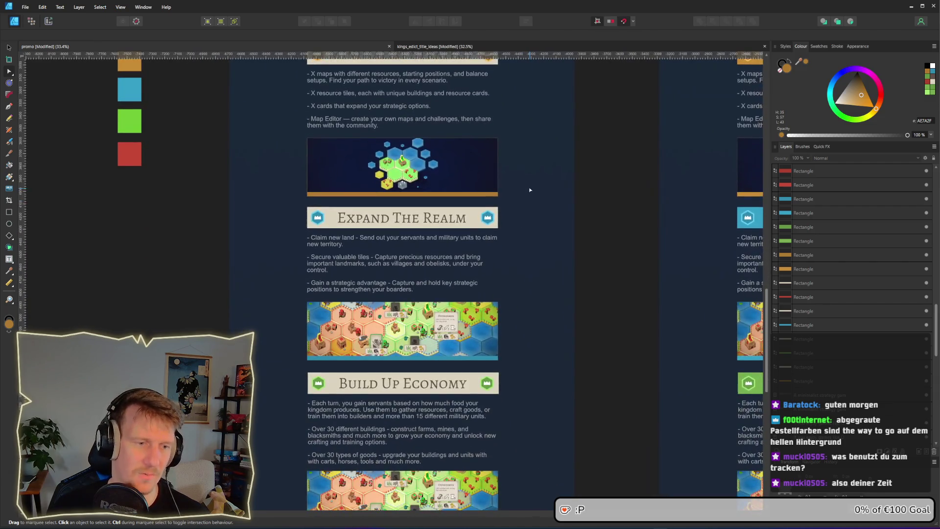
{"action": "scroll", "coordinate": [532, 191], "scroll_direction": "right", "scroll_amount": 4}
{"action": "mouse_move", "coordinate": [495, 234]}
{"action": "left_mouse_down"}
{"action": "mouse_move", "coordinate": [303, 261]}
{"action": "mouse_move", "coordinate": [268, 250]}
{"action": "left_mouse_up"}
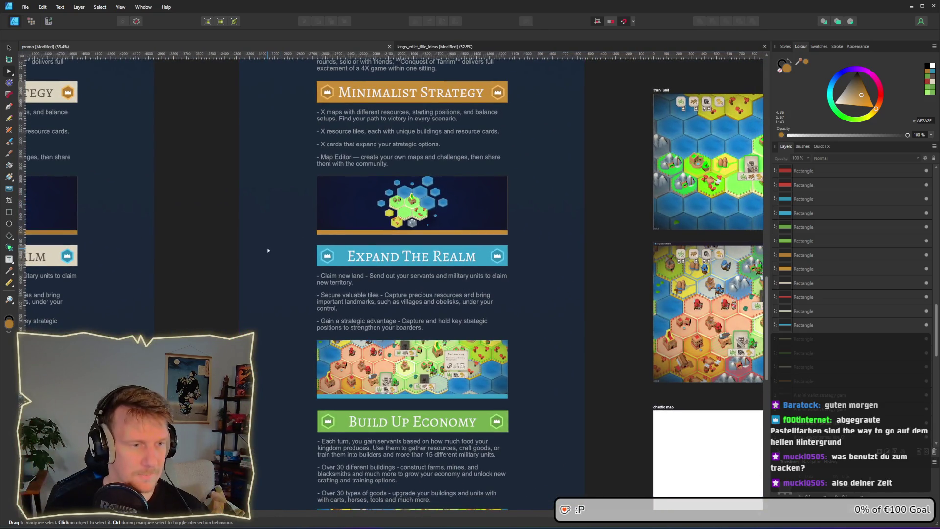
{"action": "scroll", "coordinate": [452, 277], "scroll_direction": "up", "scroll_amount": 1}
{"action": "scroll", "coordinate": [413, 283], "scroll_direction": "down", "scroll_amount": 1}
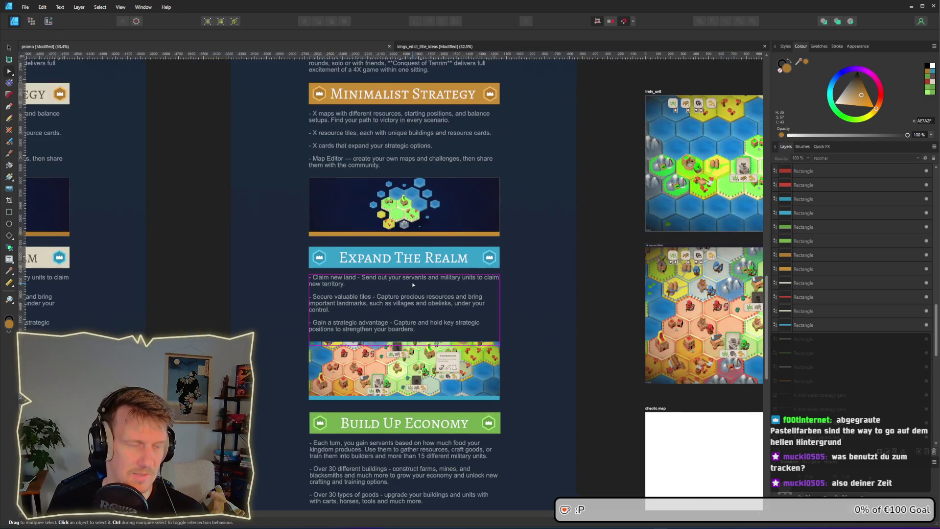
{"action": "left_click_drag", "start_coordinate": [230, 305], "coordinate": [566, 272]}
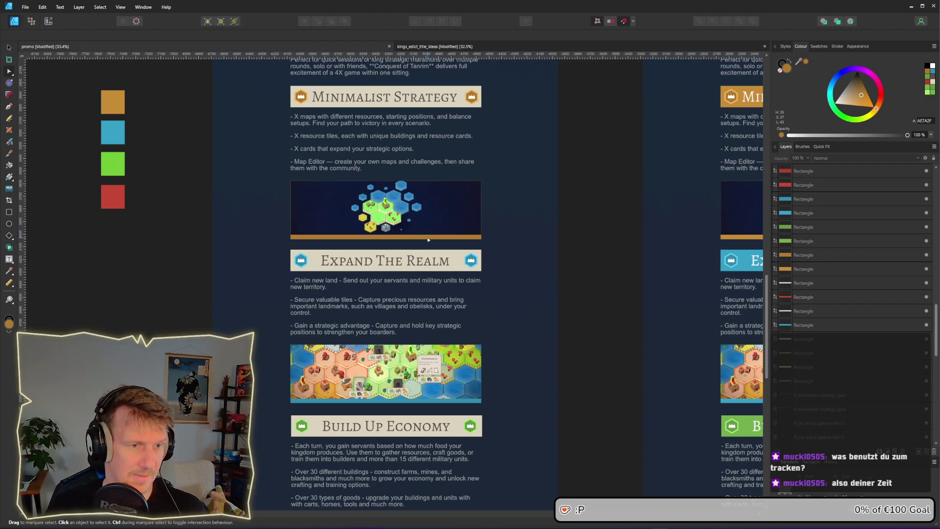
{"action": "scroll", "coordinate": [428, 240], "scroll_direction": "down", "scroll_amount": 1}
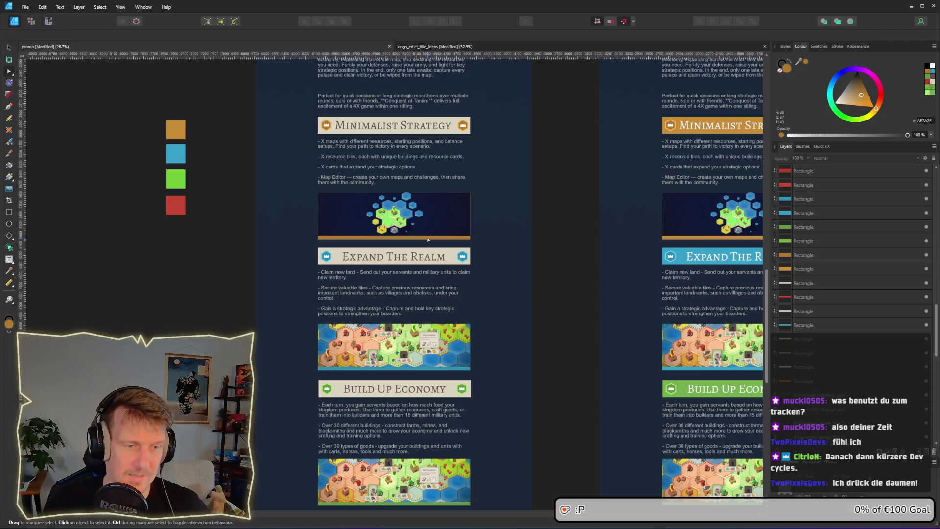
{"action": "scroll", "coordinate": [404, 165], "scroll_direction": "up", "scroll_amount": 1}
{"action": "scroll", "coordinate": [405, 219], "scroll_direction": "up", "scroll_amount": 1}
{"action": "scroll", "coordinate": [404, 219], "scroll_direction": "down", "scroll_amount": 3}
{"action": "scroll", "coordinate": [404, 219], "scroll_direction": "down", "scroll_amount": 2, "text": "ctrl"}
{"action": "scroll", "coordinate": [390, 221], "scroll_direction": "up", "scroll_amount": 1, "text": "ctrl"}
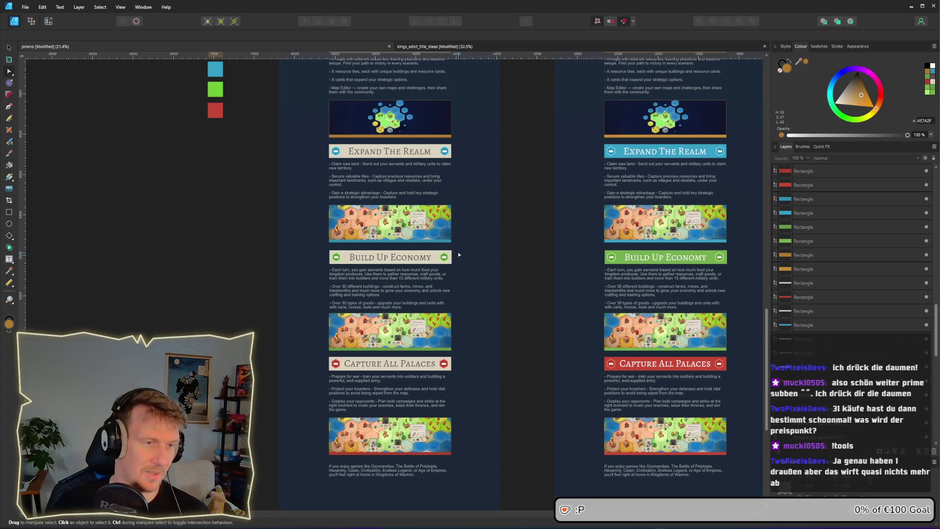
{"action": "left_click_drag", "start_coordinate": [457, 252], "coordinate": [530, 314]}
{"action": "scroll", "coordinate": [483, 256], "scroll_direction": "up", "scroll_amount": 2}
{"action": "scroll", "coordinate": [484, 255], "scroll_direction": "right", "scroll_amount": 1}
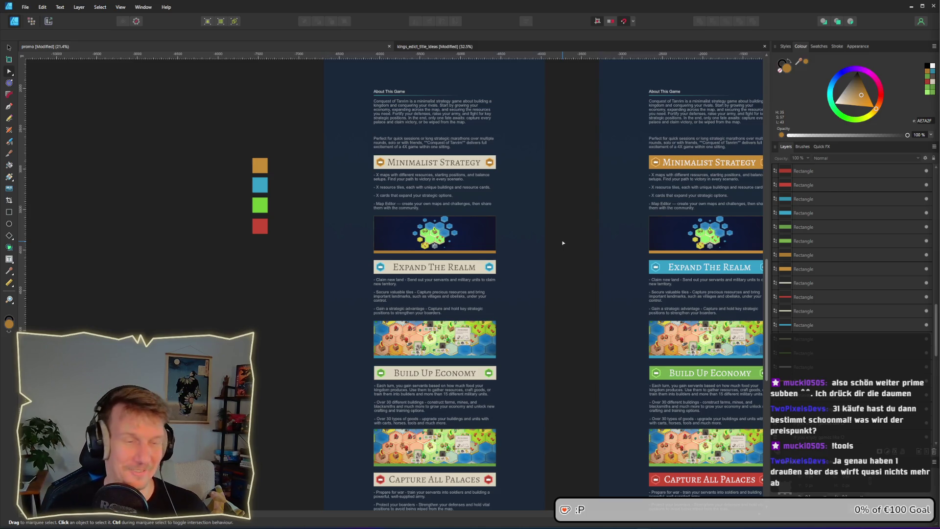
{"action": "scroll", "coordinate": [396, 191], "scroll_direction": "up", "scroll_amount": 4}
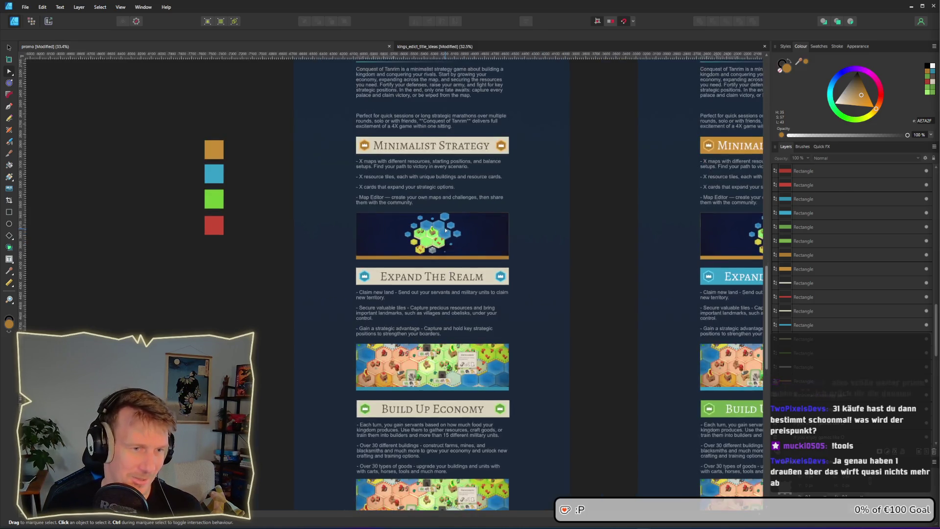
{"action": "scroll", "coordinate": [395, 188], "scroll_direction": "up", "scroll_amount": 2}
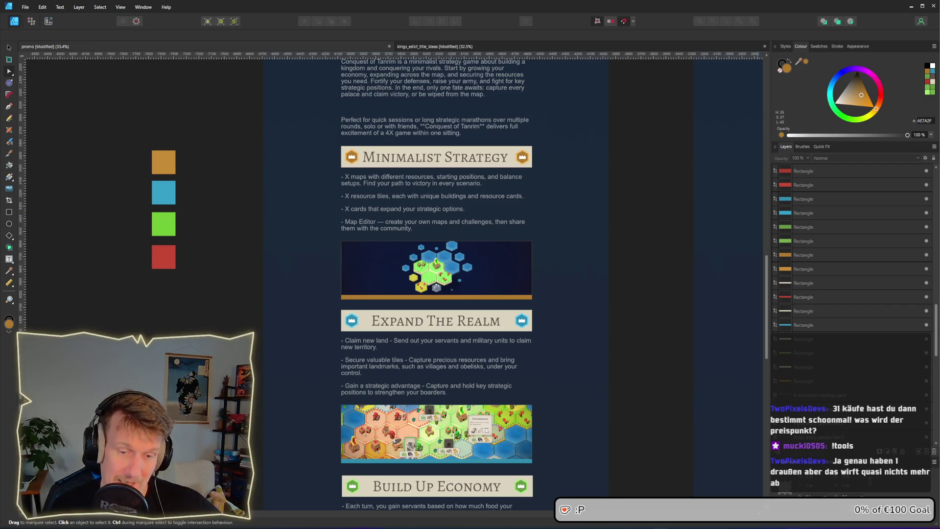
{"action": "key", "text": "alt+Tab"}
{"action": "left_click", "coordinate": [513, 86]}
{"action": "type", "text": "ozyman"}
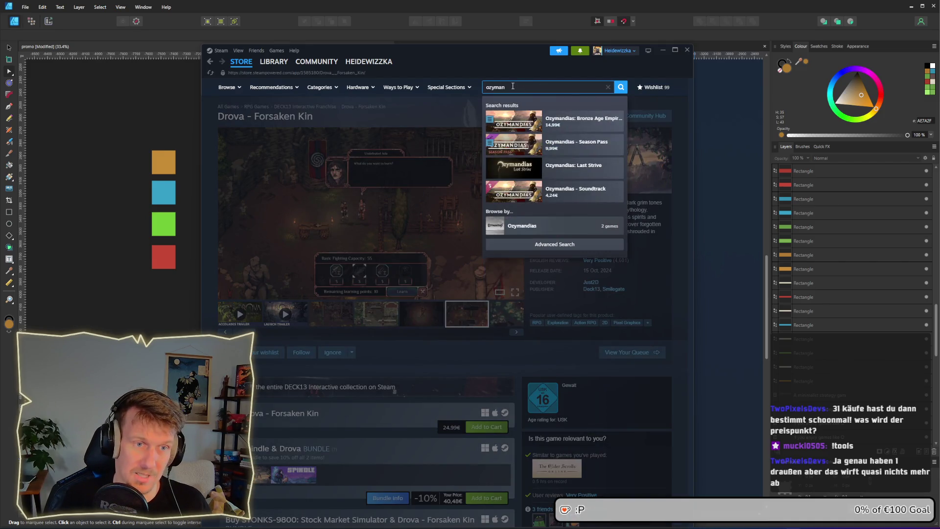
{"action": "key", "text": "Return"}
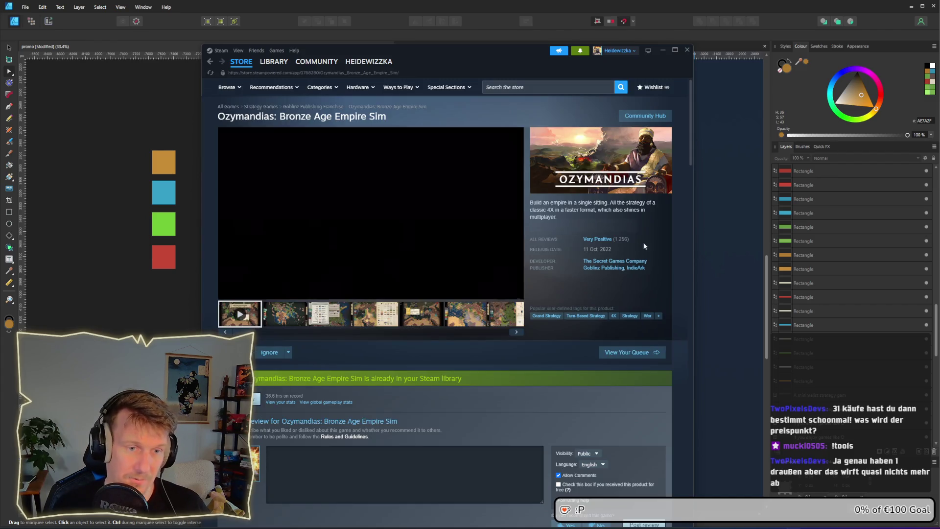
{"action": "scroll", "coordinate": [472, 340], "scroll_direction": "down", "scroll_amount": 4}
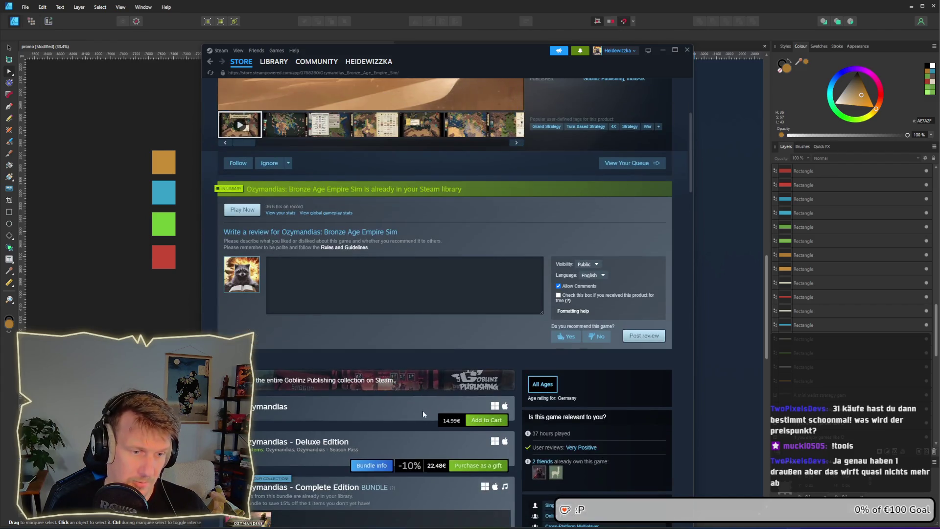
{"action": "scroll", "coordinate": [462, 184], "scroll_direction": "up", "scroll_amount": 4}
{"action": "scroll", "coordinate": [476, 168], "scroll_direction": "up", "scroll_amount": 1}
{"action": "left_click", "coordinate": [534, 88]}
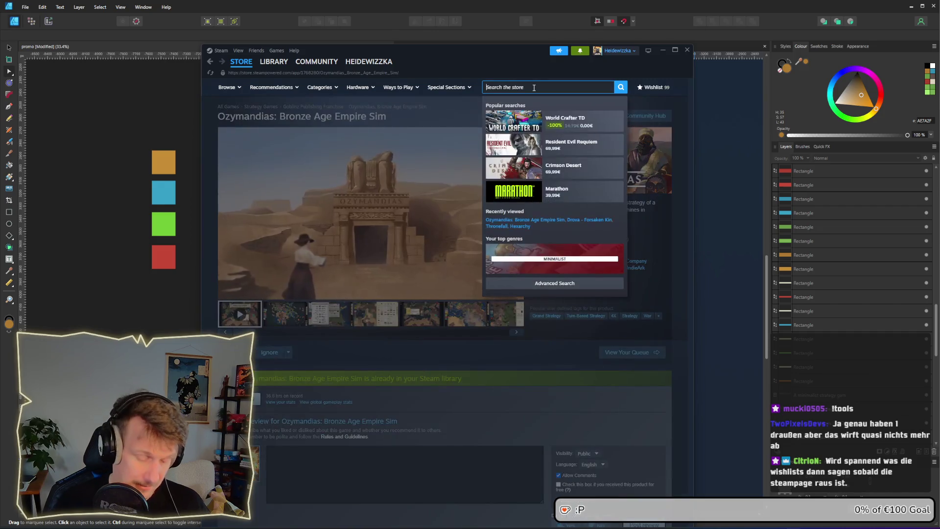
{"action": "type", "text": "hexarch"}
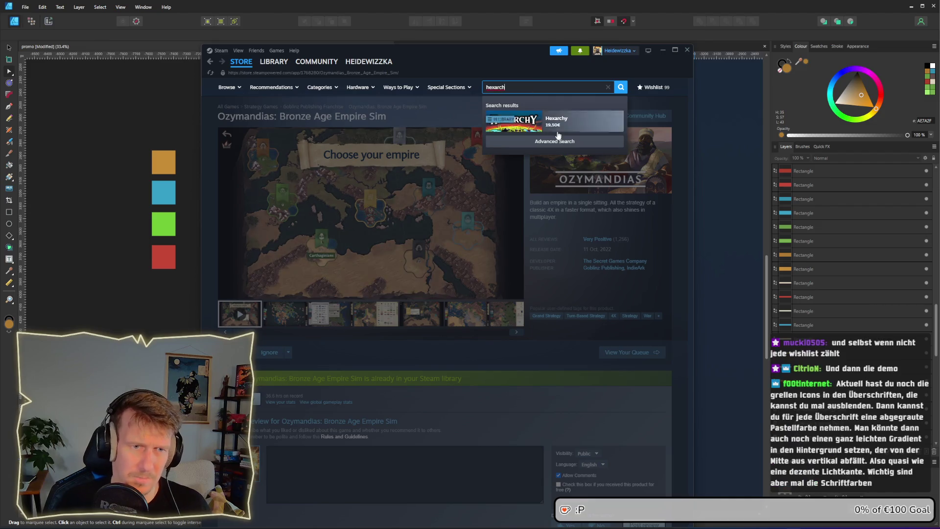
{"action": "left_click", "coordinate": [568, 126]}
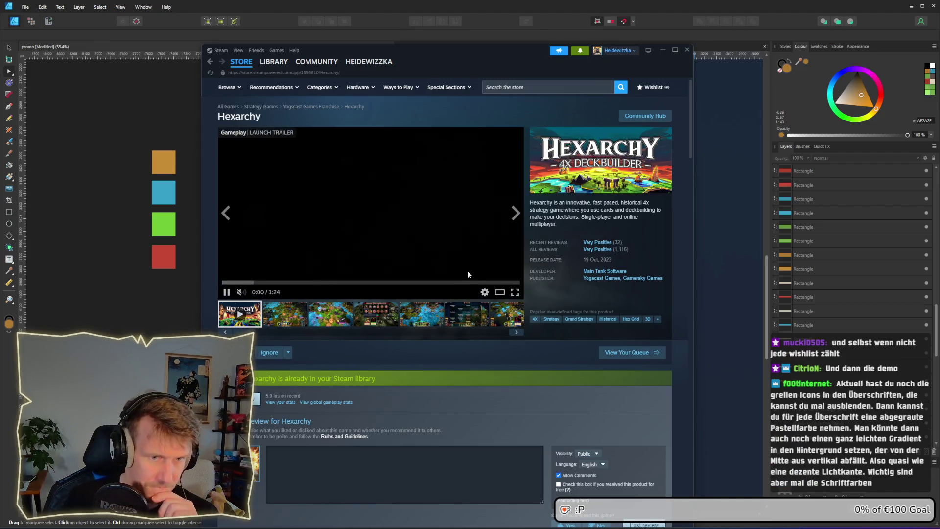
{"action": "scroll", "coordinate": [445, 231], "scroll_direction": "down", "scroll_amount": 2}
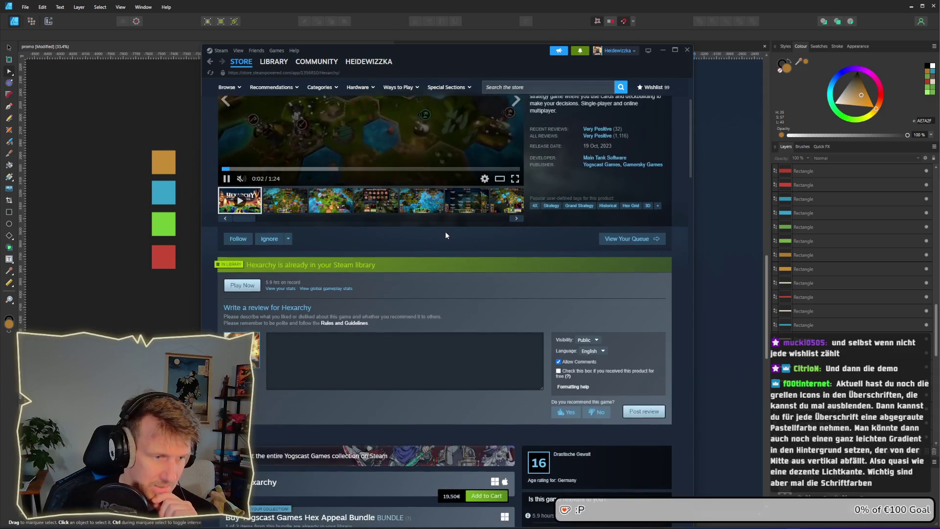
{"action": "scroll", "coordinate": [445, 231], "scroll_direction": "up", "scroll_amount": 2}
{"action": "left_click", "coordinate": [529, 87]}
{"action": "type", "text": "po"}
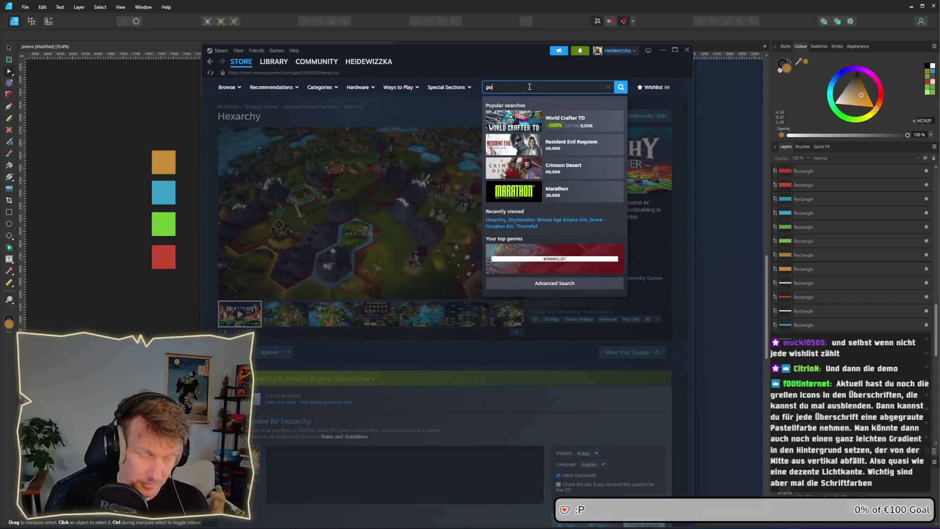
{"action": "type", "text": "lytop"}
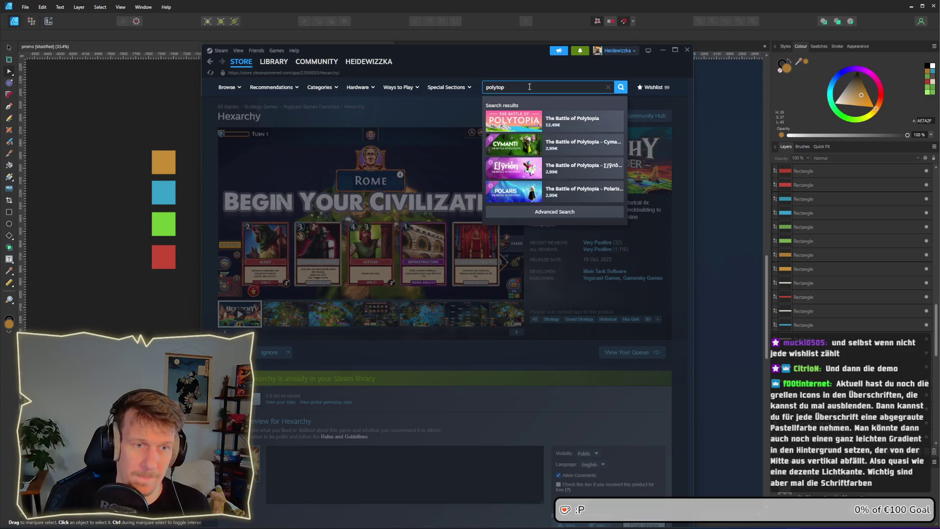
{"action": "left_click", "coordinate": [562, 126]}
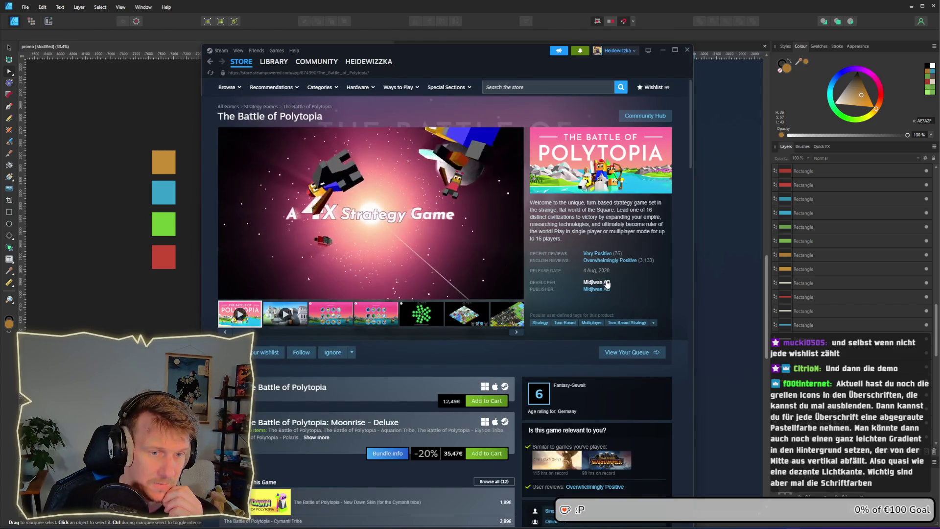
{"action": "scroll", "coordinate": [429, 242], "scroll_direction": "down", "scroll_amount": 4}
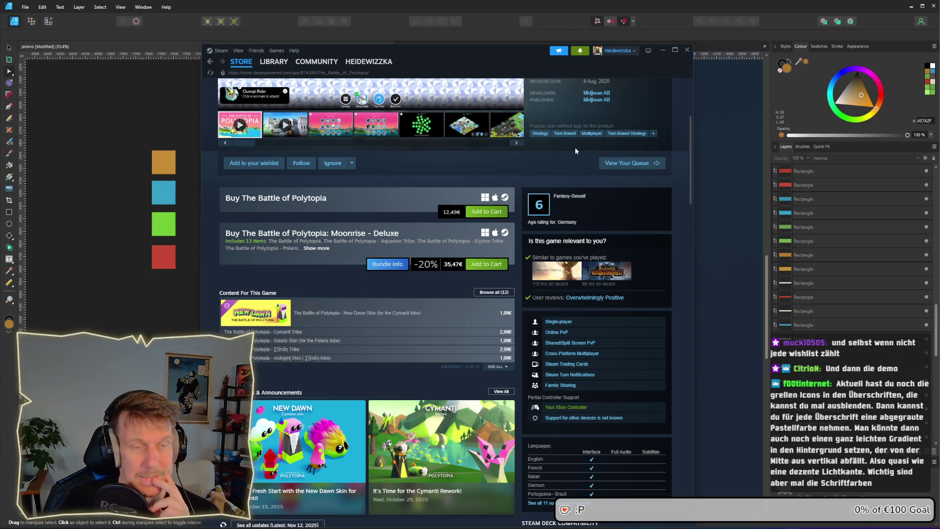
{"action": "left_click", "coordinate": [662, 51]}
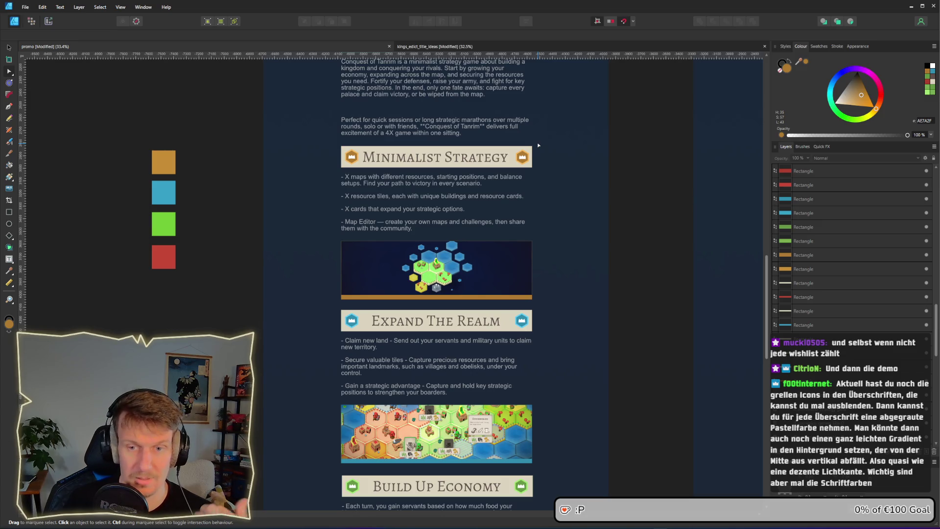
{"action": "scroll", "coordinate": [546, 195], "scroll_direction": "up", "scroll_amount": 1}
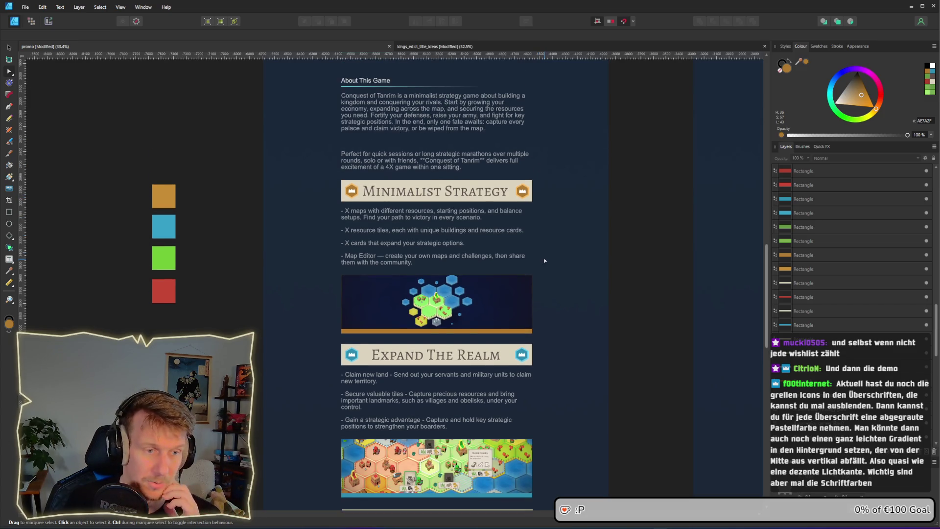
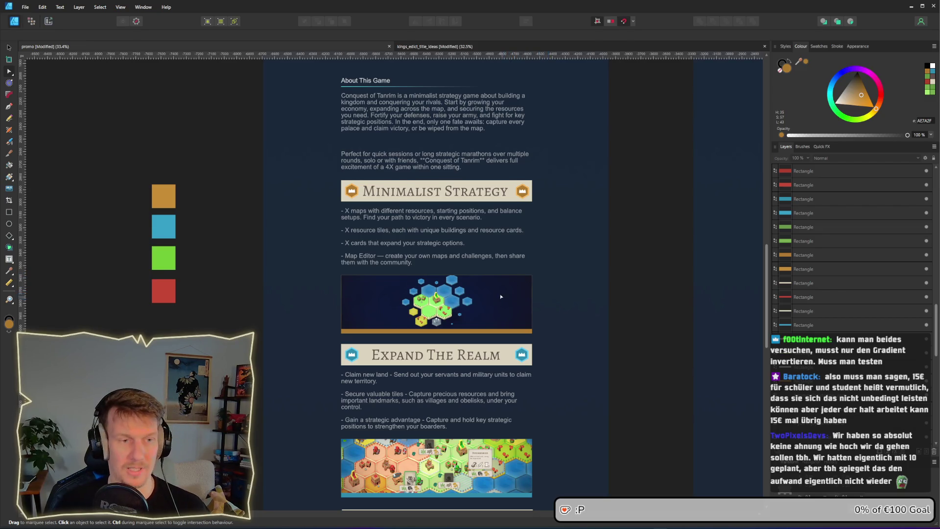
Step: Marquee-select the four colour-sample squares beside the promo page and delete them
{"action": "scroll", "coordinate": [495, 288], "scroll_direction": "up", "scroll_amount": 4}
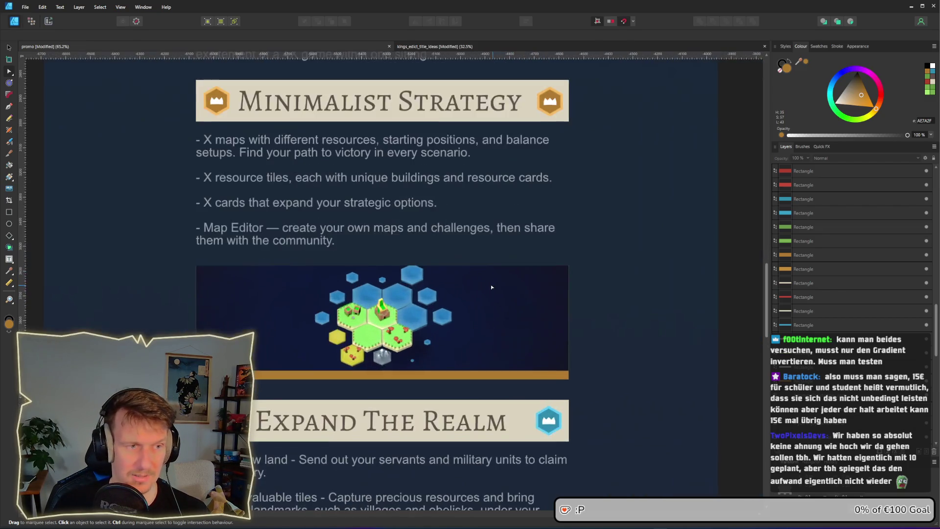
{"action": "scroll", "coordinate": [523, 306], "scroll_direction": "up", "scroll_amount": 3}
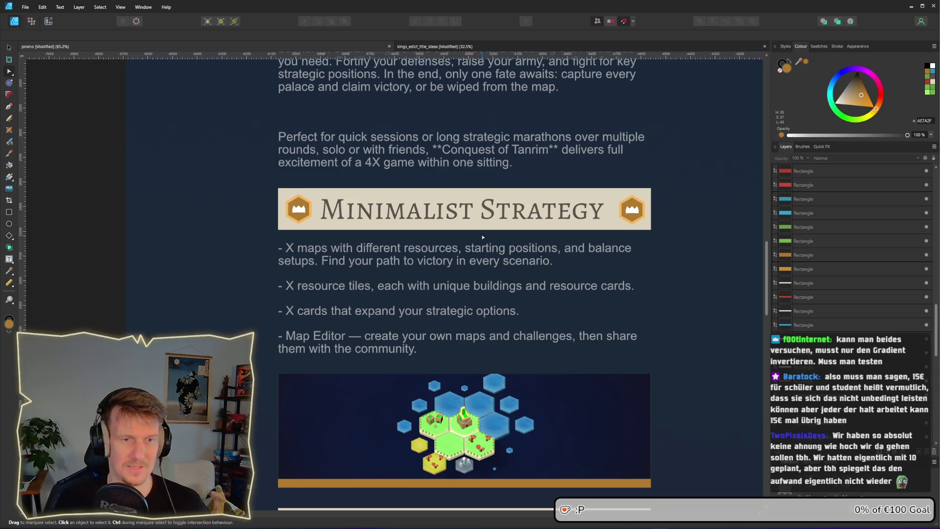
{"action": "left_click", "coordinate": [476, 229]}
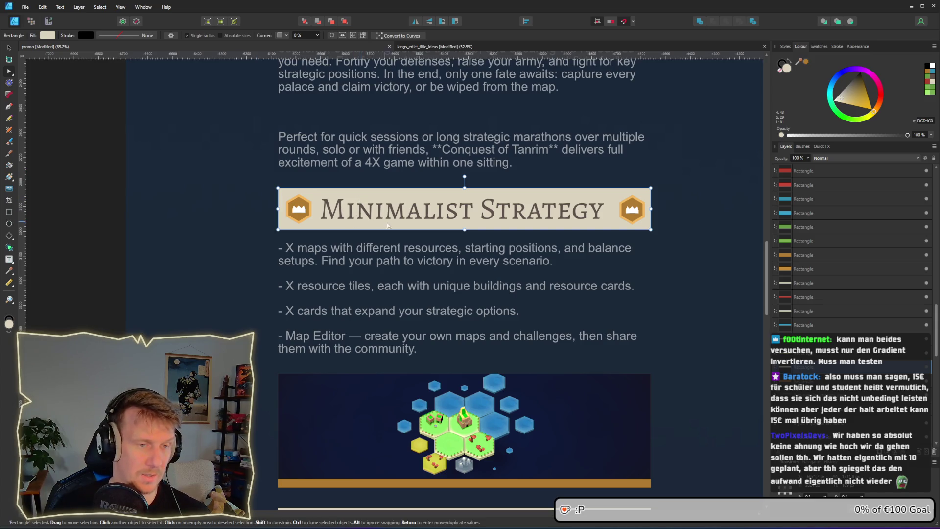
{"action": "scroll", "coordinate": [372, 210], "scroll_direction": "down", "scroll_amount": 5}
{"action": "left_click_drag", "start_coordinate": [215, 186], "coordinate": [319, 313]}
{"action": "left_click", "coordinate": [319, 313]}
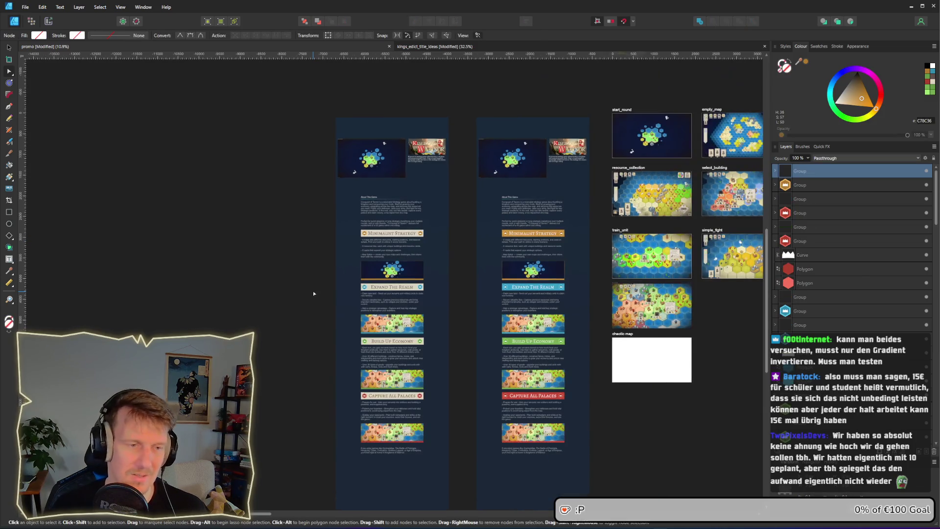
Step: Ctrl-drag a clone of the left page column to its left, then deselect
{"action": "scroll", "coordinate": [313, 290], "scroll_direction": "down", "scroll_amount": 3}
{"action": "mouse_move", "coordinate": [301, 123]}
{"action": "left_mouse_down"}
{"action": "mouse_move", "coordinate": [424, 382]}
{"action": "mouse_move", "coordinate": [409, 493]}
{"action": "left_mouse_up"}
{"action": "mouse_move", "coordinate": [299, 101]}
{"action": "left_mouse_down"}
{"action": "mouse_move", "coordinate": [422, 500]}
{"action": "mouse_move", "coordinate": [435, 504]}
{"action": "left_mouse_up"}
{"action": "left_click_drag", "start_coordinate": [404, 444], "coordinate": [305, 433]}
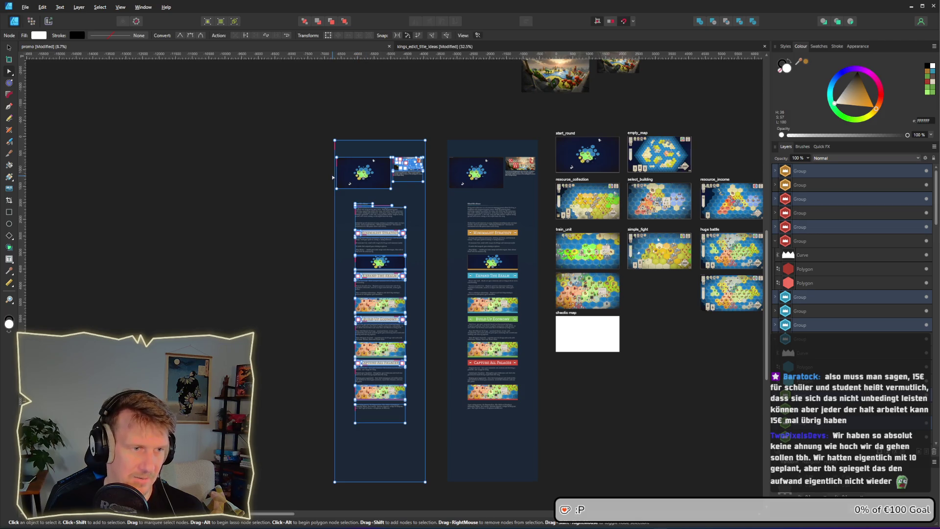
{"action": "key", "text": "v"}
{"action": "left_click_drag", "start_coordinate": [369, 185], "coordinate": [253, 183]}
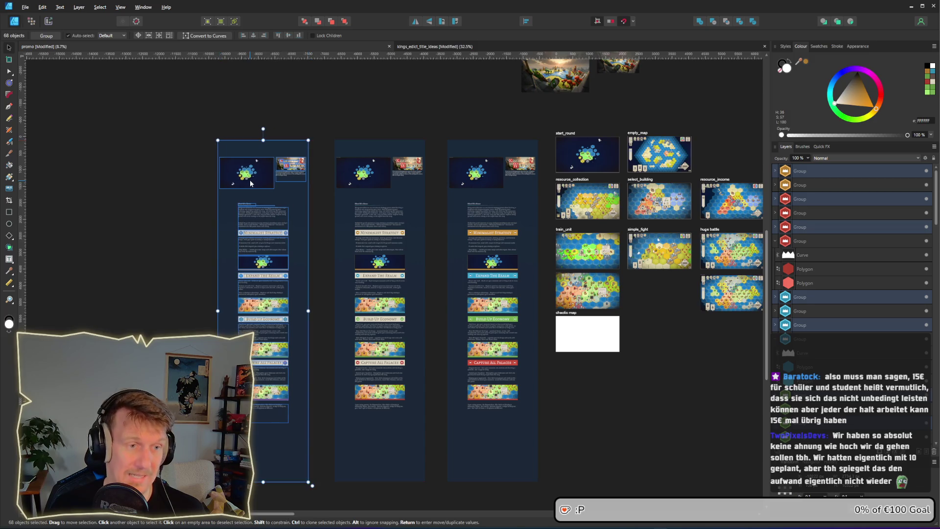
{"action": "left_click", "coordinate": [322, 225]}
{"action": "scroll", "coordinate": [363, 238], "scroll_direction": "left", "scroll_amount": 2}
{"action": "scroll", "coordinate": [362, 238], "scroll_direction": "left", "scroll_amount": 2}
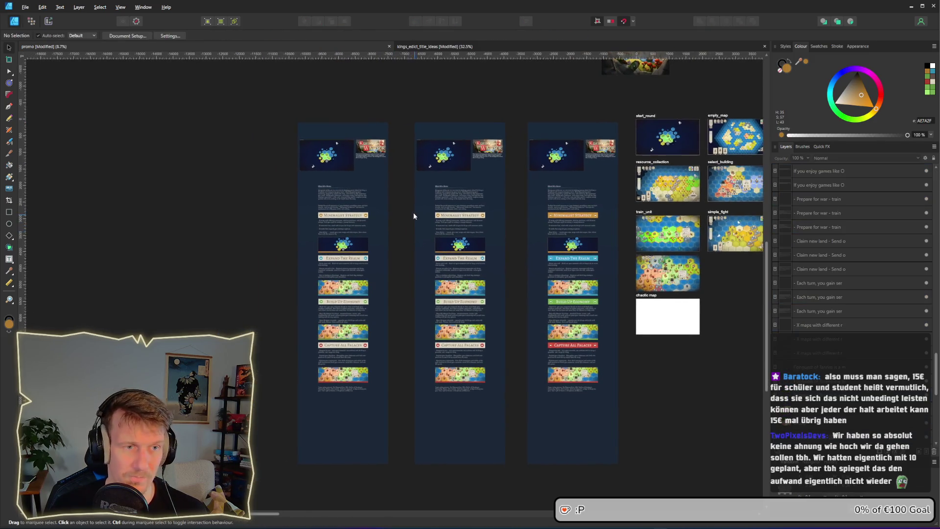
{"action": "scroll", "coordinate": [414, 213], "scroll_direction": "up", "scroll_amount": 8}
{"action": "scroll", "coordinate": [406, 240], "scroll_direction": "left", "scroll_amount": 1}
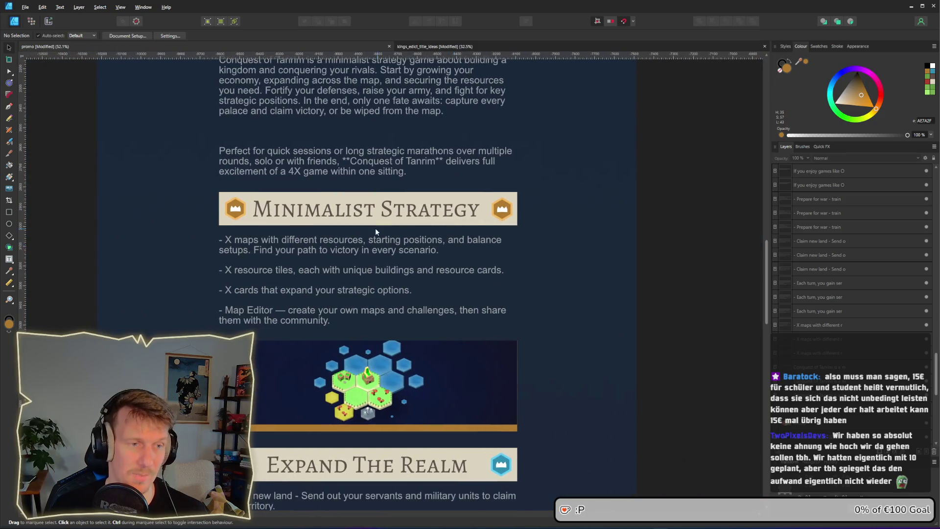
Step: Select the beige Minimalist Strategy banner rectangle and switch to the Fill Tool (G)
{"action": "left_click", "coordinate": [360, 225]}
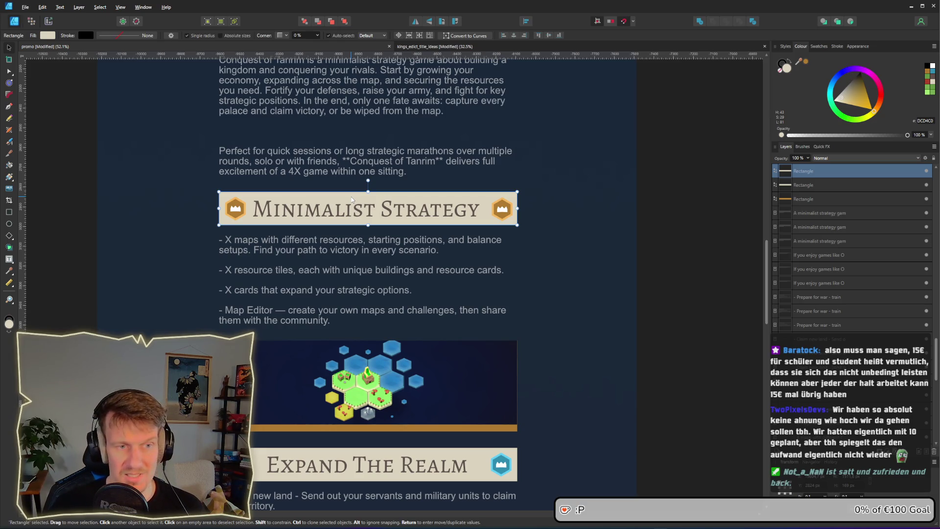
{"action": "left_click", "coordinate": [9, 177]}
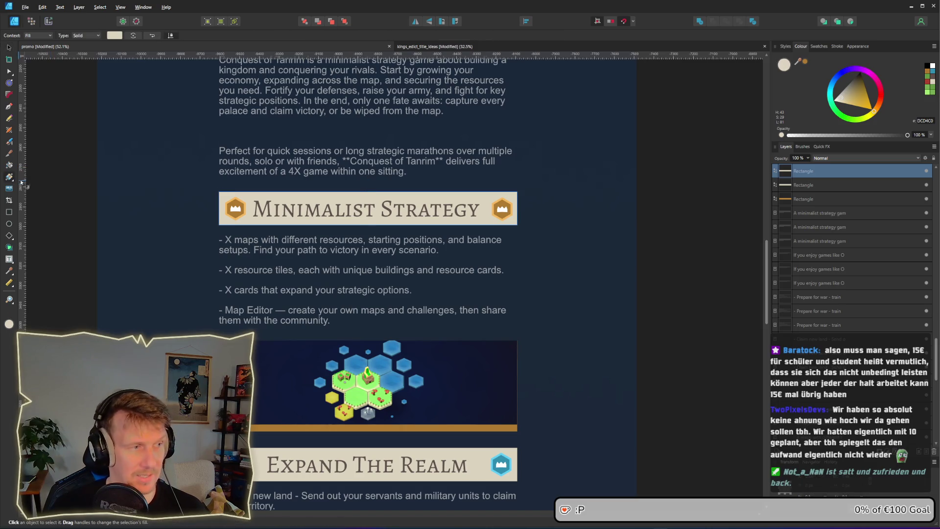
Step: Drag a linear gold-to-beige gradient across the banner and open its Fill gradient settings
{"action": "mouse_move", "coordinate": [365, 211]}
{"action": "left_mouse_down"}
{"action": "mouse_move", "coordinate": [392, 209]}
{"action": "mouse_move", "coordinate": [267, 209]}
{"action": "left_mouse_up"}
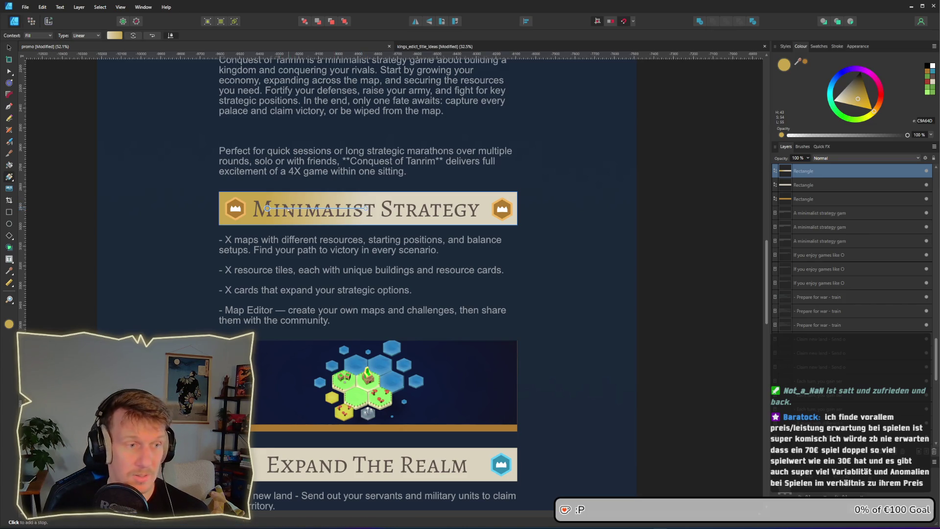
{"action": "left_click", "coordinate": [114, 36]}
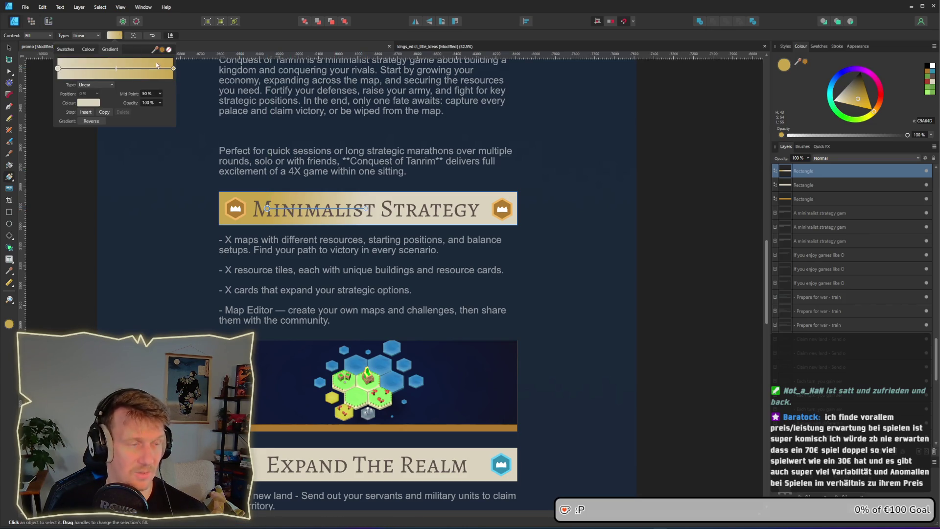
Step: Give the end stop a sampled dark brown, midpoint 67% and opacity 74%
{"action": "left_click", "coordinate": [174, 68]}
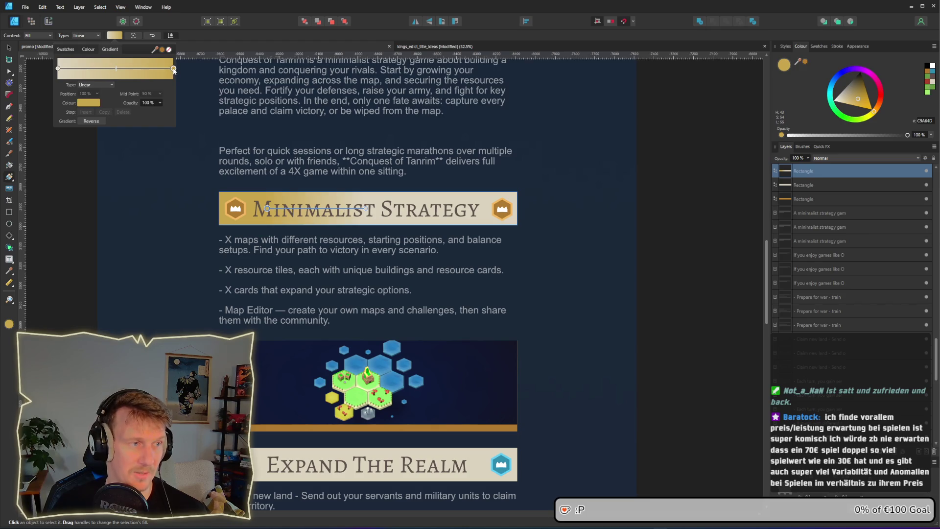
{"action": "left_click", "coordinate": [90, 104]}
{"action": "left_click_drag", "start_coordinate": [123, 115], "coordinate": [369, 211]}
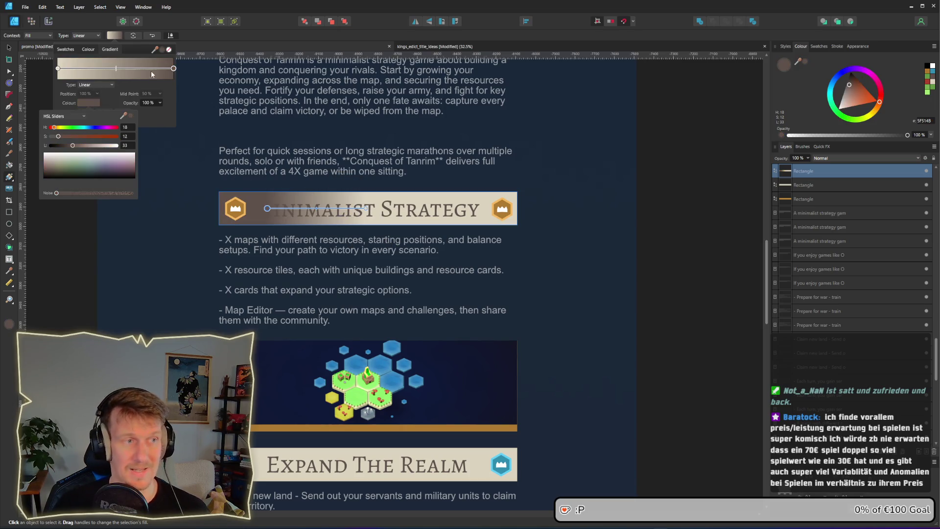
{"action": "mouse_move", "coordinate": [118, 68]}
{"action": "left_mouse_down"}
{"action": "mouse_move", "coordinate": [147, 70]}
{"action": "mouse_move", "coordinate": [127, 68]}
{"action": "left_mouse_up"}
{"action": "left_click", "coordinate": [159, 101]}
{"action": "mouse_move", "coordinate": [162, 112]}
{"action": "left_mouse_down"}
{"action": "mouse_move", "coordinate": [142, 112]}
{"action": "mouse_move", "coordinate": [178, 116]}
{"action": "left_mouse_up"}
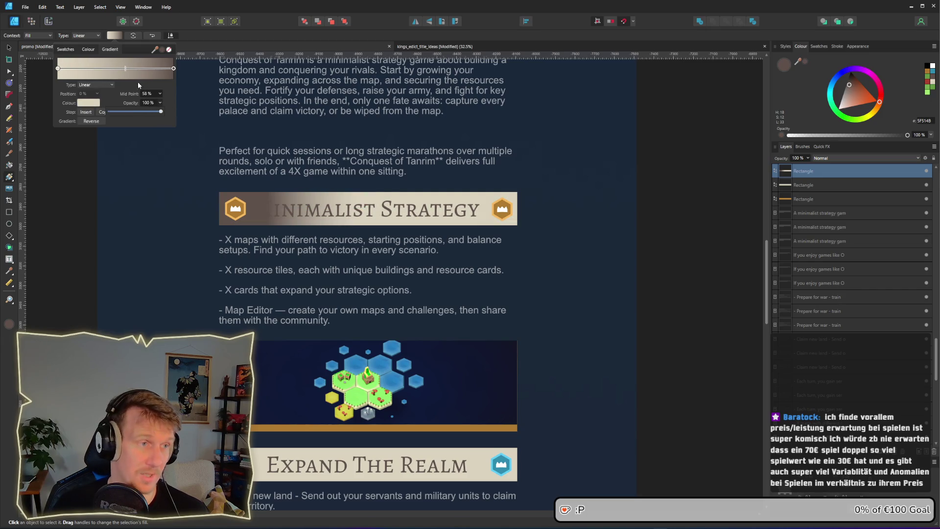
Step: Lighten the gradient's end stop colour and change the gradient type to Radial
{"action": "left_click", "coordinate": [173, 69]}
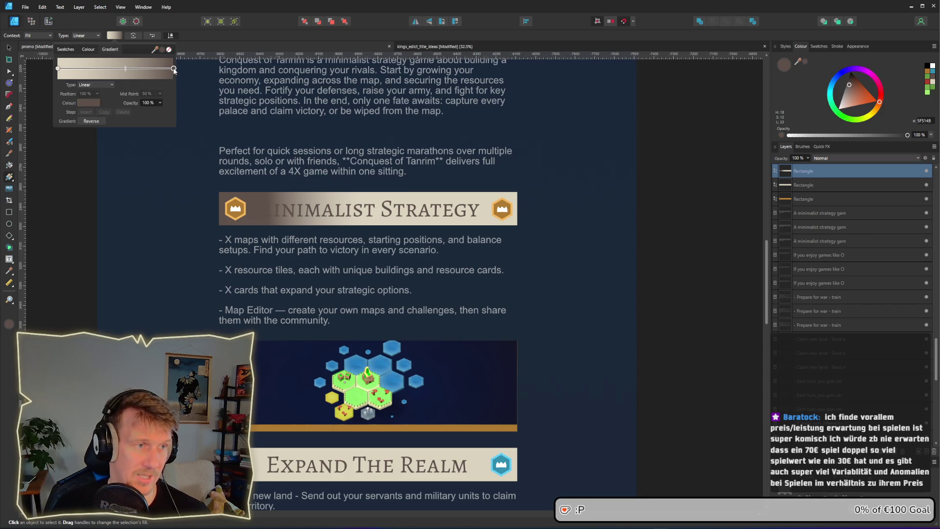
{"action": "left_click", "coordinate": [87, 103]}
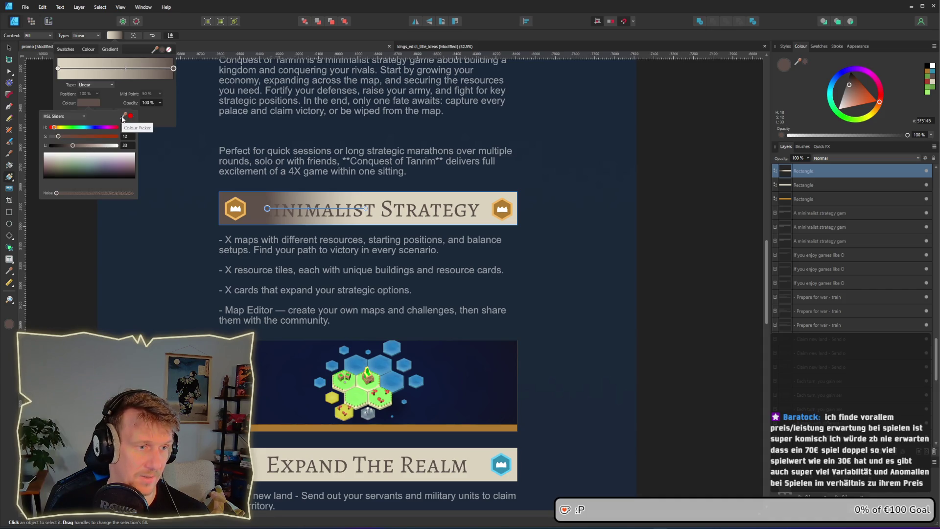
{"action": "left_click_drag", "start_coordinate": [72, 146], "coordinate": [92, 150]}
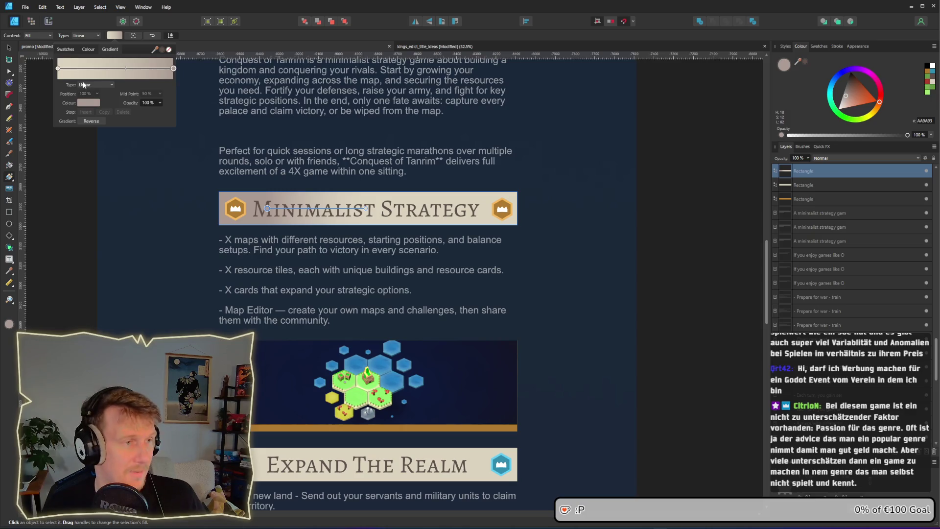
{"action": "left_click", "coordinate": [112, 85]}
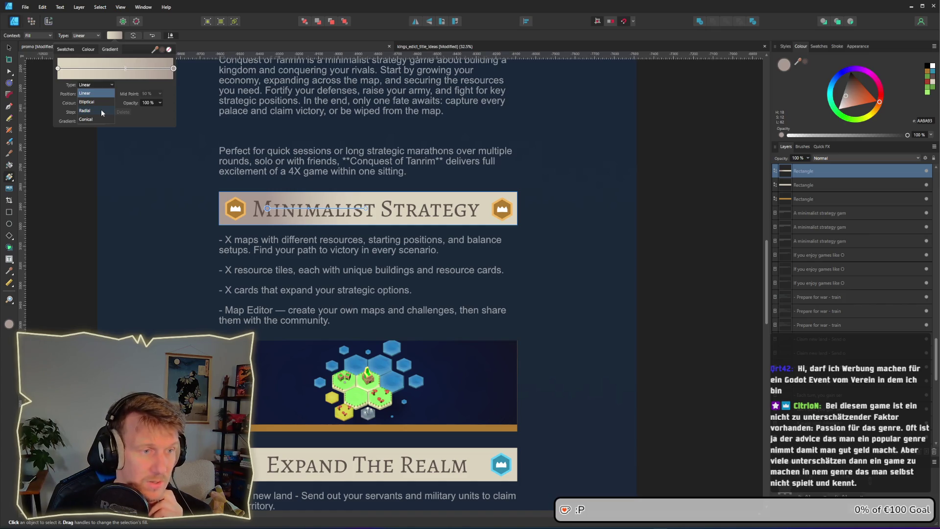
{"action": "left_click", "coordinate": [101, 110]}
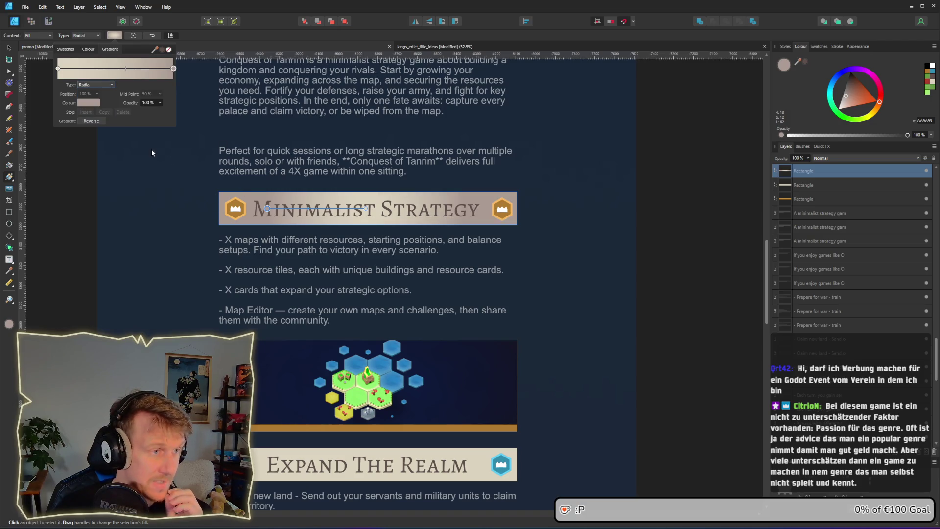
Step: Move the radial gradient's centre just beyond the banner's left edge and deselect
{"action": "mouse_move", "coordinate": [265, 208]}
{"action": "left_mouse_down"}
{"action": "mouse_move", "coordinate": [198, 208]}
{"action": "mouse_move", "coordinate": [219, 189]}
{"action": "mouse_move", "coordinate": [162, 205]}
{"action": "mouse_move", "coordinate": [169, 208]}
{"action": "left_mouse_up"}
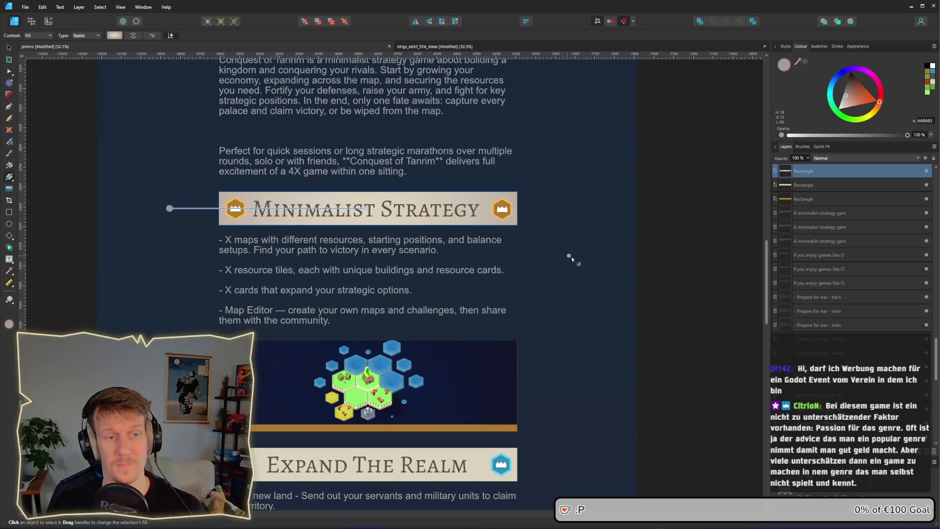
{"action": "left_click", "coordinate": [575, 256]}
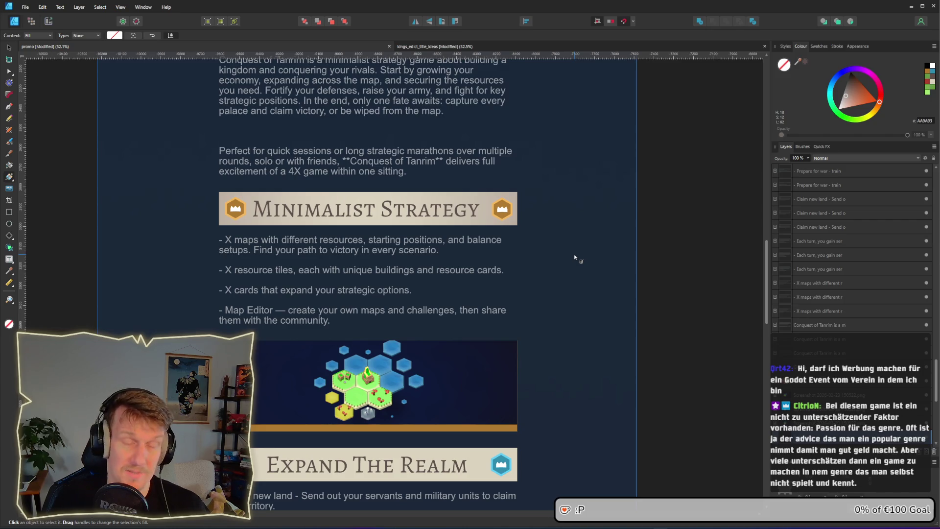
{"action": "scroll", "coordinate": [434, 255], "scroll_direction": "down", "scroll_amount": 5}
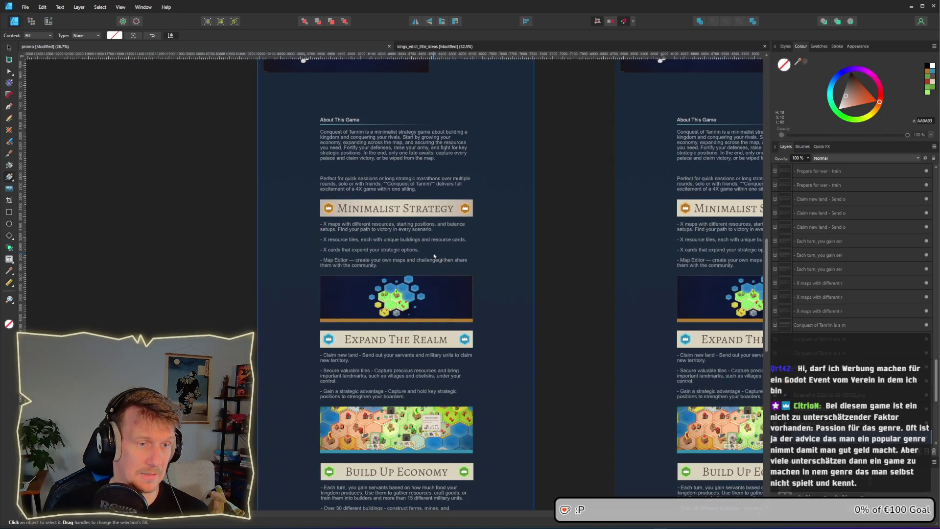
Step: Select the Minimalist Strategy banner's background rectangle behind the image
{"action": "scroll", "coordinate": [434, 255], "scroll_direction": "up", "scroll_amount": 5}
{"action": "left_click", "coordinate": [9, 48]}
{"action": "left_click", "coordinate": [478, 160]}
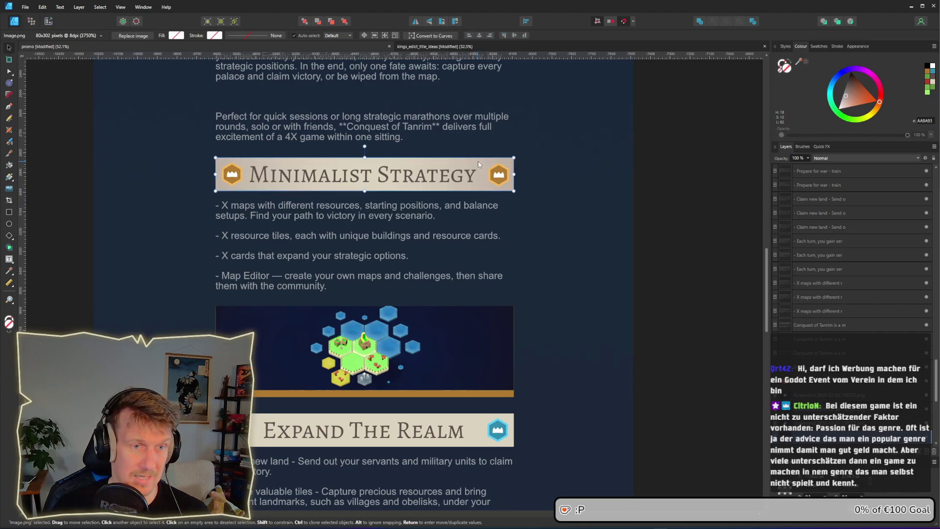
{"action": "left_click", "coordinate": [478, 161]}
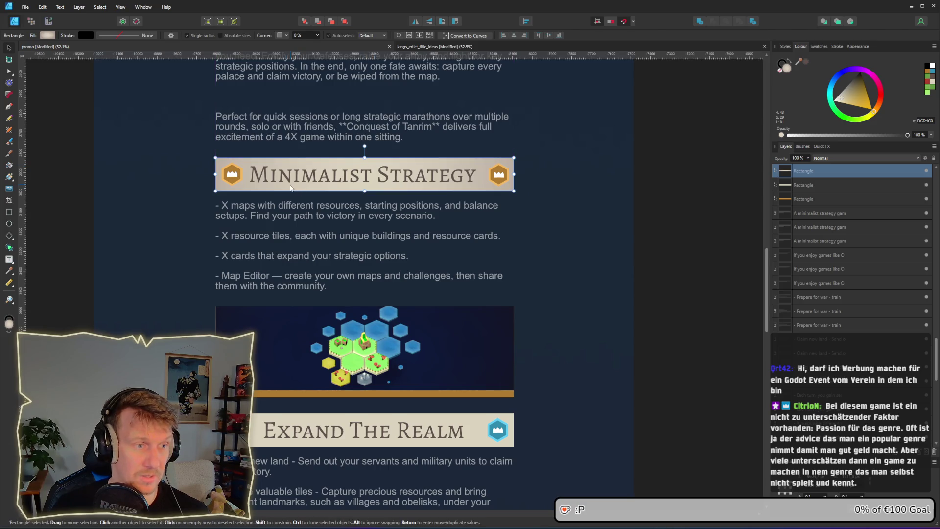
{"action": "scroll", "coordinate": [290, 187], "scroll_direction": "down", "scroll_amount": 1}
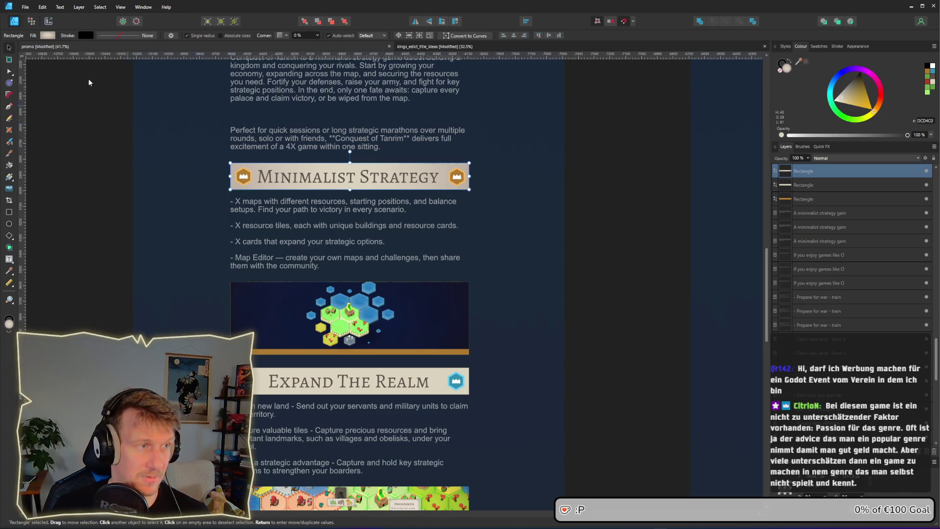
Step: Raise the gradient's outer stop lightness to 72, then bring the Steam store window forward
{"action": "left_click", "coordinate": [47, 35]}
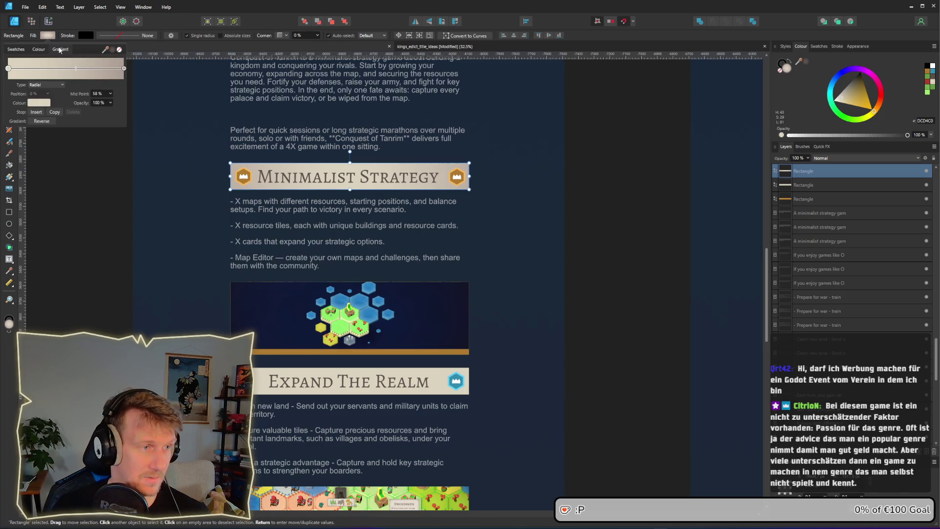
{"action": "left_click", "coordinate": [124, 69]}
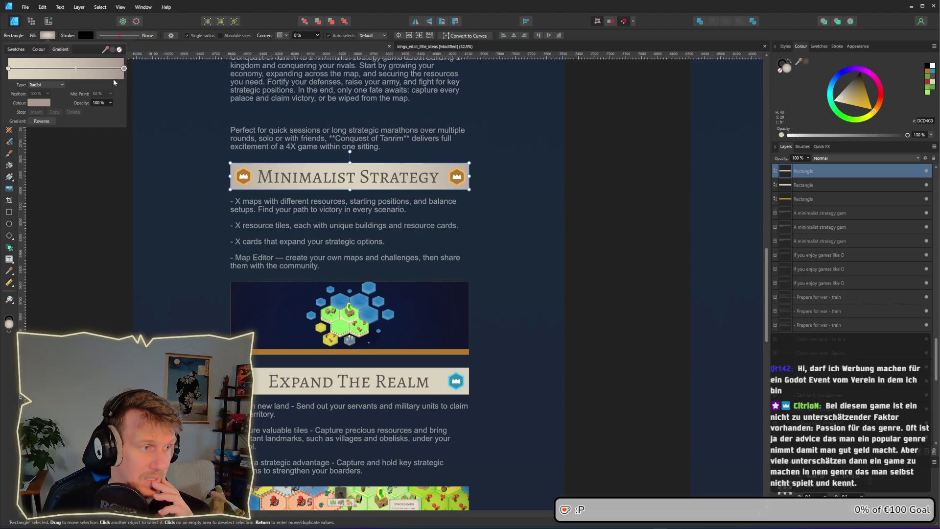
{"action": "left_click", "coordinate": [43, 104]}
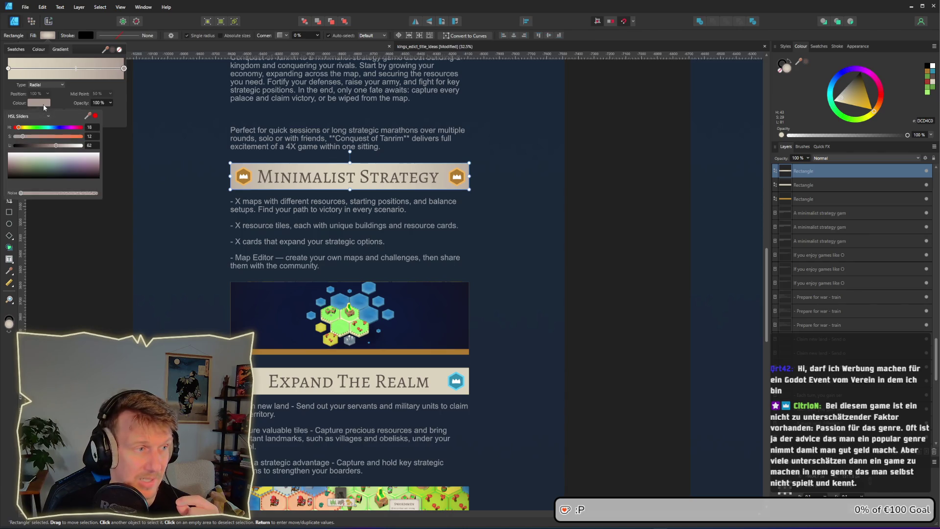
{"action": "mouse_move", "coordinate": [57, 146]}
{"action": "left_mouse_down"}
{"action": "mouse_move", "coordinate": [81, 150]}
{"action": "mouse_move", "coordinate": [63, 150]}
{"action": "left_mouse_up"}
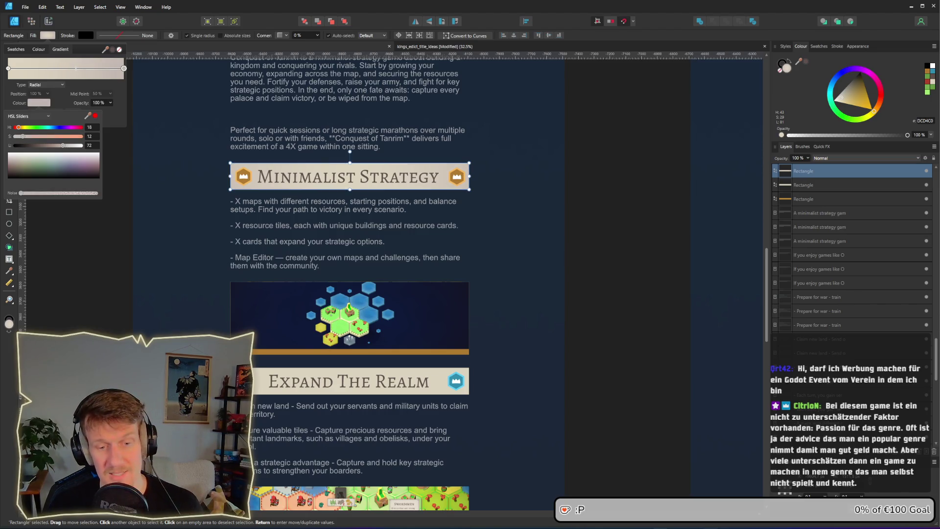
{"action": "mouse_move", "coordinate": [715, 525]}
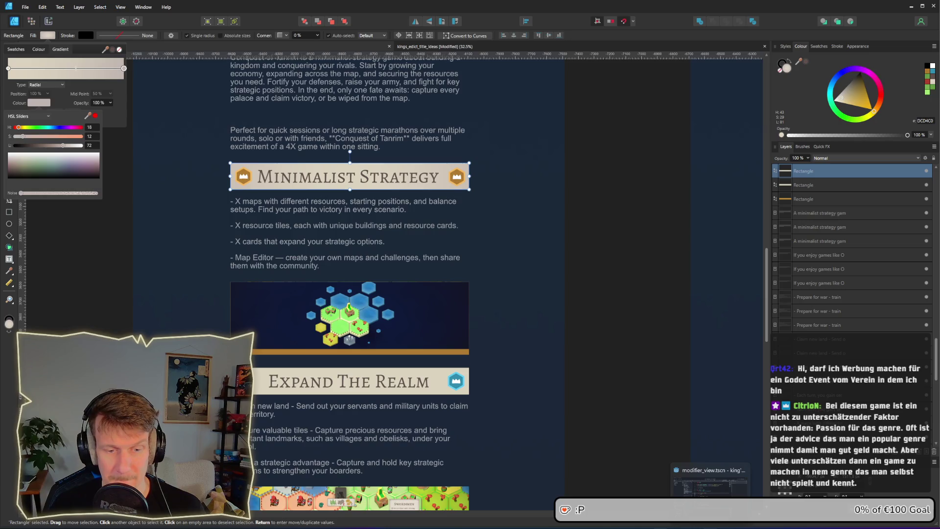
{"action": "left_click", "coordinate": [696, 525]}
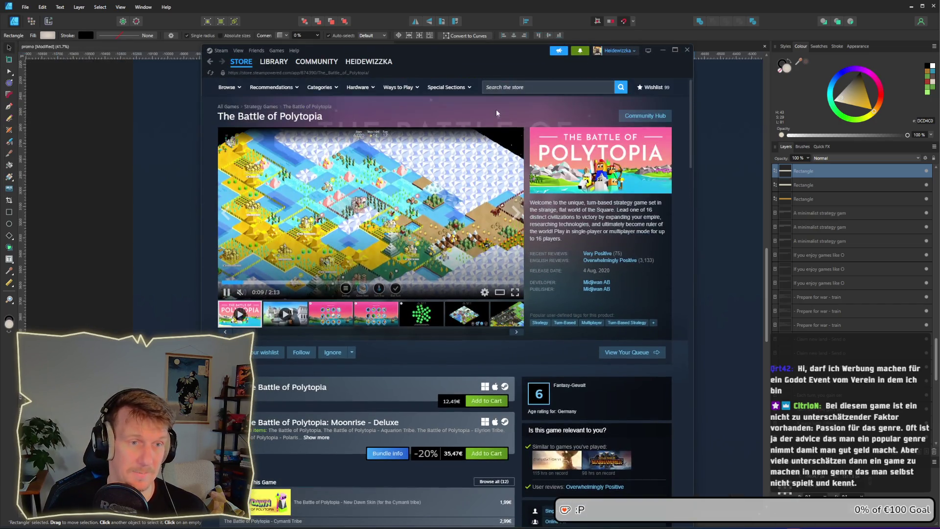
Step: Search the store for 'drova', open the Drova - Forsaken Kin page and pause its trailer
{"action": "left_click", "coordinate": [515, 88]}
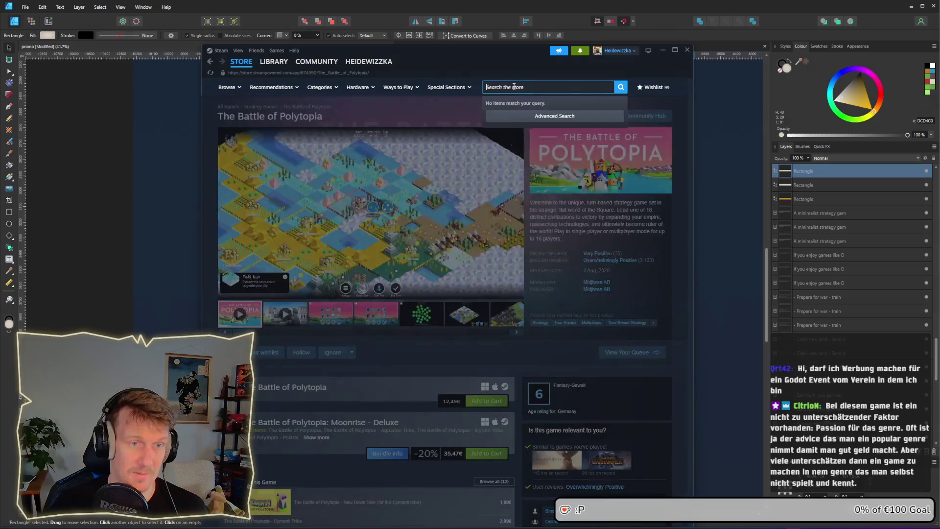
{"action": "type", "text": "drova"}
{"action": "key", "text": "Return"}
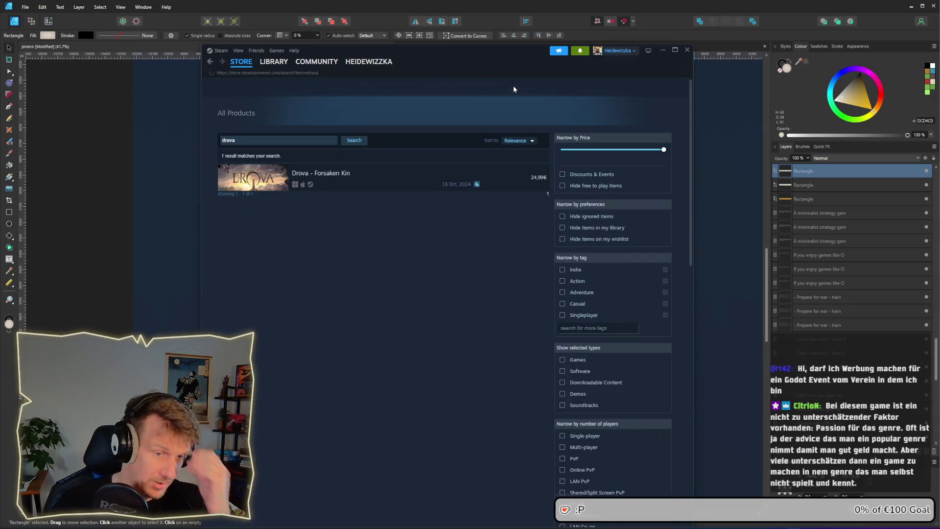
{"action": "left_click", "coordinate": [420, 182]}
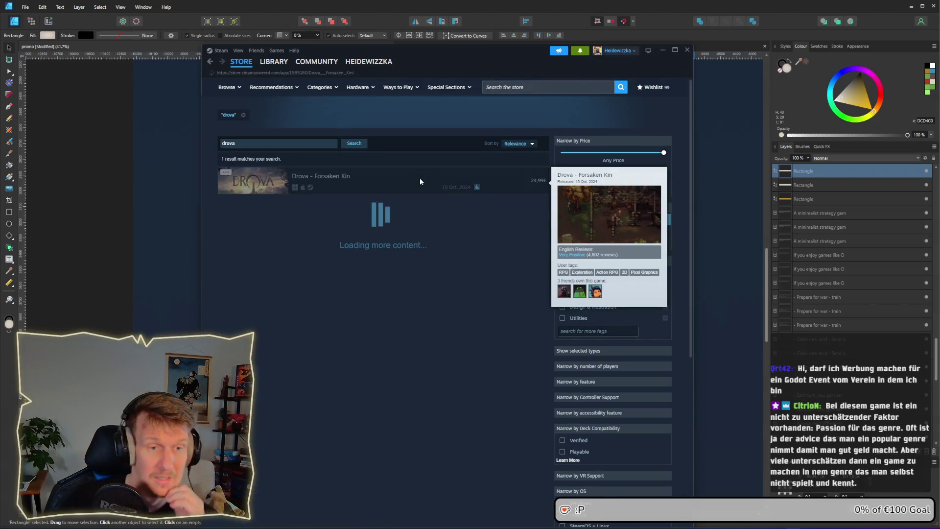
{"action": "scroll", "coordinate": [600, 337], "scroll_direction": "down", "scroll_amount": 1}
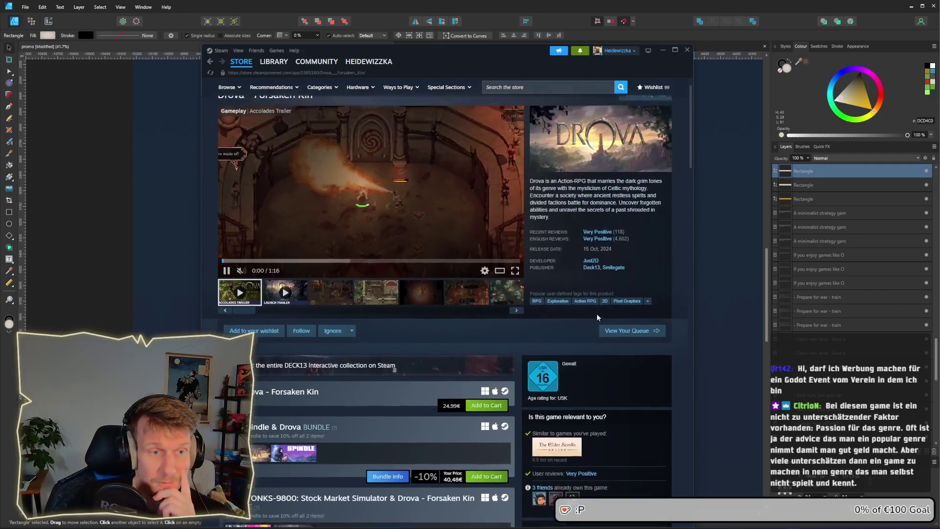
{"action": "scroll", "coordinate": [539, 294], "scroll_direction": "up", "scroll_amount": 1}
{"action": "left_click", "coordinate": [226, 292]}
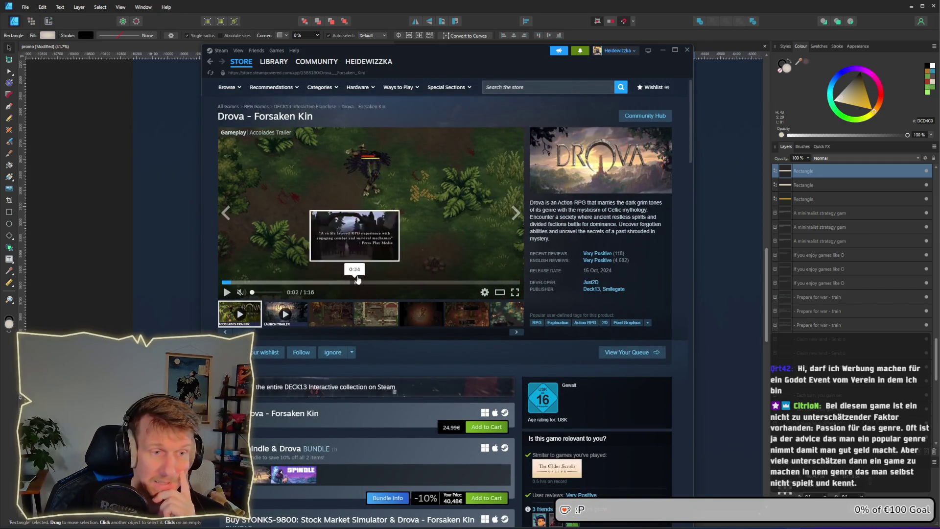
Step: Check the Drova price, then minimize the Steam window to return to the design
{"action": "scroll", "coordinate": [604, 294], "scroll_direction": "down", "scroll_amount": 3}
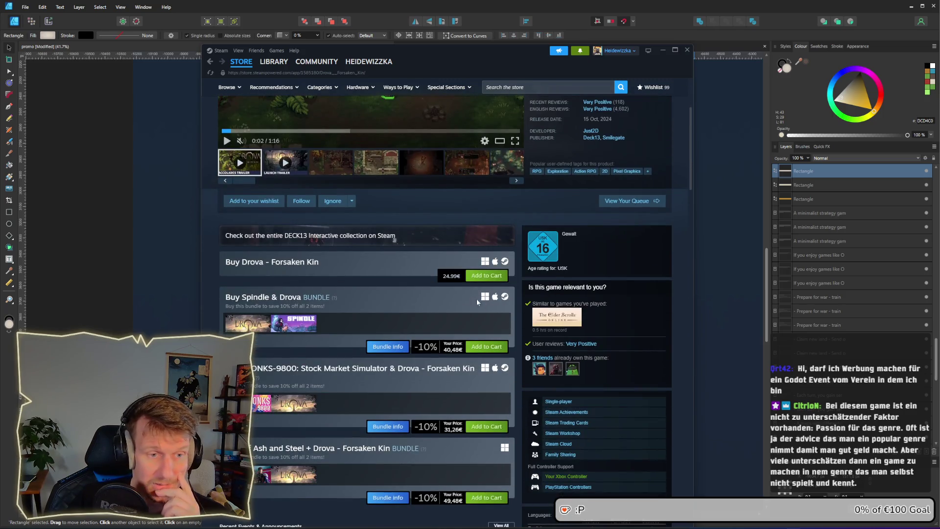
{"action": "left_click_drag", "start_coordinate": [463, 277], "coordinate": [442, 278]}
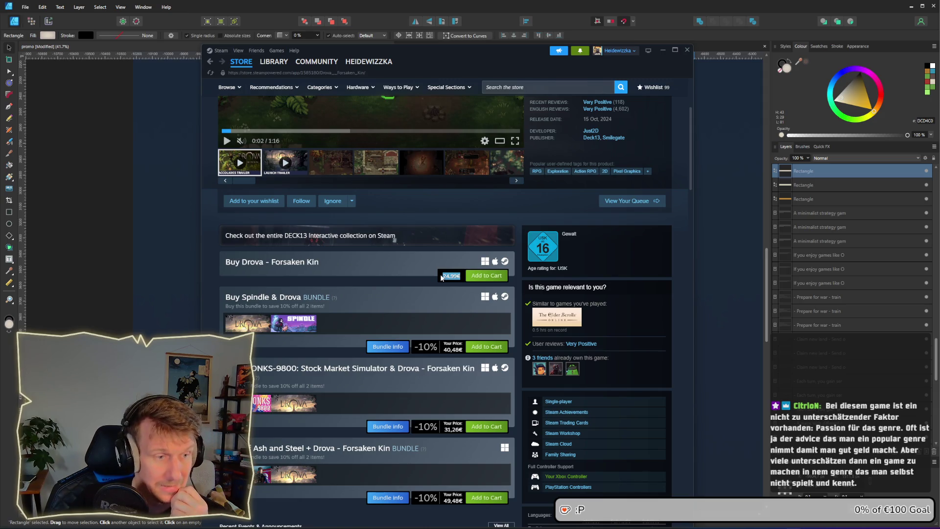
{"action": "scroll", "coordinate": [441, 278], "scroll_direction": "up", "scroll_amount": 2}
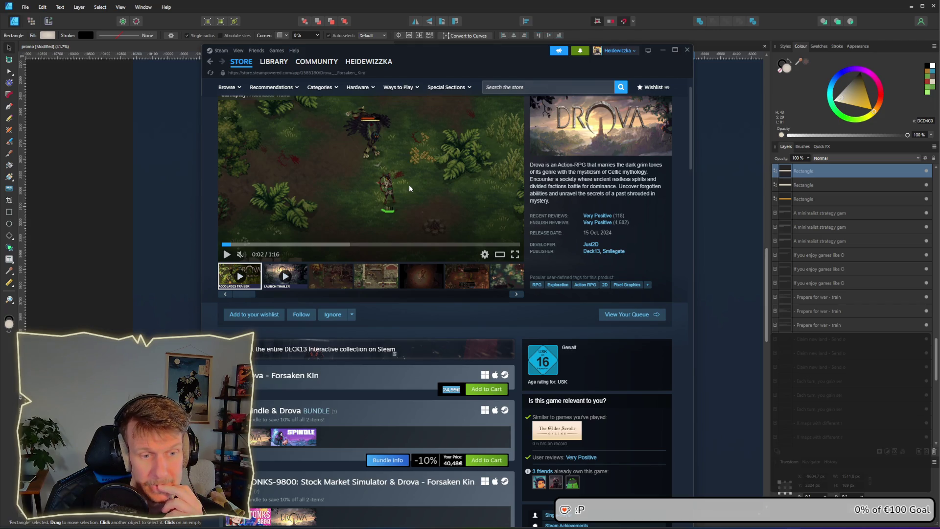
{"action": "scroll", "coordinate": [410, 186], "scroll_direction": "up", "scroll_amount": 1}
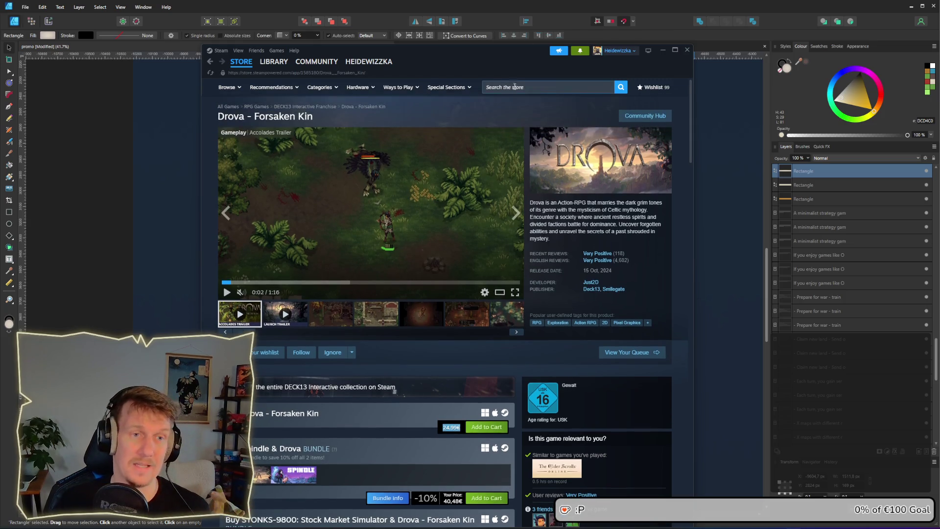
{"action": "left_click", "coordinate": [516, 87]}
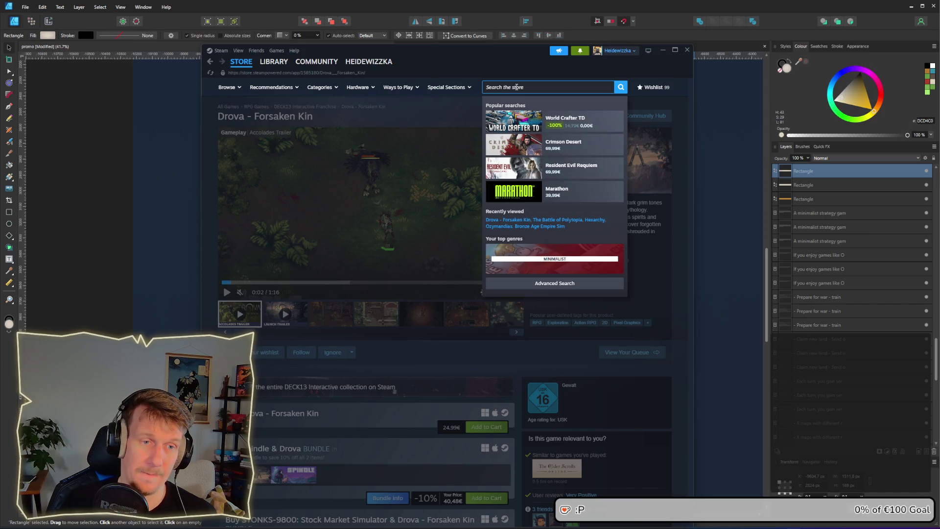
{"action": "left_click", "coordinate": [664, 51]}
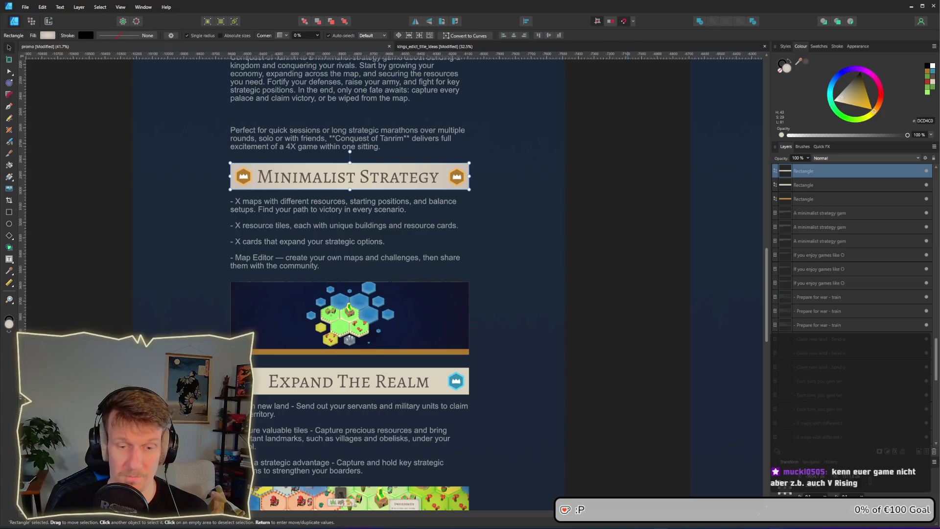
{"action": "key", "text": "alt+Tab"}
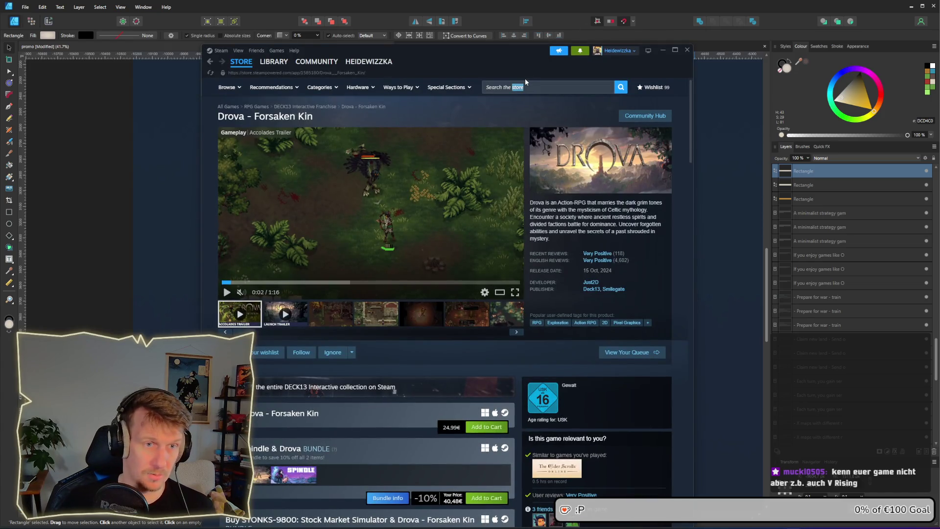
{"action": "left_click", "coordinate": [534, 88]}
Step: Search for 'v rising', open its store page and view screenshots three to five
{"action": "type", "text": "v rising"}
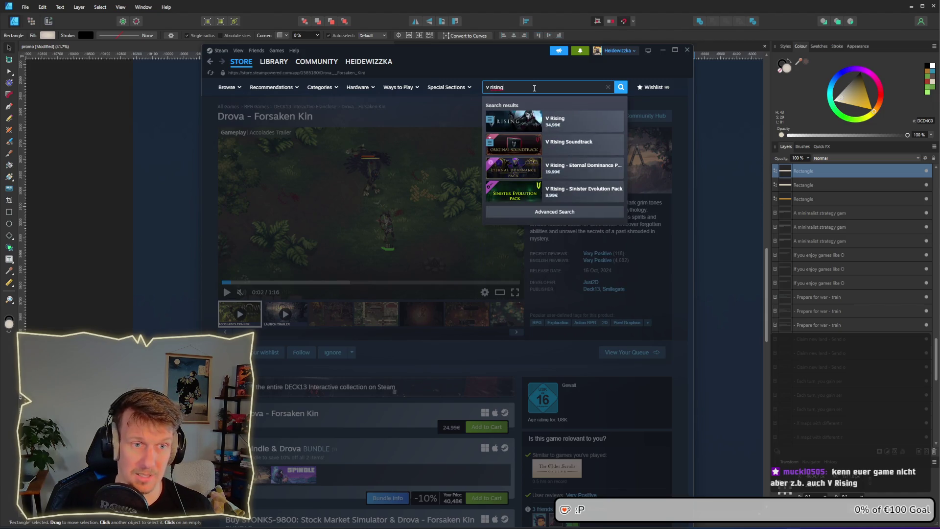
{"action": "key", "text": "Down"}
{"action": "key", "text": "Return"}
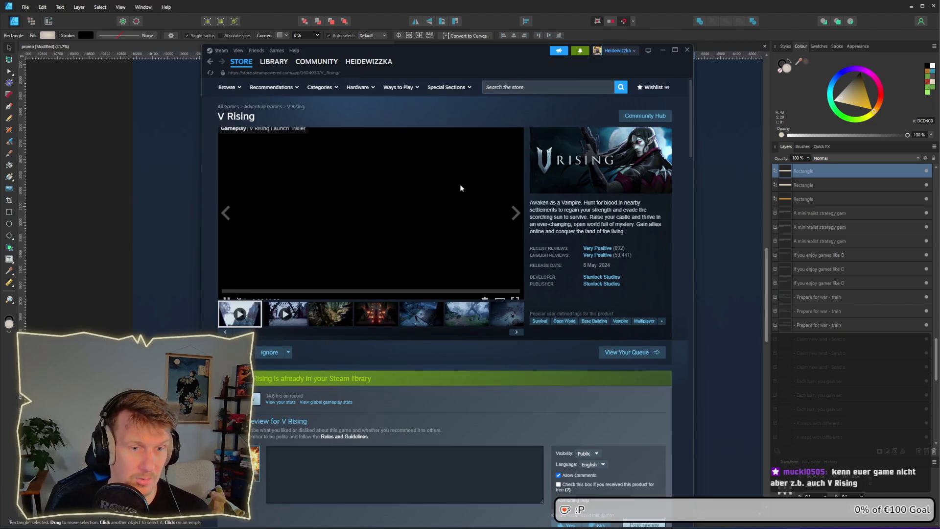
{"action": "scroll", "coordinate": [363, 392], "scroll_direction": "down", "scroll_amount": 2}
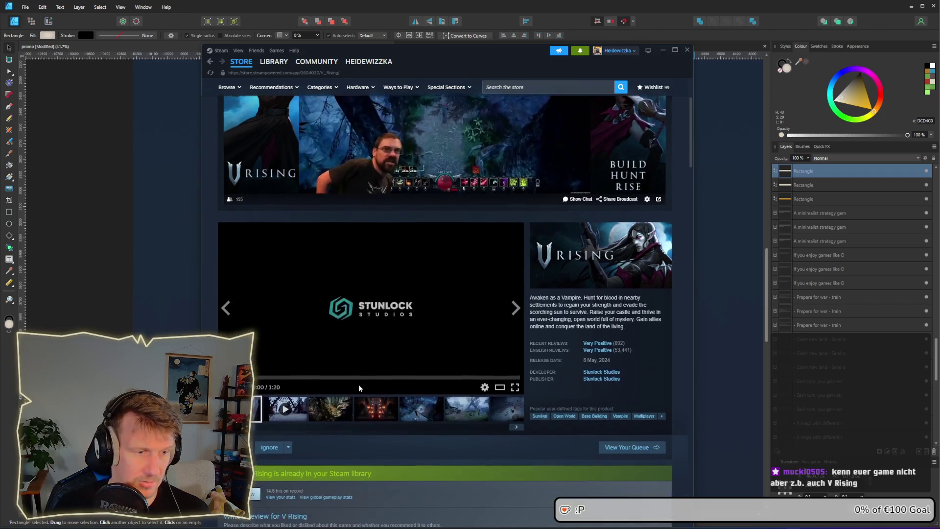
{"action": "left_click", "coordinate": [375, 411]}
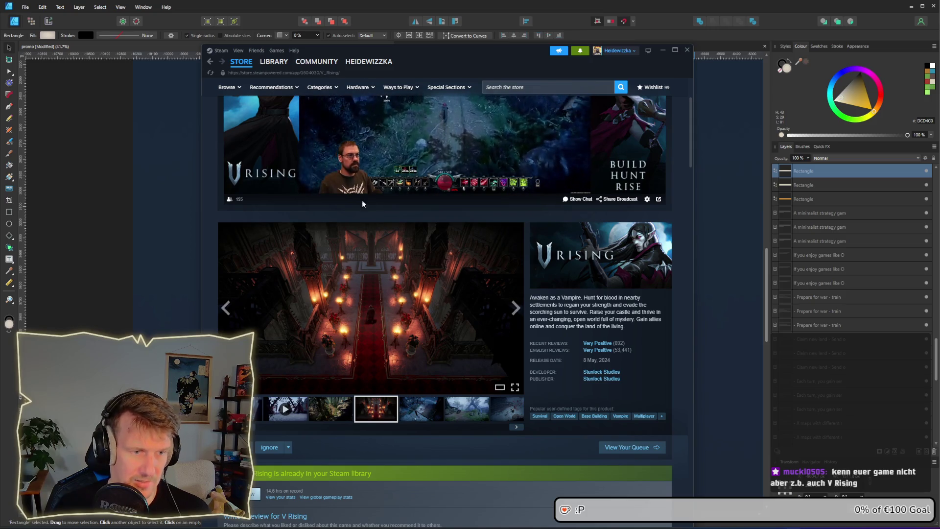
{"action": "left_click", "coordinate": [434, 413]}
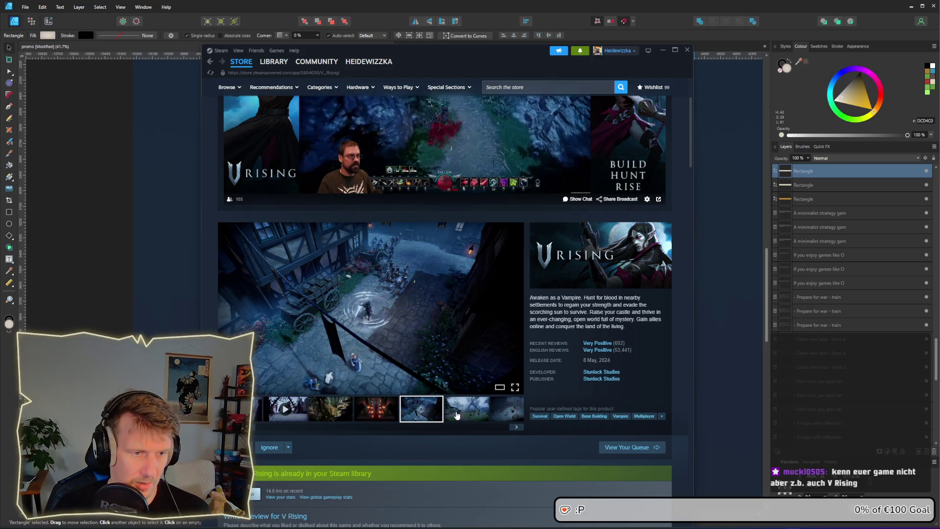
{"action": "left_click", "coordinate": [456, 415]}
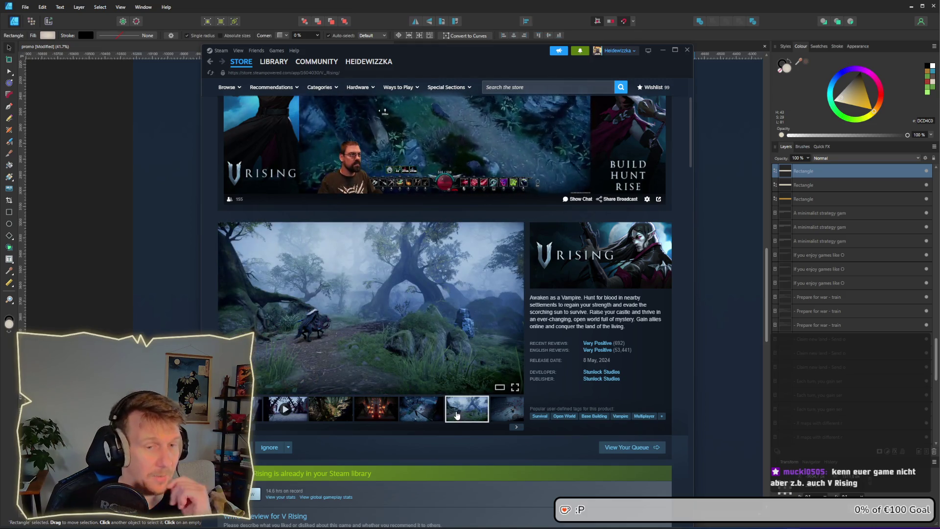
Step: Scroll the V Rising page, revisit screenshots three to six, then minimize the store window
{"action": "scroll", "coordinate": [447, 363], "scroll_direction": "down", "scroll_amount": 5}
{"action": "scroll", "coordinate": [449, 363], "scroll_direction": "down", "scroll_amount": 1}
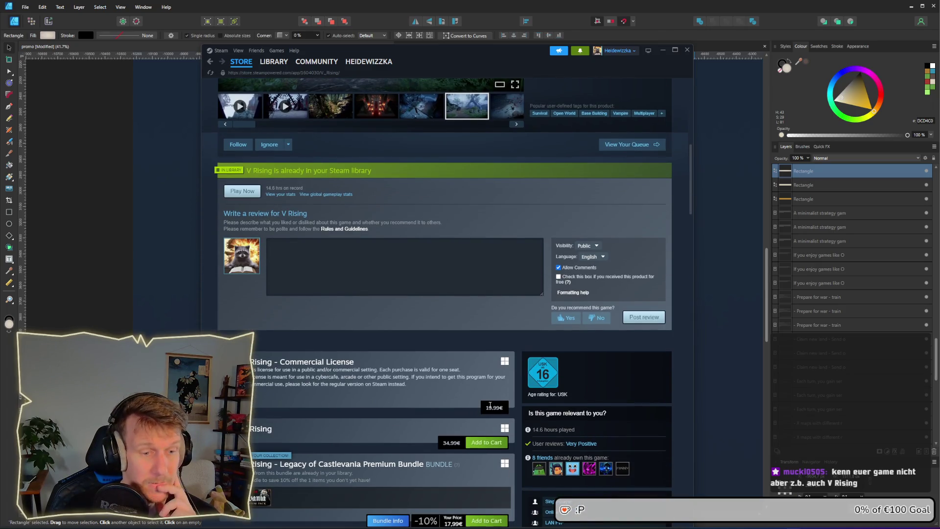
{"action": "scroll", "coordinate": [322, 422], "scroll_direction": "down", "scroll_amount": 2}
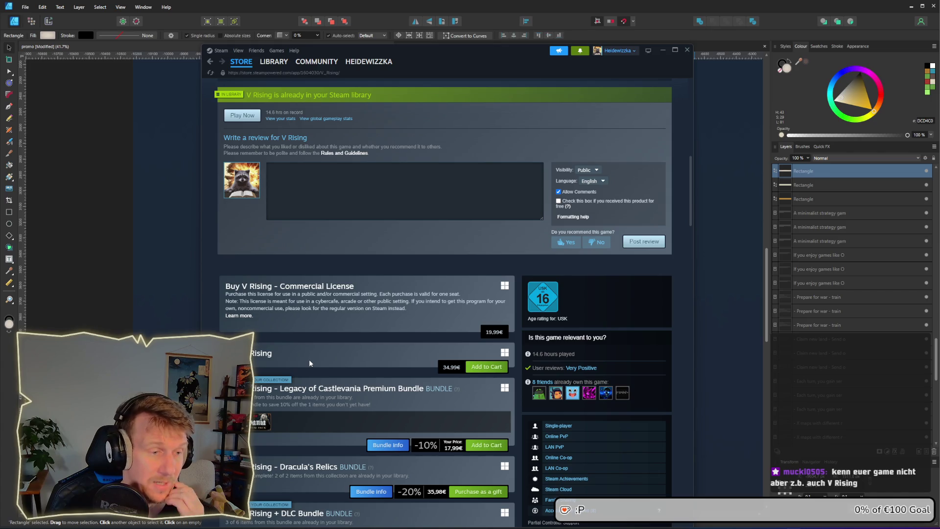
{"action": "scroll", "coordinate": [286, 354], "scroll_direction": "up", "scroll_amount": 8}
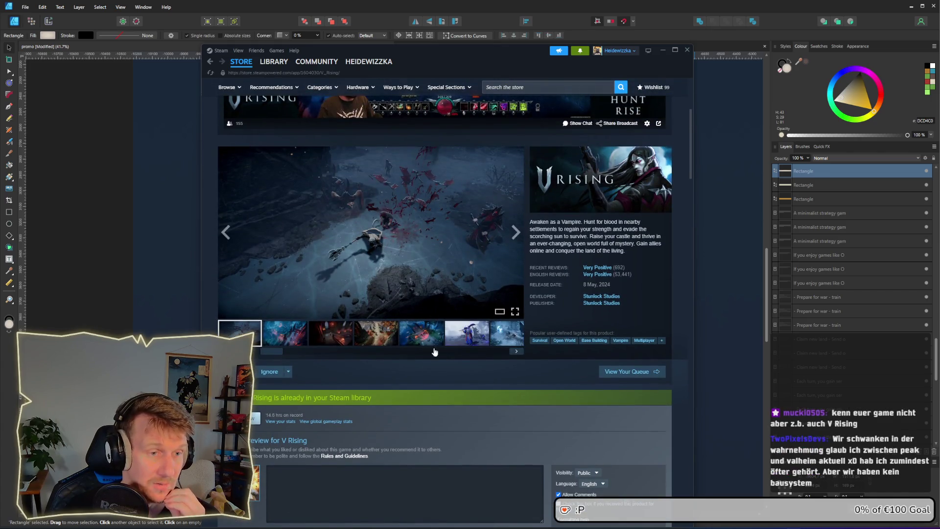
{"action": "scroll", "coordinate": [432, 360], "scroll_direction": "down", "scroll_amount": 10}
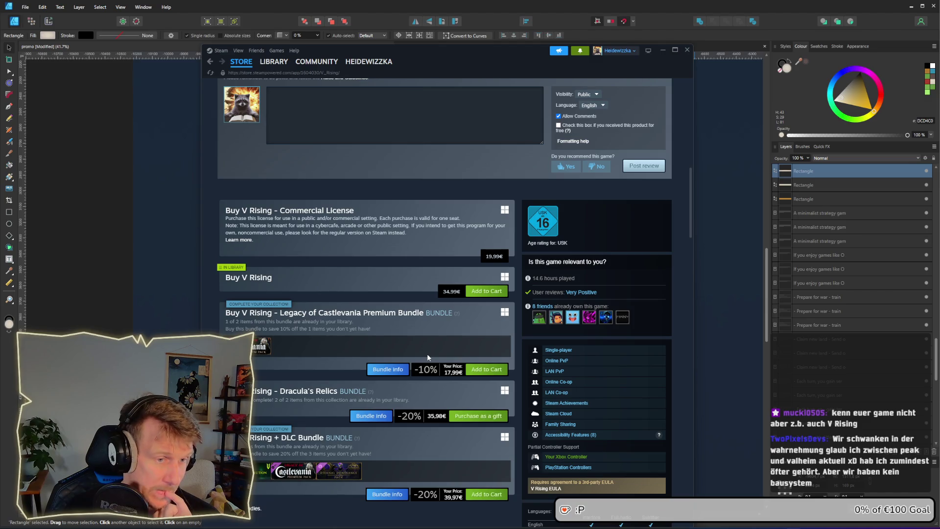
{"action": "scroll", "coordinate": [446, 290], "scroll_direction": "up", "scroll_amount": 7}
{"action": "scroll", "coordinate": [441, 282], "scroll_direction": "up", "scroll_amount": 2}
{"action": "left_click", "coordinate": [333, 298]}
{"action": "left_click", "coordinate": [375, 297]}
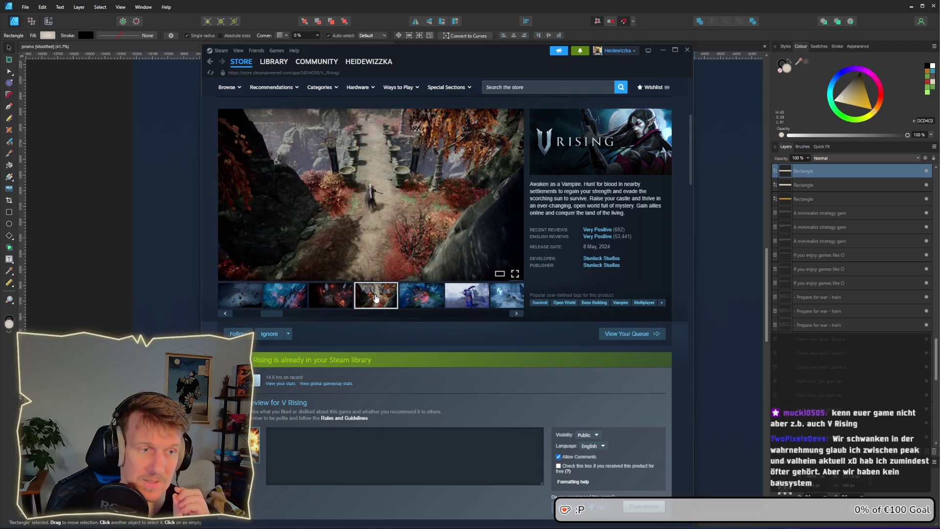
{"action": "left_click", "coordinate": [416, 301]}
{"action": "left_click", "coordinate": [465, 302]}
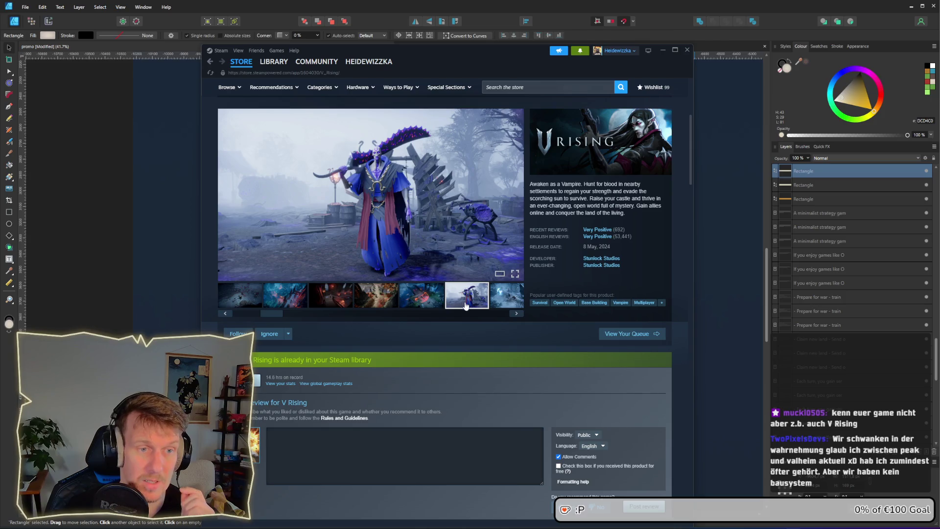
{"action": "left_click", "coordinate": [663, 50]}
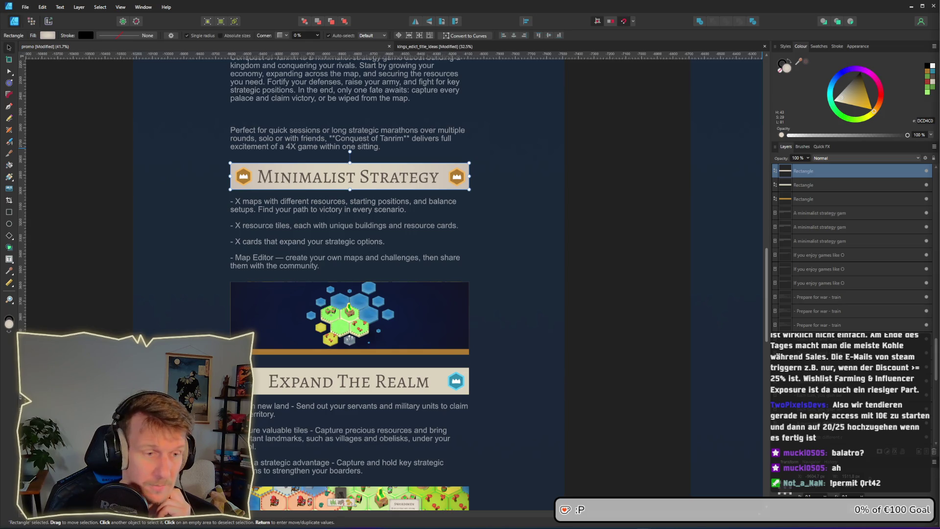
{"action": "mouse_move", "coordinate": [710, 511]}
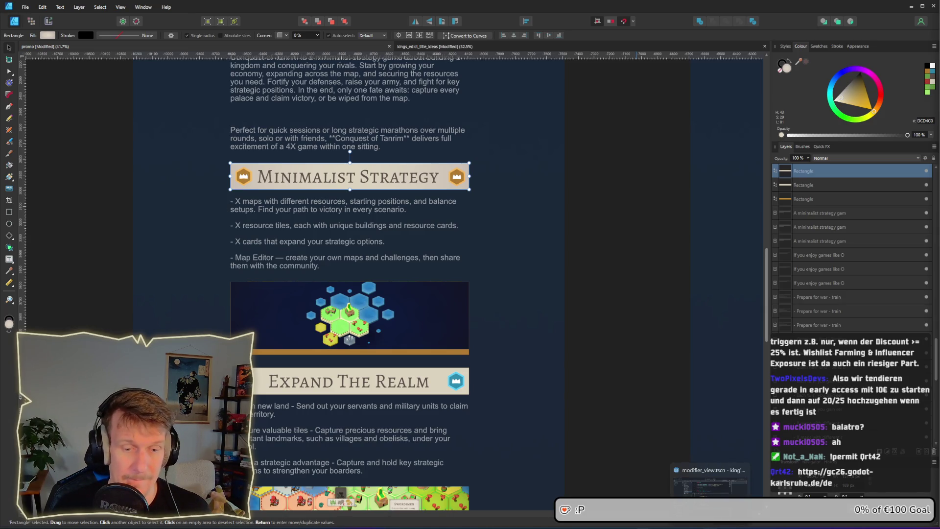
Step: Search the Steam store for 'balatro' and open the Balatro store page
{"action": "left_click", "coordinate": [734, 519]}
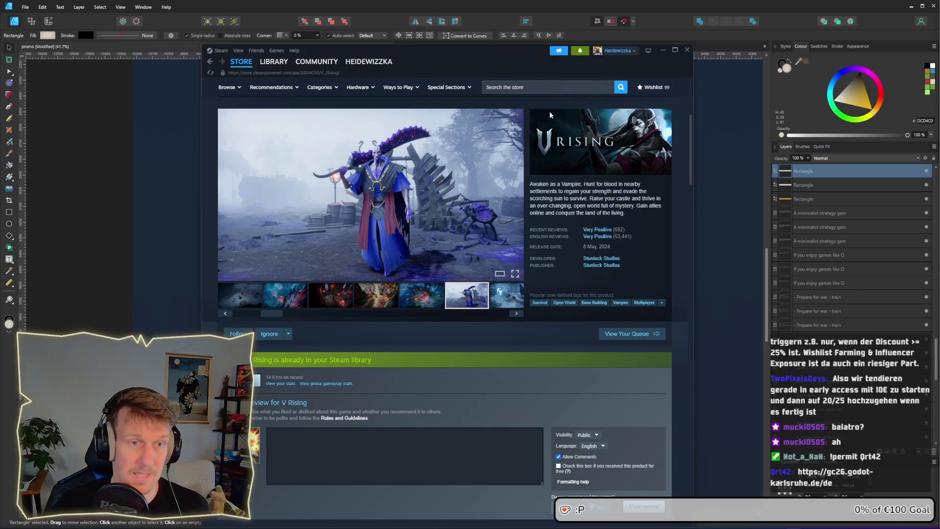
{"action": "left_click", "coordinate": [532, 90]}
{"action": "type", "text": "blala"}
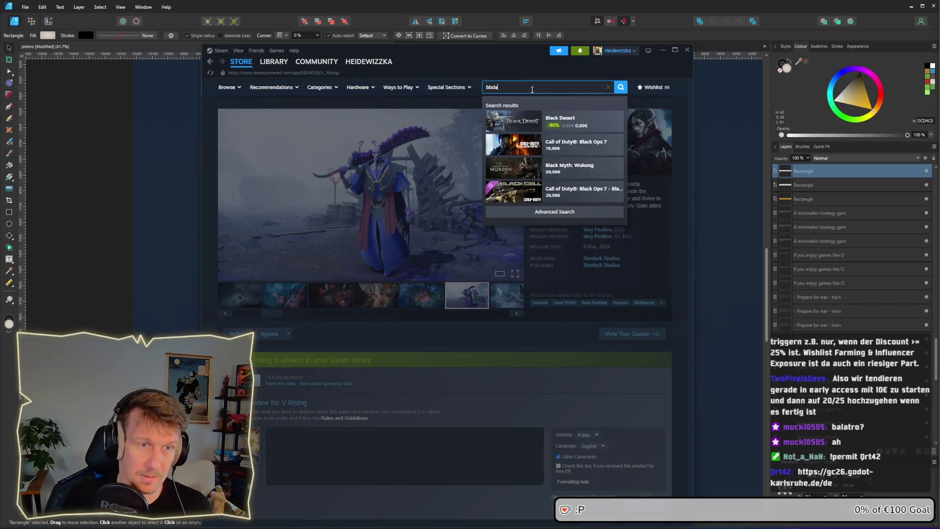
{"action": "key", "text": "BackSpace"}
{"action": "key", "text": "BackSpace"}
{"action": "type", "text": "alatro"}
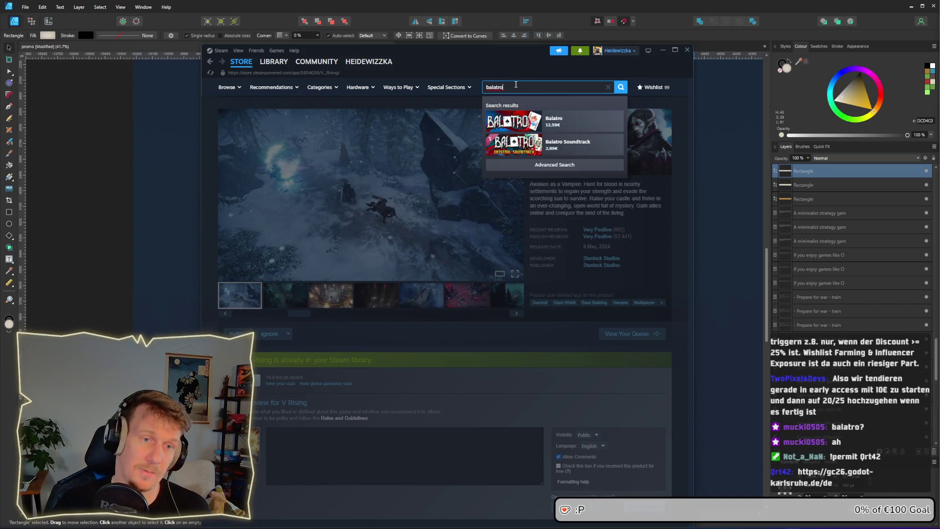
{"action": "left_click", "coordinate": [555, 121]}
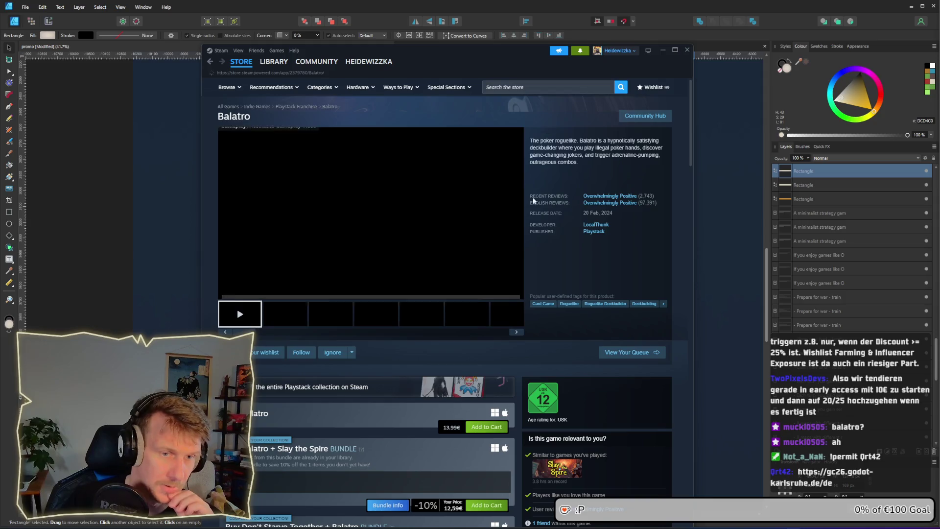